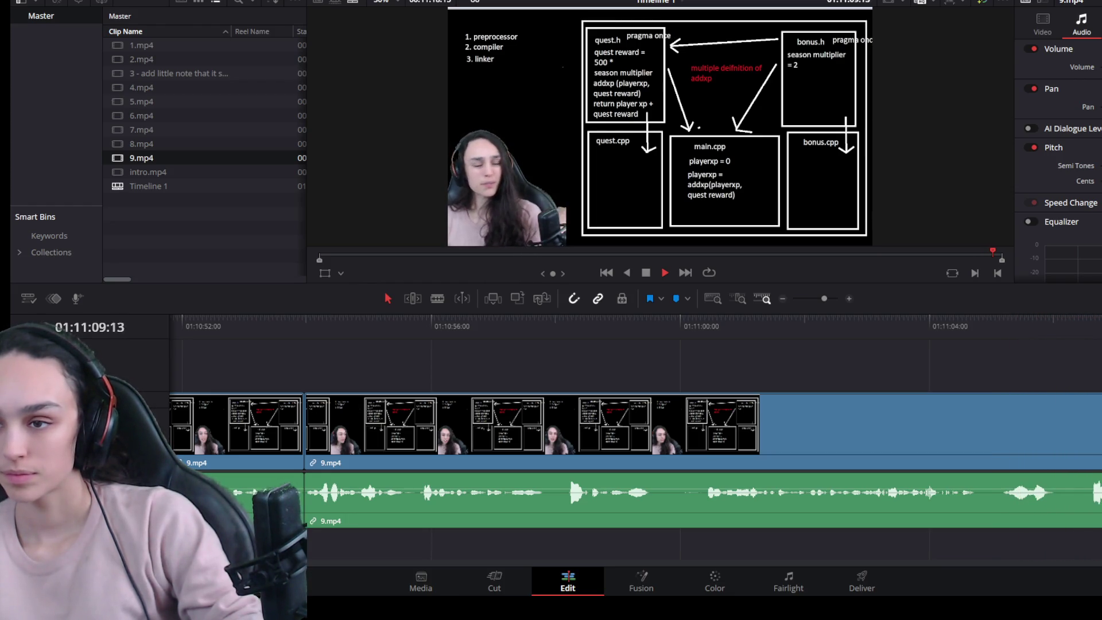
Step: Split 9.mp4 where its speech ends (01:11:09:37) and delete the silent tail
key("space")
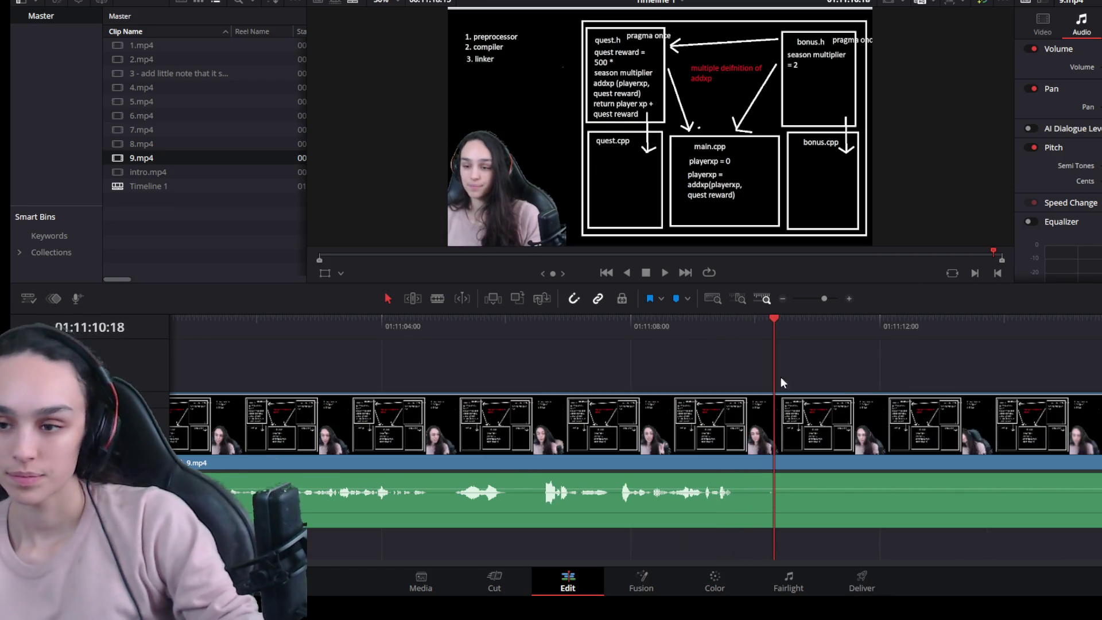
left_click(738, 327)
key("Left")
key("Left")
key("Left")
key("ctrl+b")
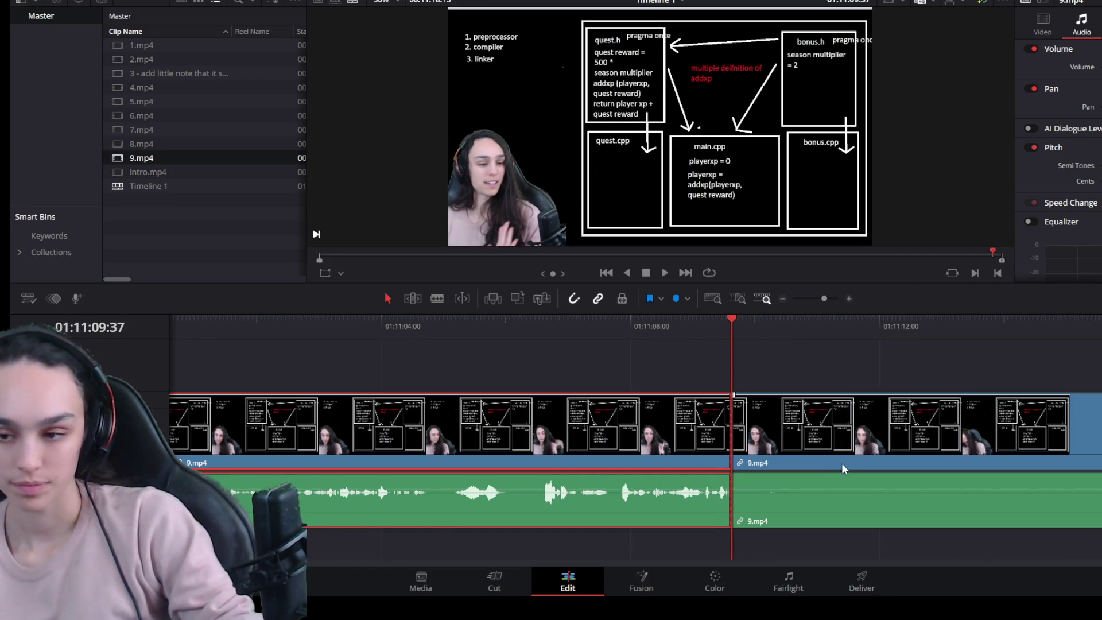
scroll(840, 462, "down", 3)
left_click(801, 443)
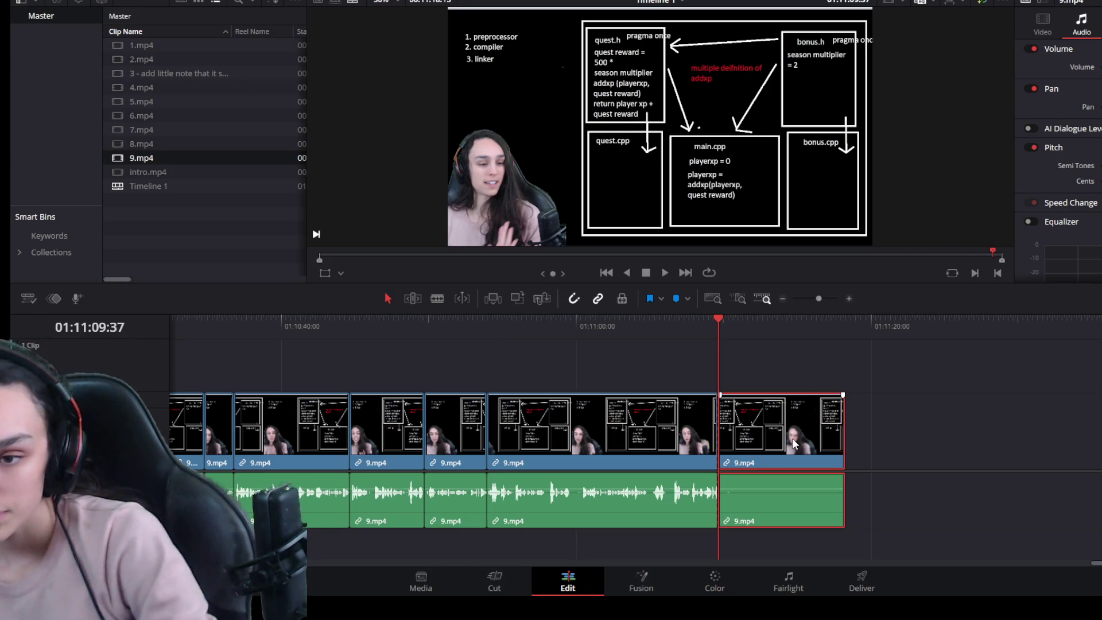
key("Delete")
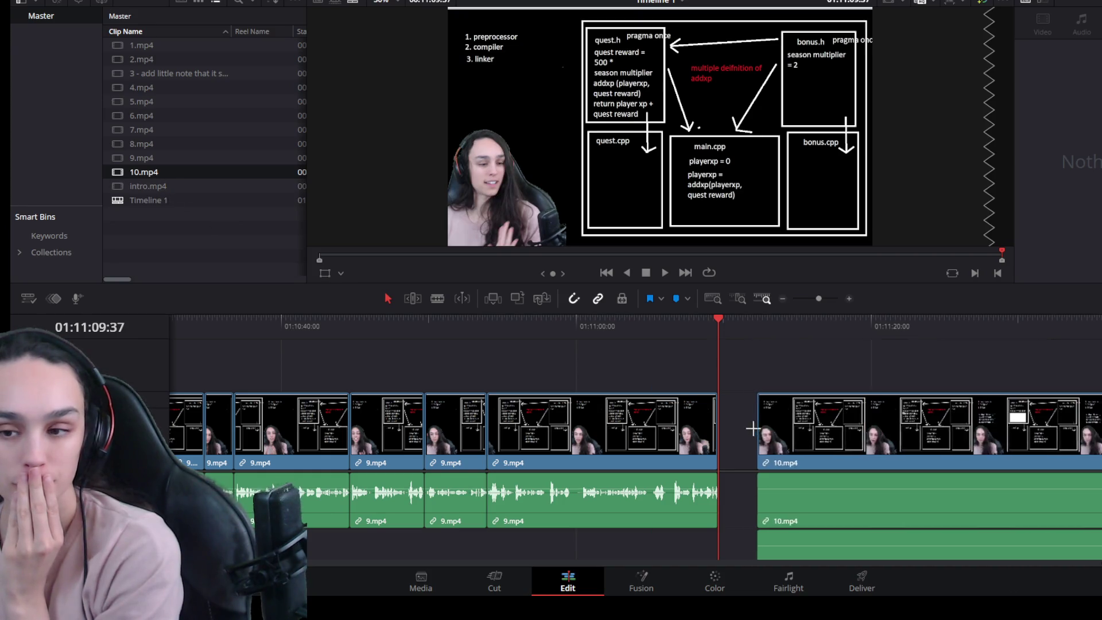
Step: Place 10.mp4 on the timeline after 9.mp4 and remove its duplicate lower audio clip
left_click_drag(144, 171, 750, 430)
scroll(904, 461, "down", 3)
scroll(842, 470, "down", 3)
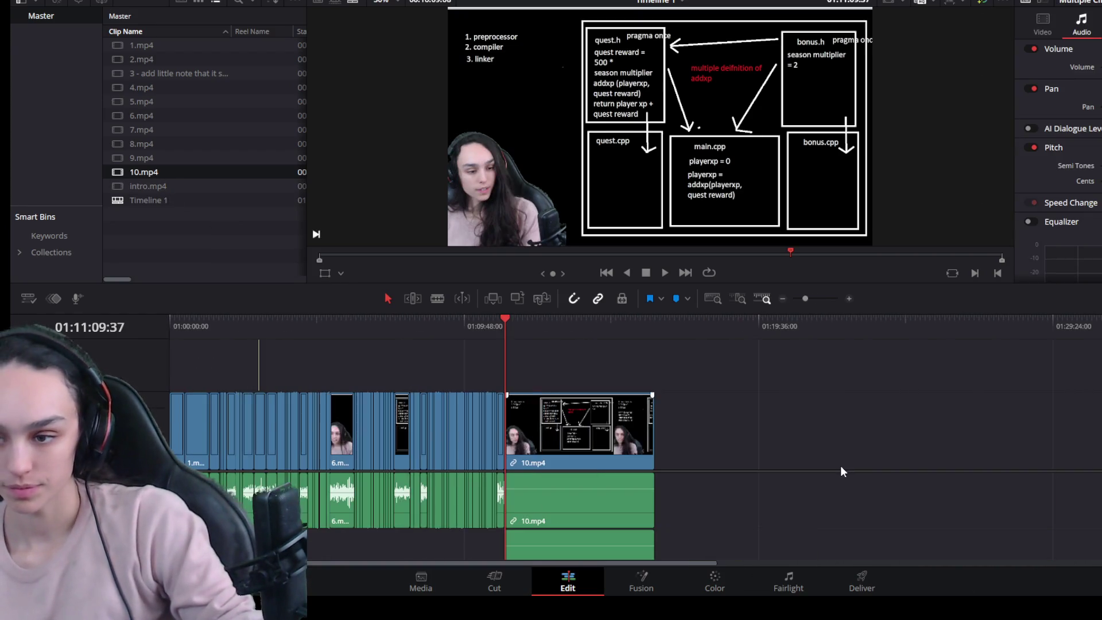
left_click(606, 425)
mouse_move(734, 513)
left_mouse_down()
mouse_move(547, 512)
mouse_move(527, 533)
mouse_move(754, 540)
left_mouse_up()
key("Delete")
Step: Trim the silent start off 10.mp4 and close the gap so it butts against 9.mp4
left_click_drag(723, 348, 573, 507)
scroll(607, 470, "up", 5)
key("space")
scroll(757, 461, "up", 2)
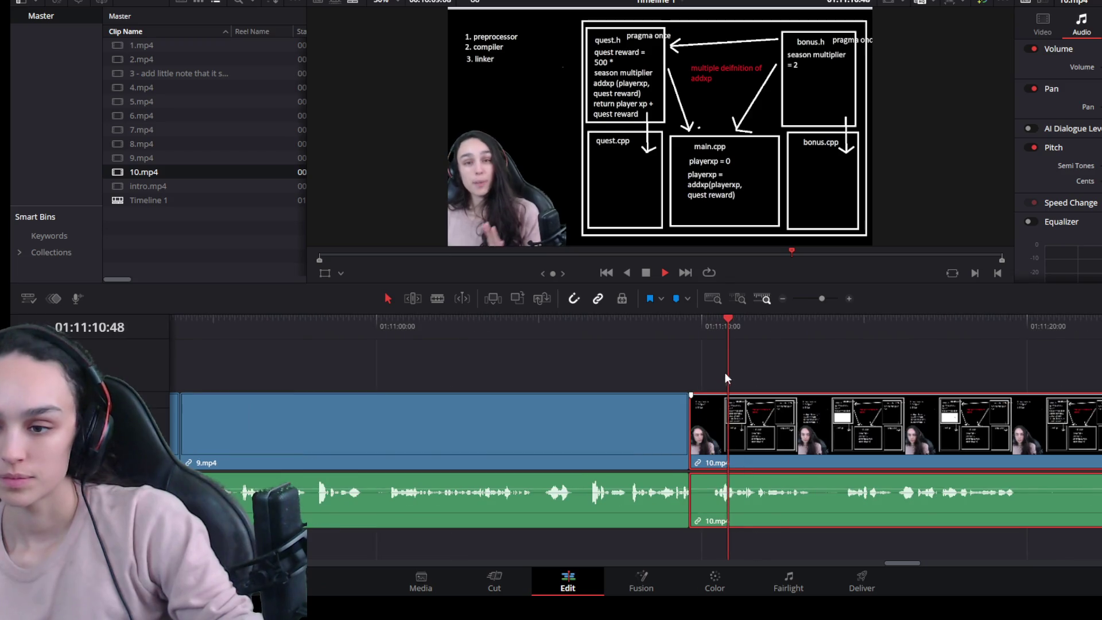
left_click(711, 333)
left_click_drag(702, 453, 721, 457)
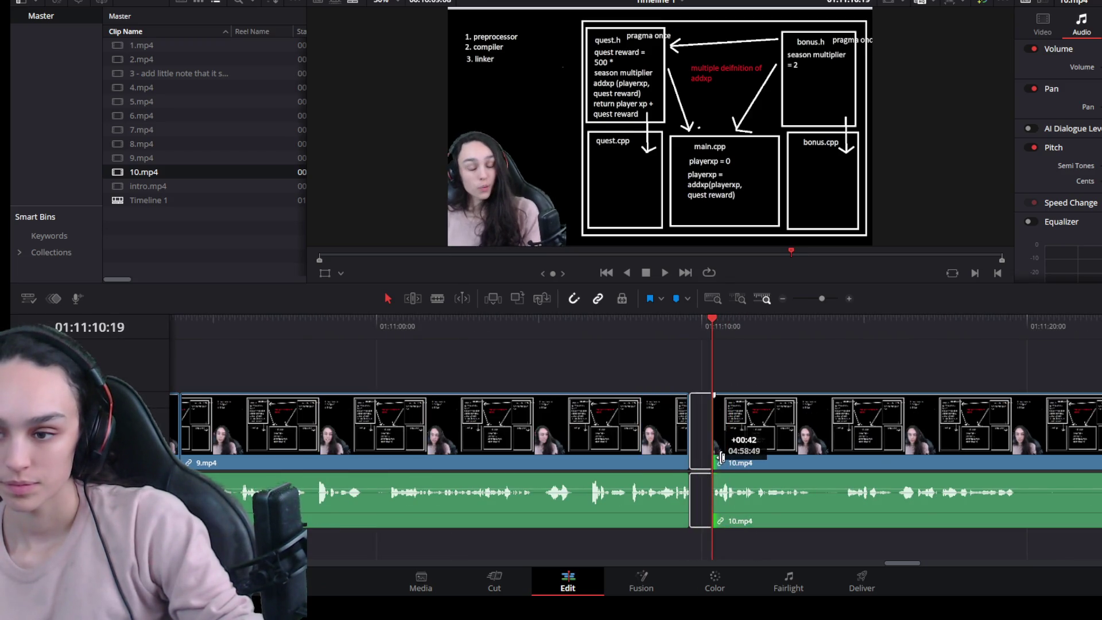
key("Delete")
Step: Cut one internal pause out of 10.mp4 by splitting, trimming it off and closing the gap
key("space")
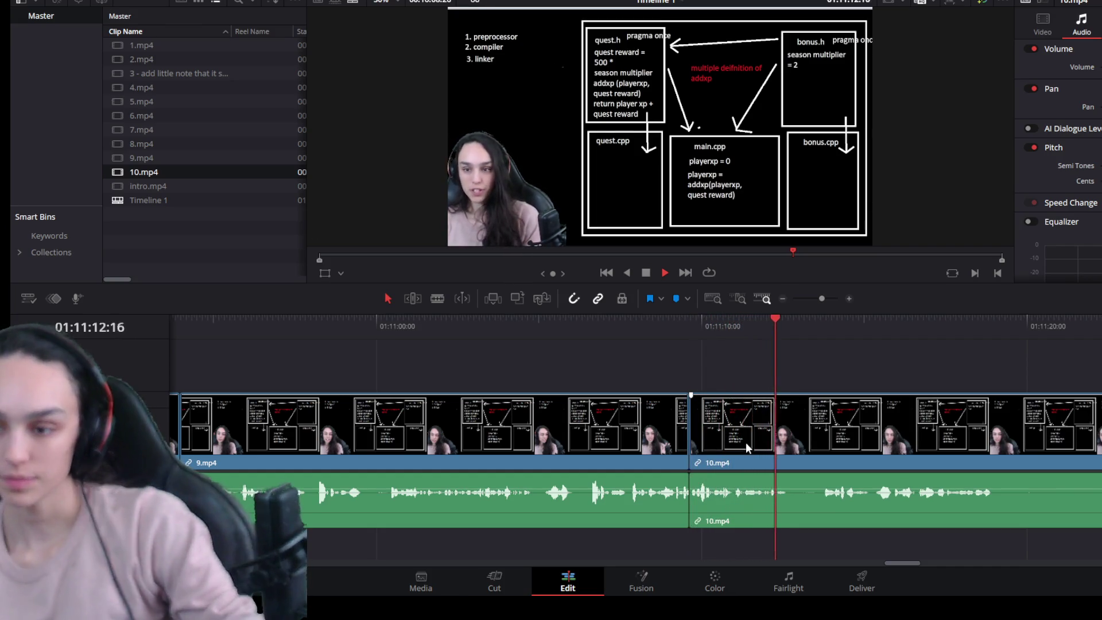
left_click(849, 442)
key("space")
key("ctrl+b")
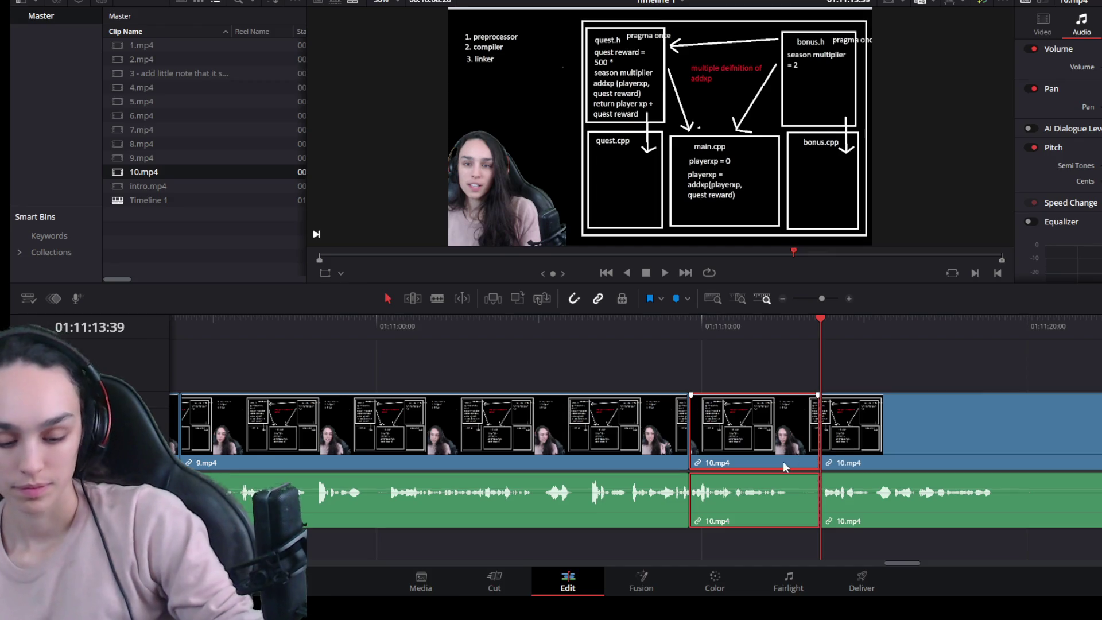
left_click_drag(818, 458, 788, 456)
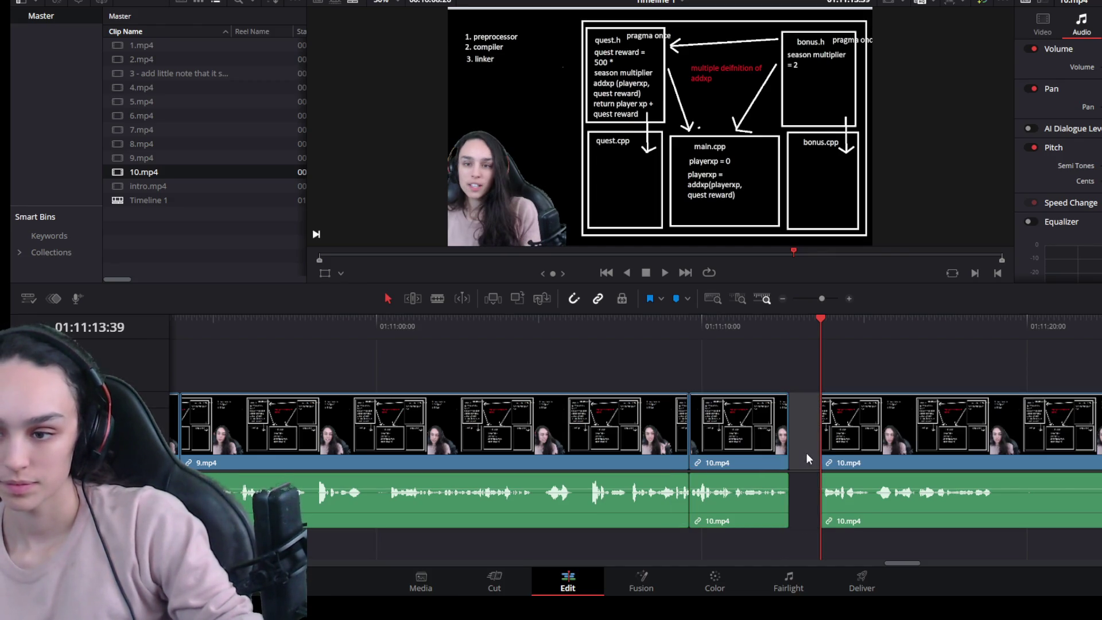
left_click(805, 452)
key("Delete")
key("space")
scroll(929, 487, "down", 2)
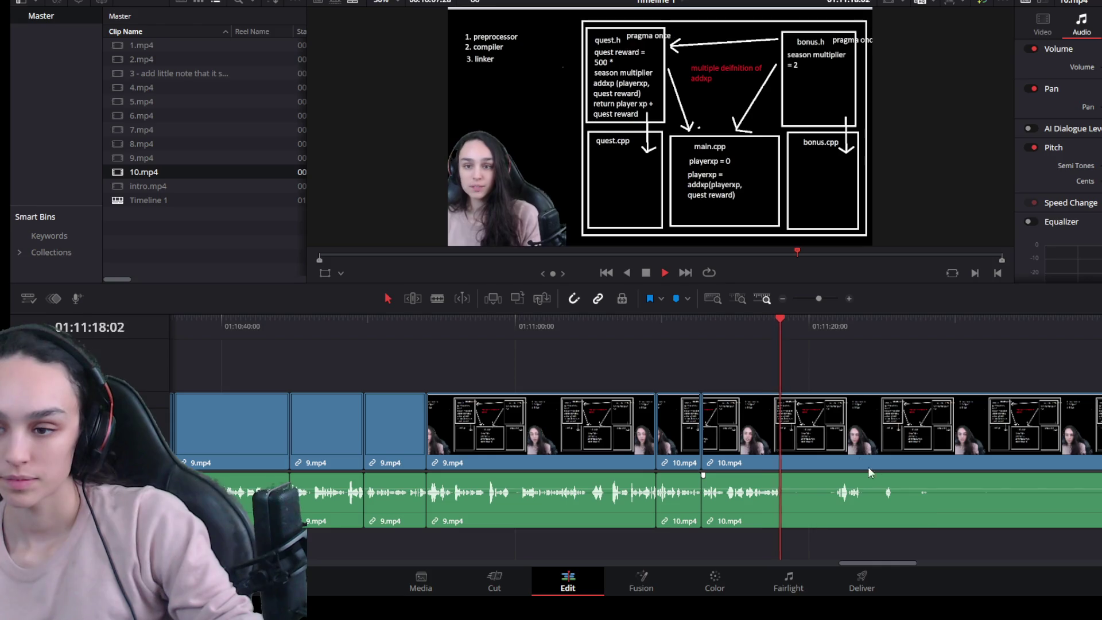
Step: Split 10.mp4 at both ends of a pause, delete the silent piece and review the join
left_click(850, 443)
key("ctrl+b")
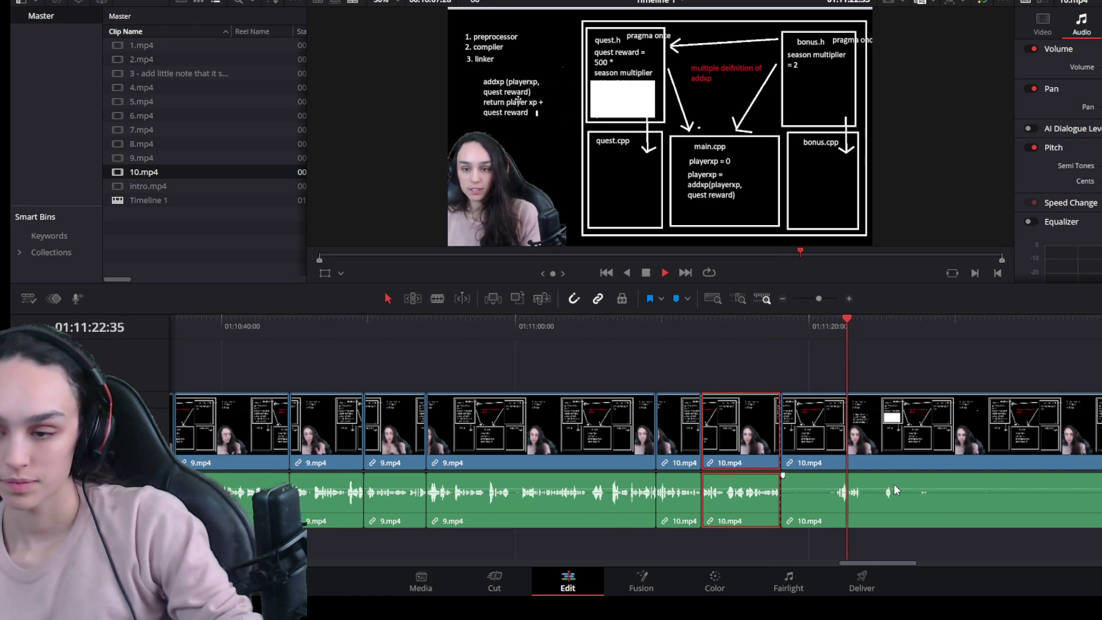
scroll(894, 484, "down", 1)
key("space")
left_click(749, 449)
key("ctrl+b")
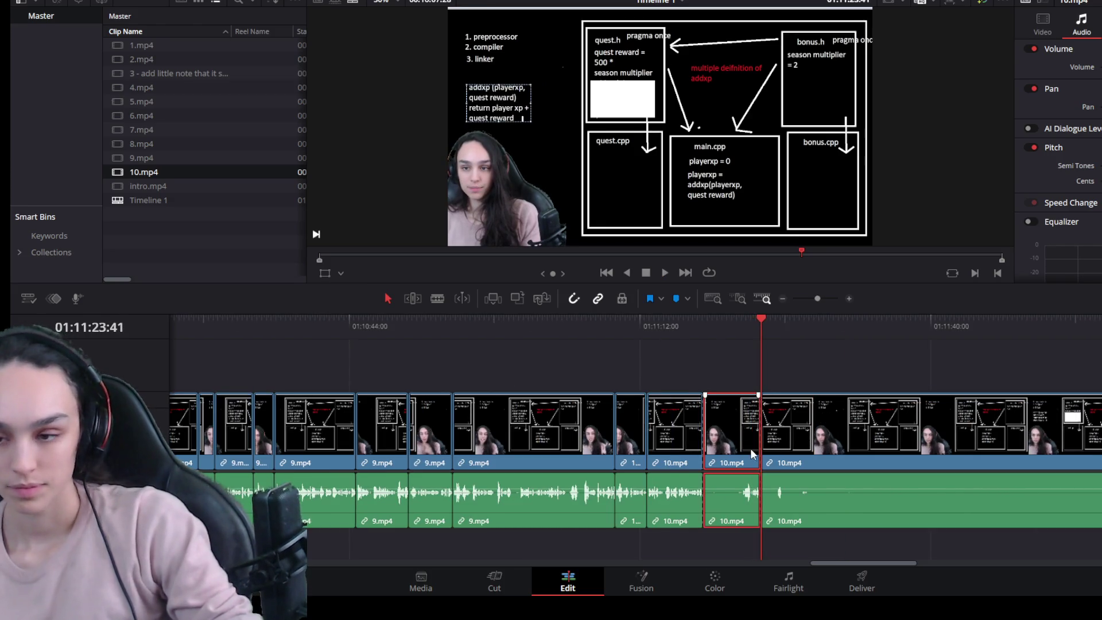
left_click(738, 328)
key("ctrl+b")
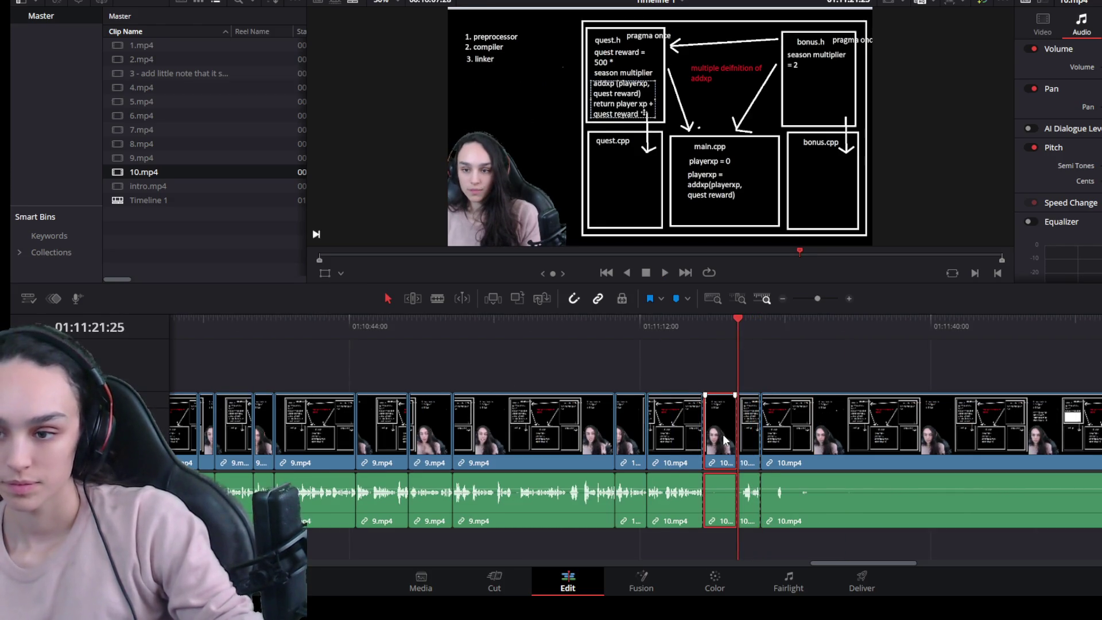
key("Delete")
left_click(735, 319)
key("space")
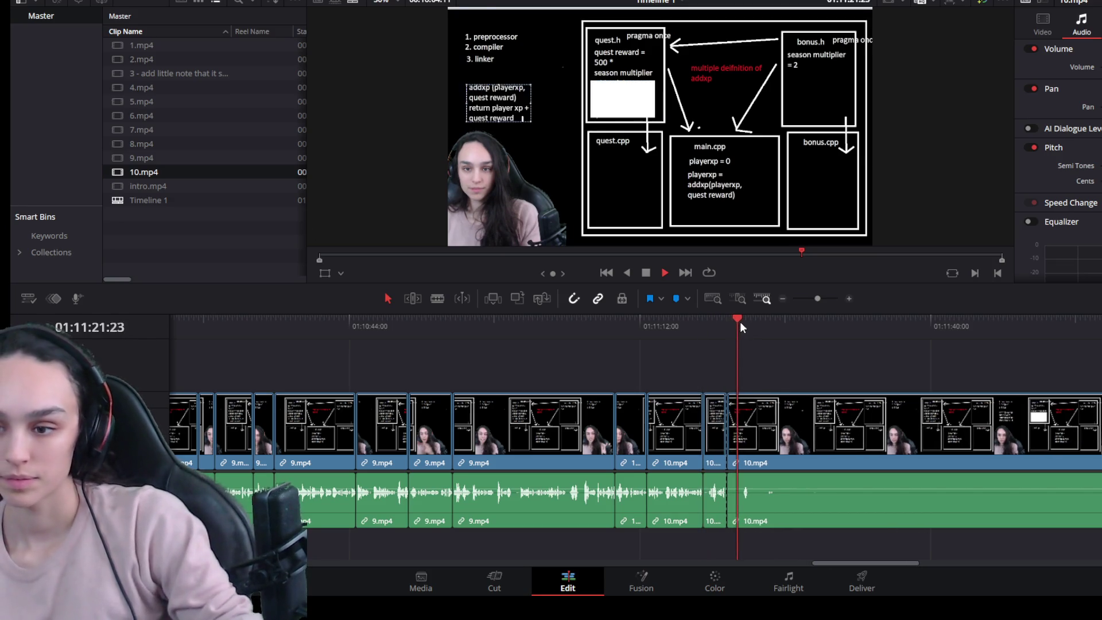
Step: Trim the silent start off the next 10.mp4 piece and close the gap, checking by playback
key("ctrl+minus")
key("space")
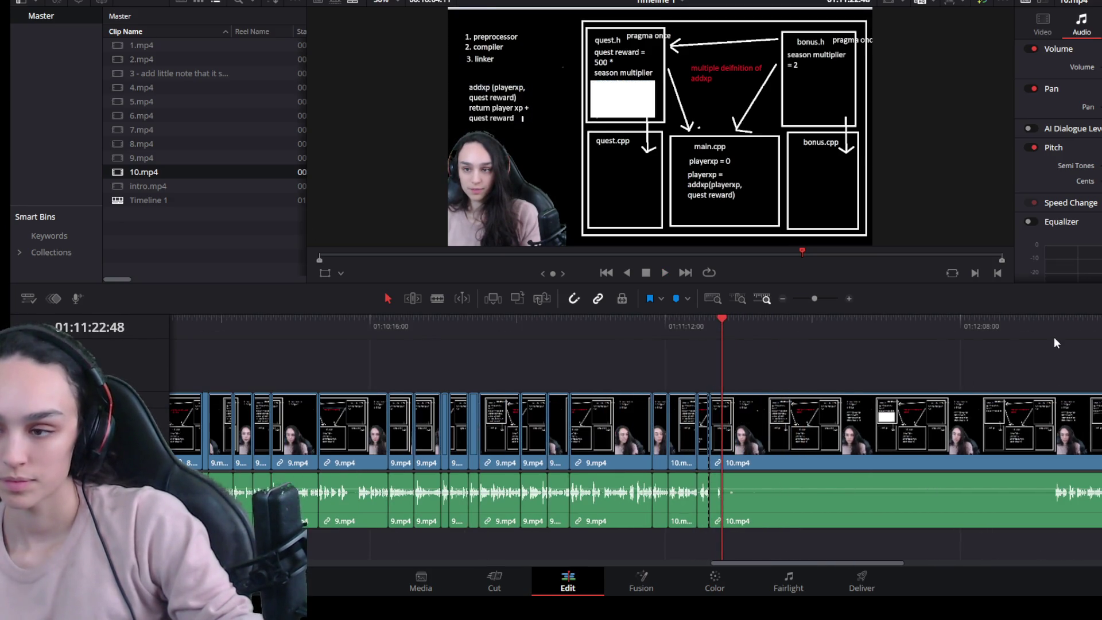
left_click(1052, 323)
left_click(729, 336)
key("ctrl+equal")
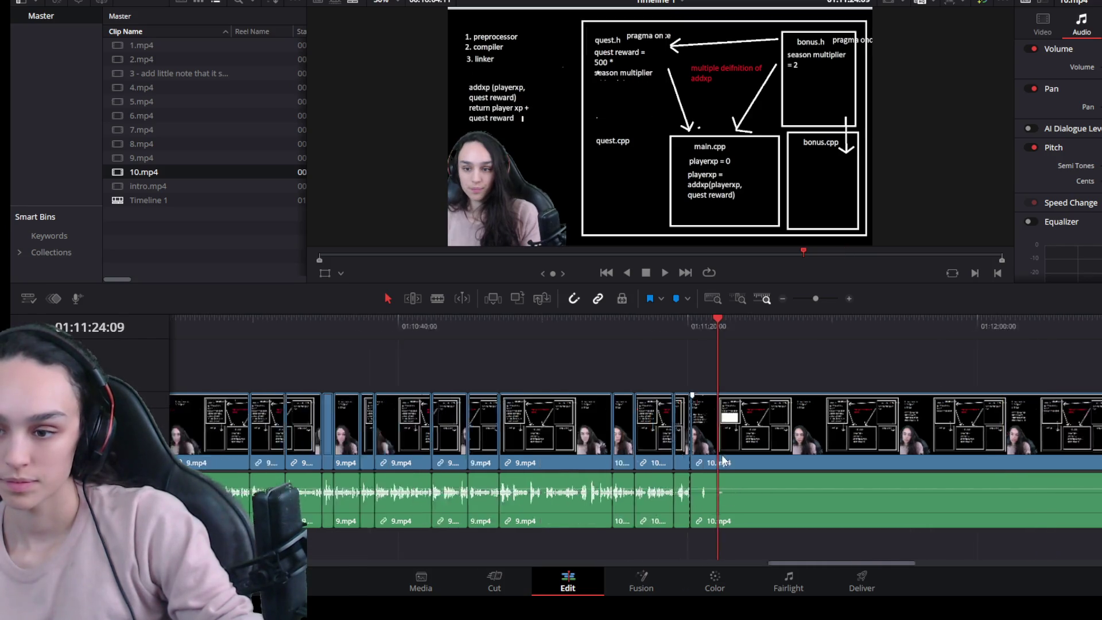
key("ctrl+equal")
left_click(675, 333)
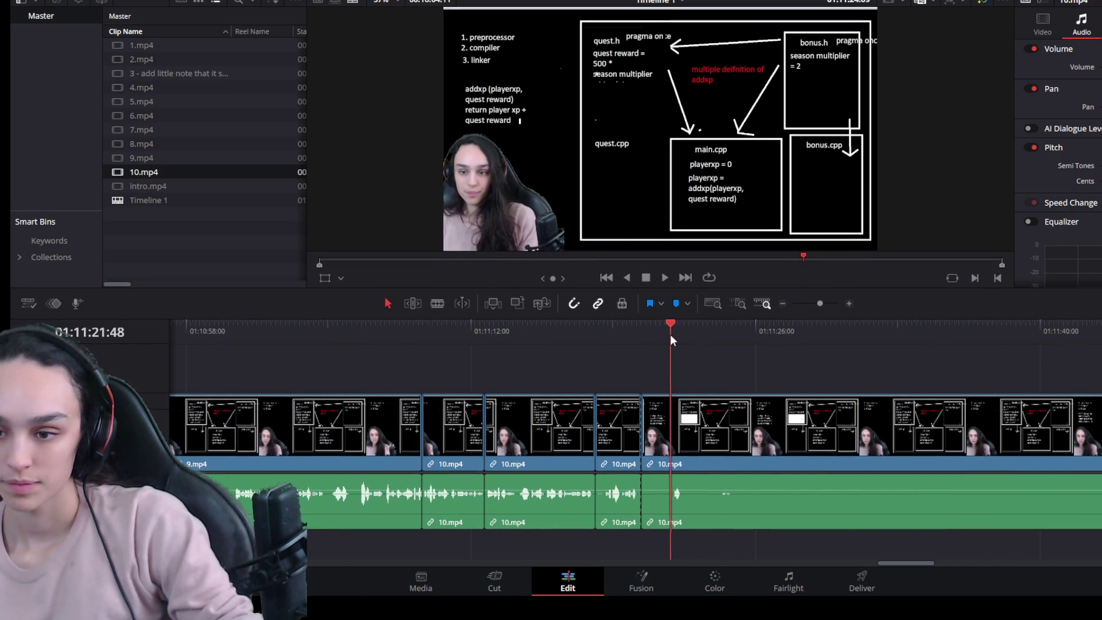
left_click_drag(676, 334, 668, 334)
left_click_drag(641, 451, 669, 456)
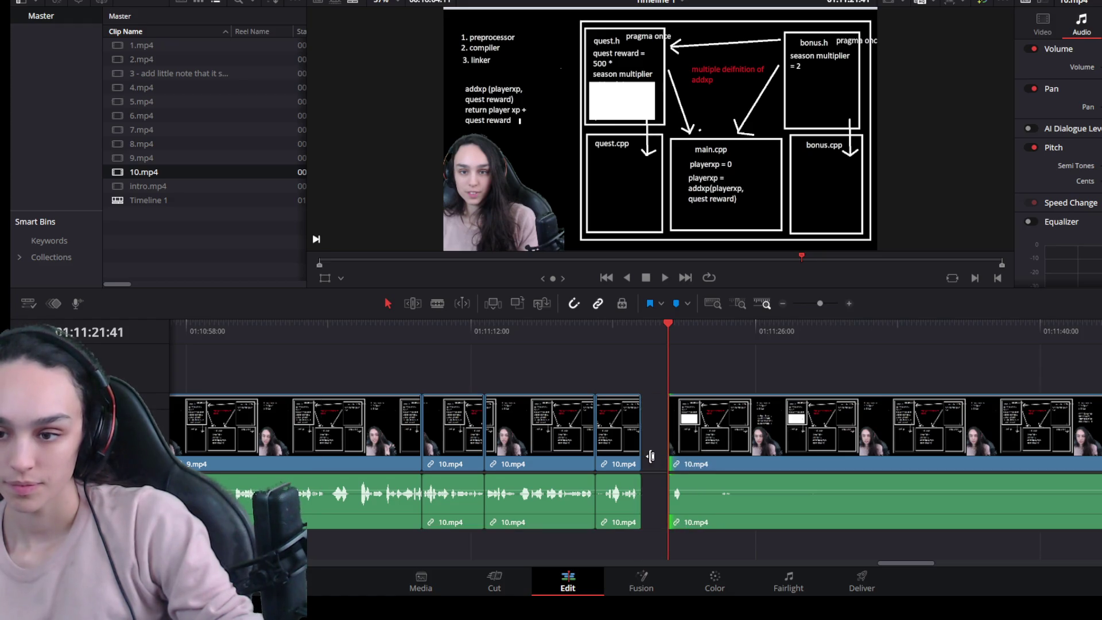
left_click(664, 462)
key("Delete")
key("space")
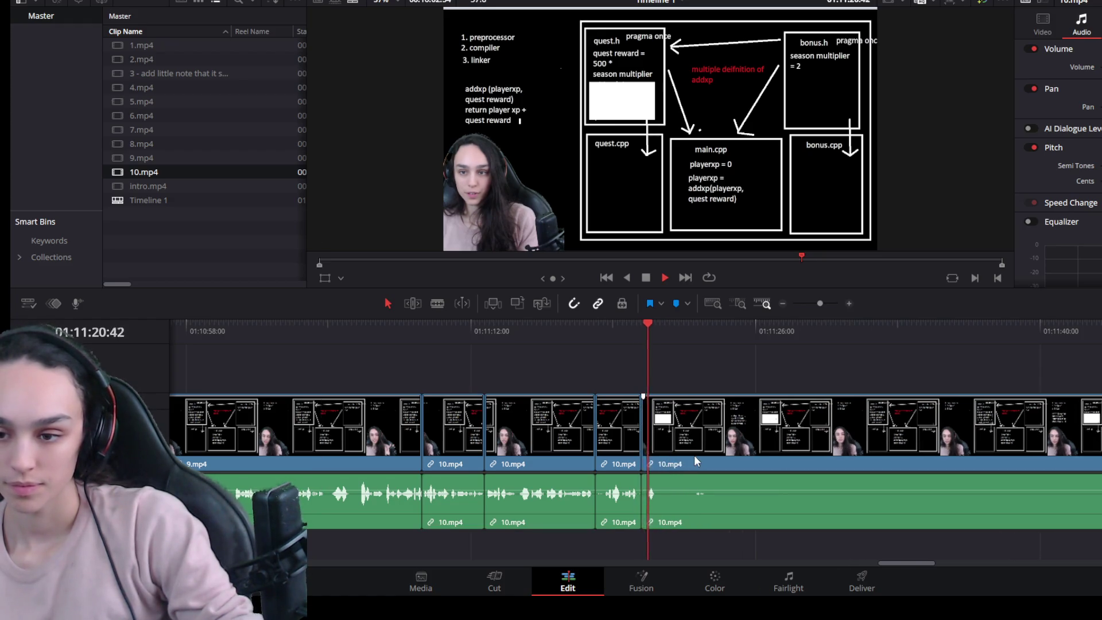
scroll(706, 453, "down", 3)
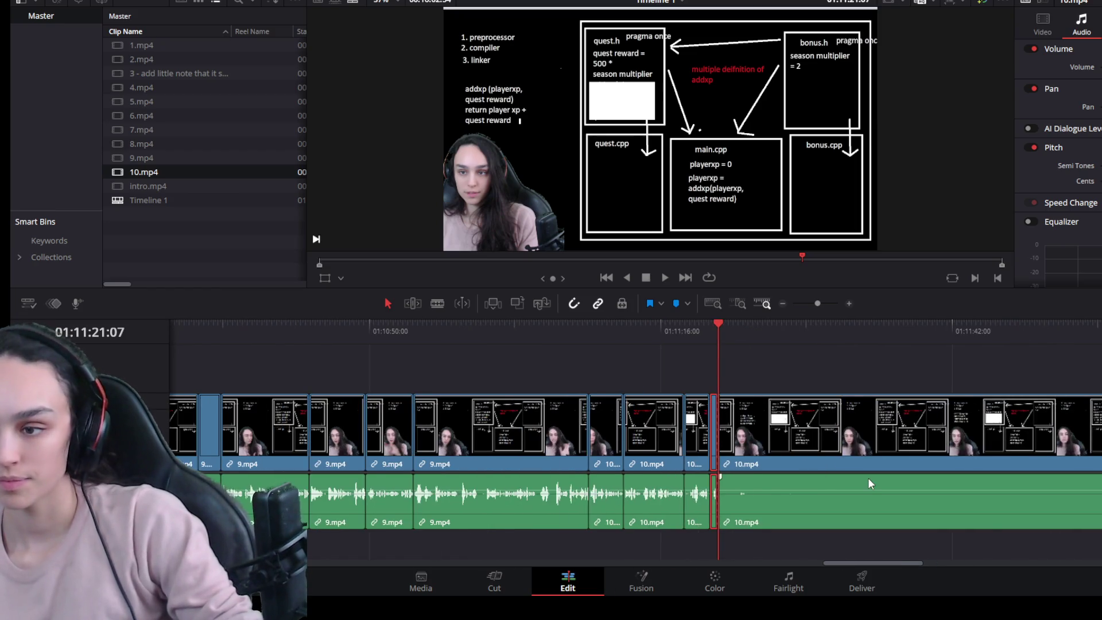
Step: Undo an accidental deletion of 10.mp4 pieces with Ctrl+Z and play the remaining footage
left_click(795, 464)
left_click_drag(729, 463, 766, 463)
key("Delete")
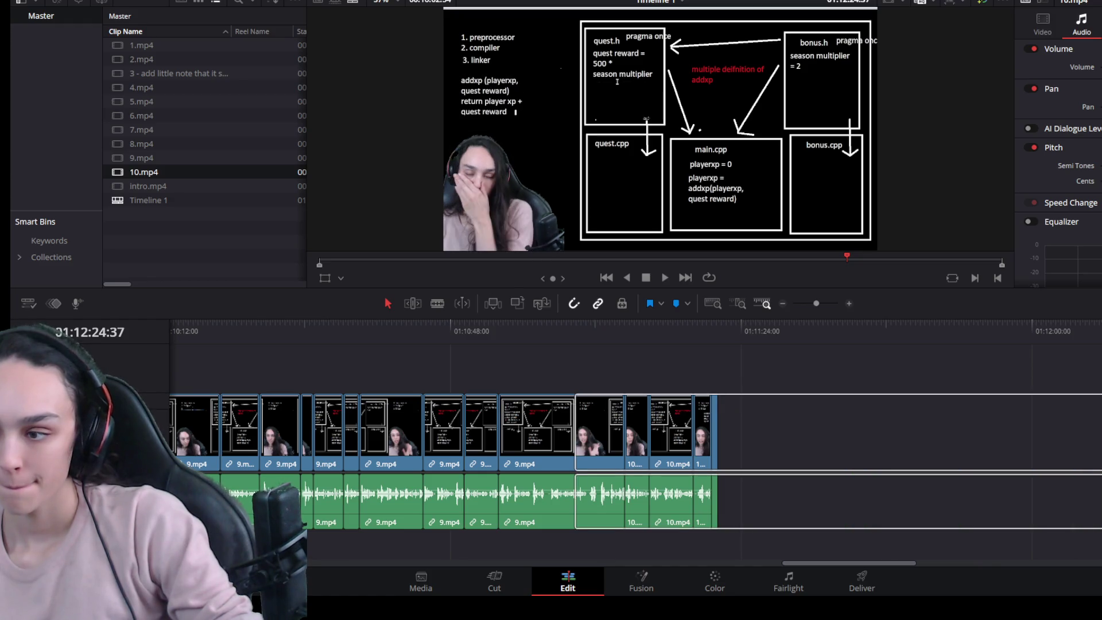
key("ctrl+z")
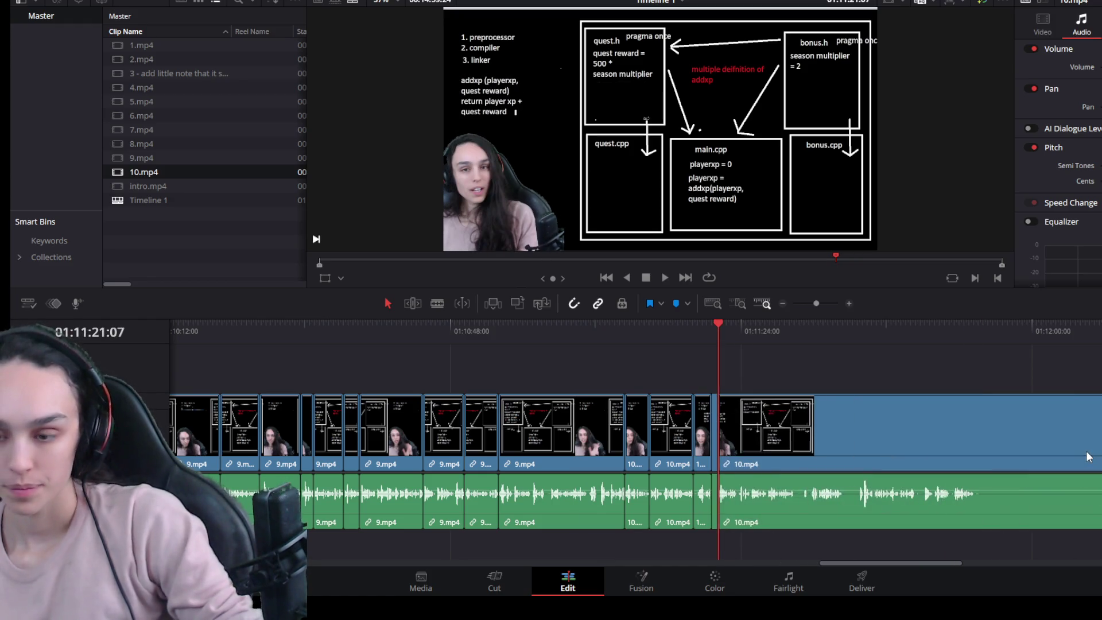
scroll(980, 495, "up", 2)
scroll(934, 497, "up", 1)
key("space")
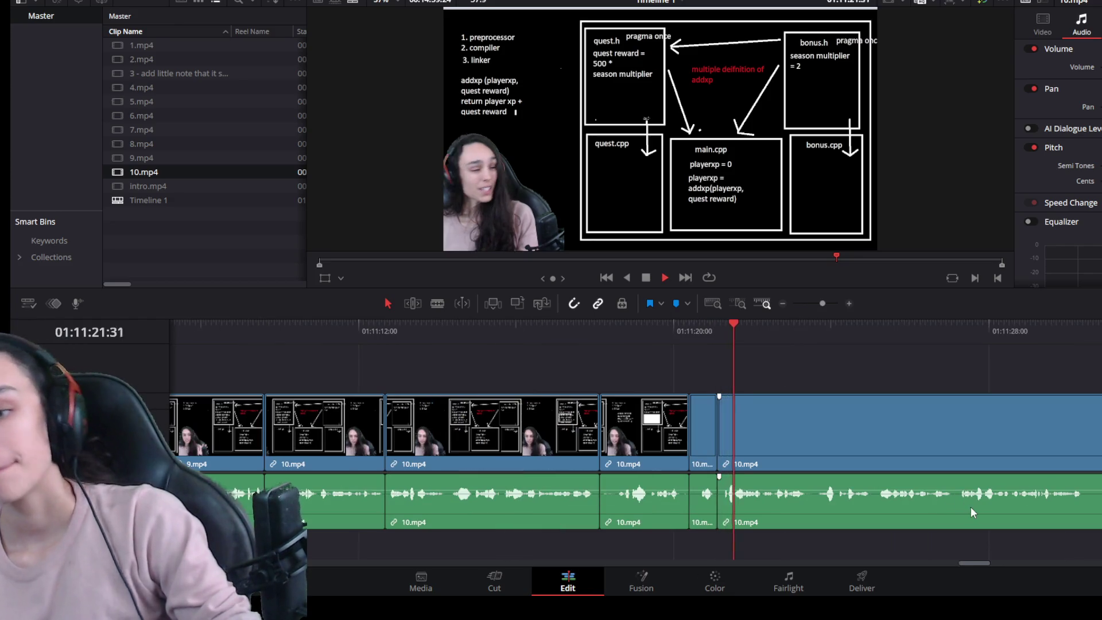
scroll(920, 500, "down", 2)
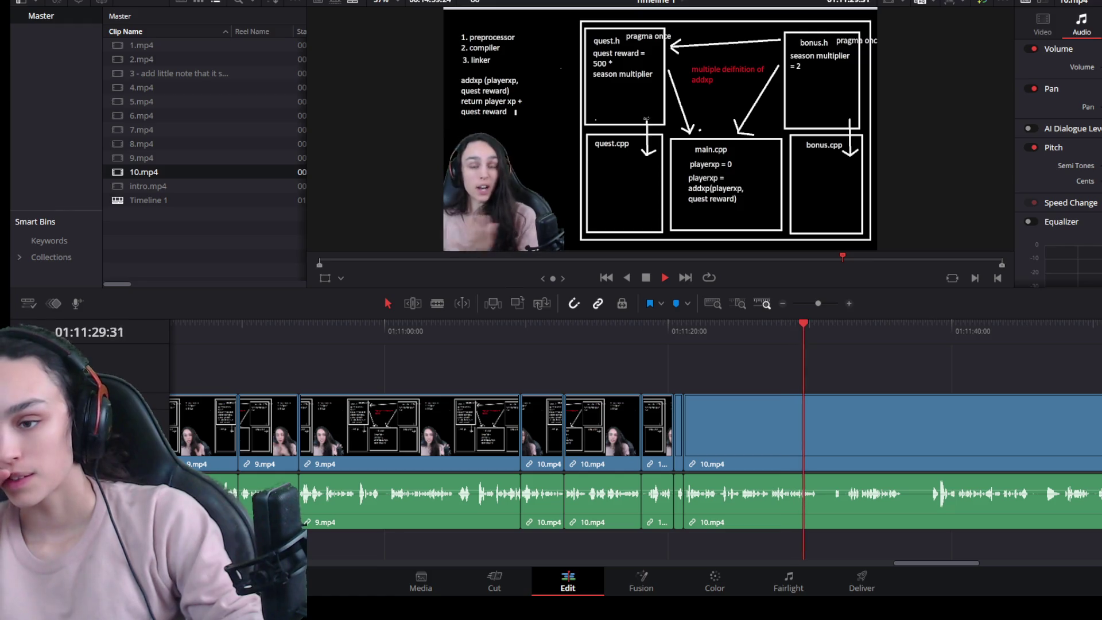
key("ctrl+equal")
key("ctrl+equal")
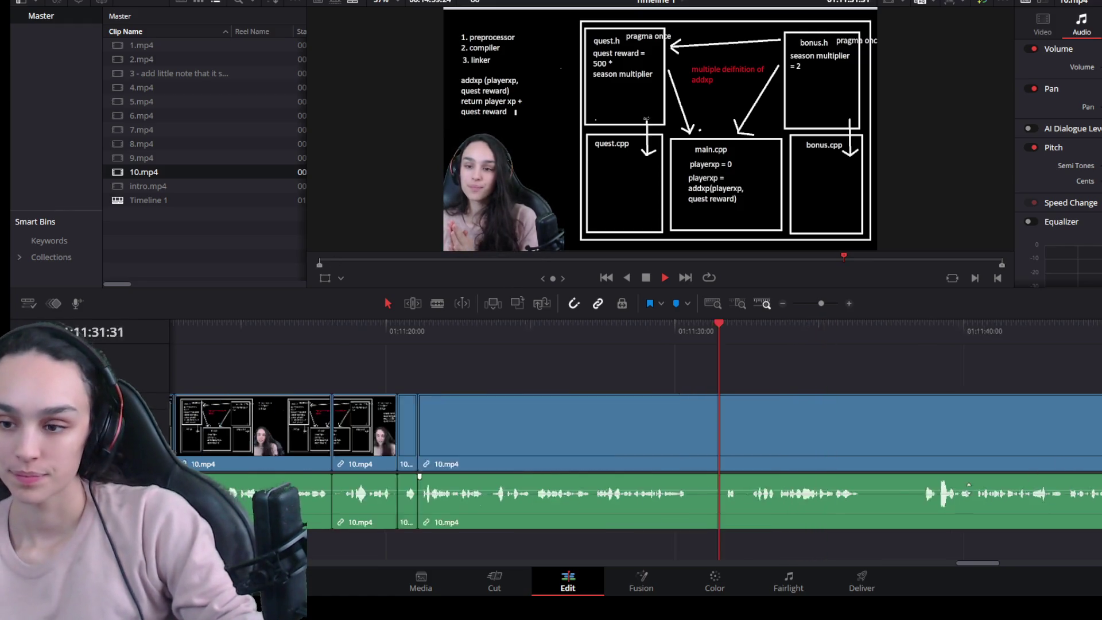
Step: Split 10.mp4 at a pause, trim the silent end off the left piece and close the gap
left_click(716, 334)
left_click(704, 435)
key("ctrl+b")
left_click_drag(705, 439, 632, 441)
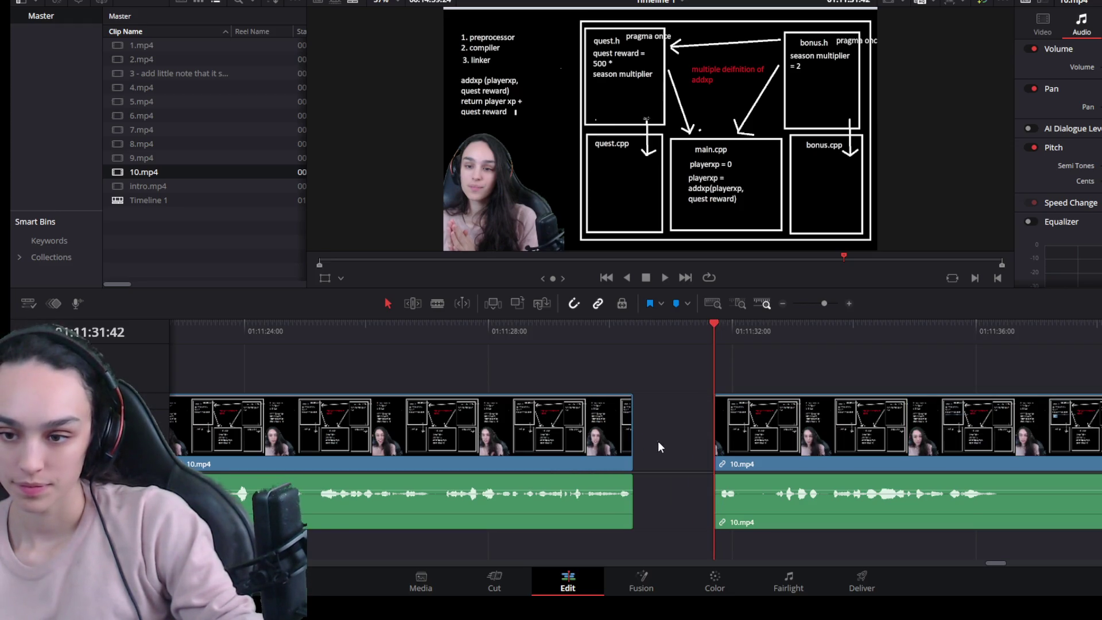
left_click(680, 452)
key("Delete")
key("space")
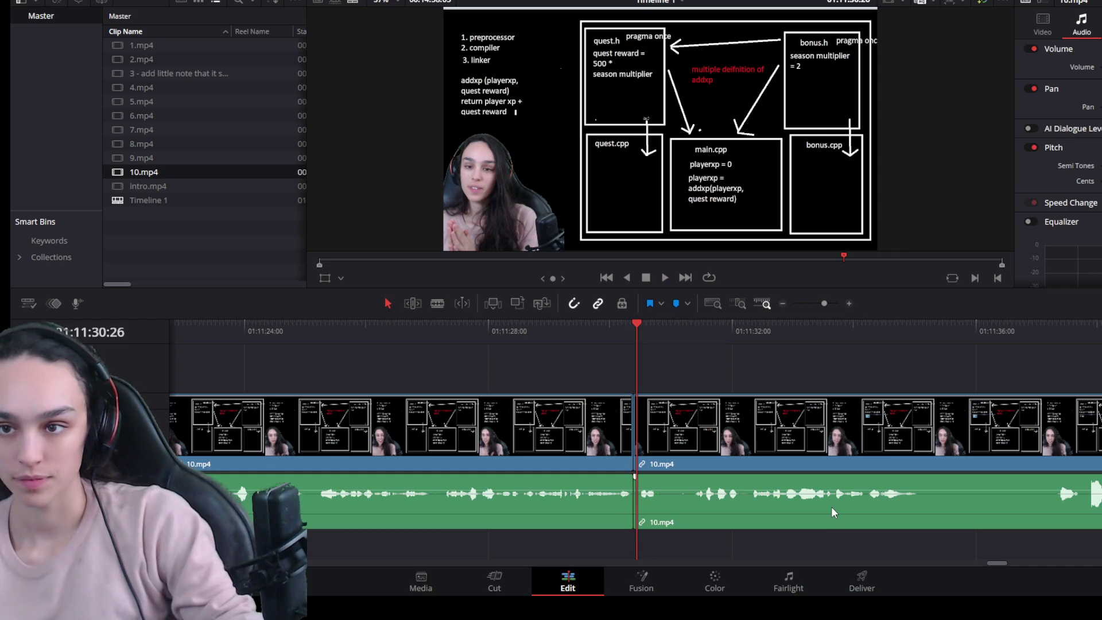
Step: Split at the next pause near 01:11:59, trim the silent head off the following clip and join them
key("ctrl+minus")
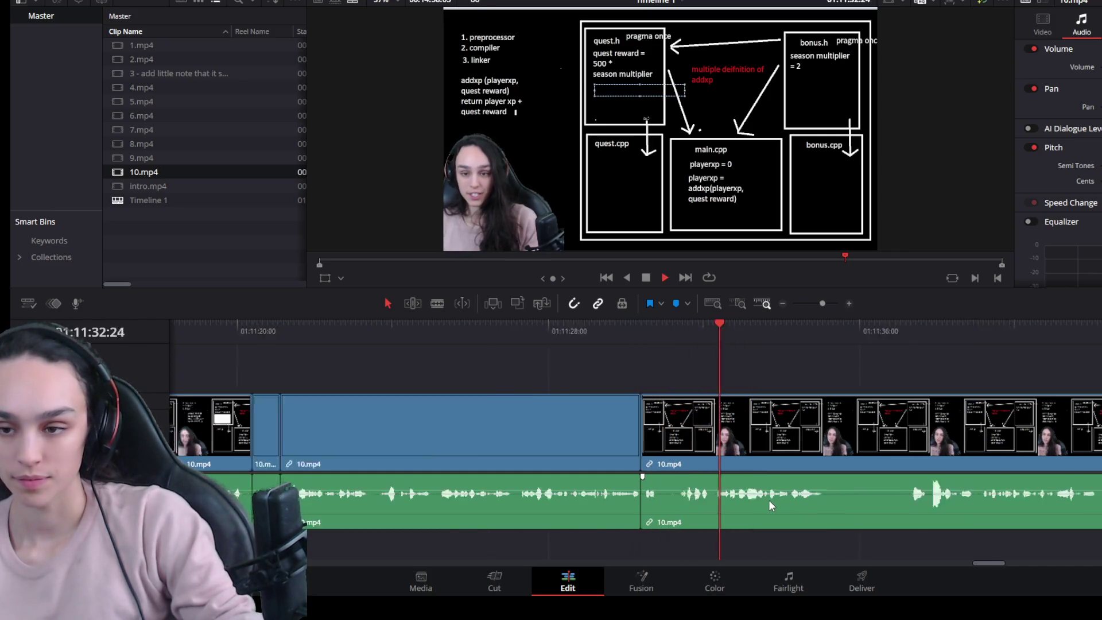
key("ctrl+minus")
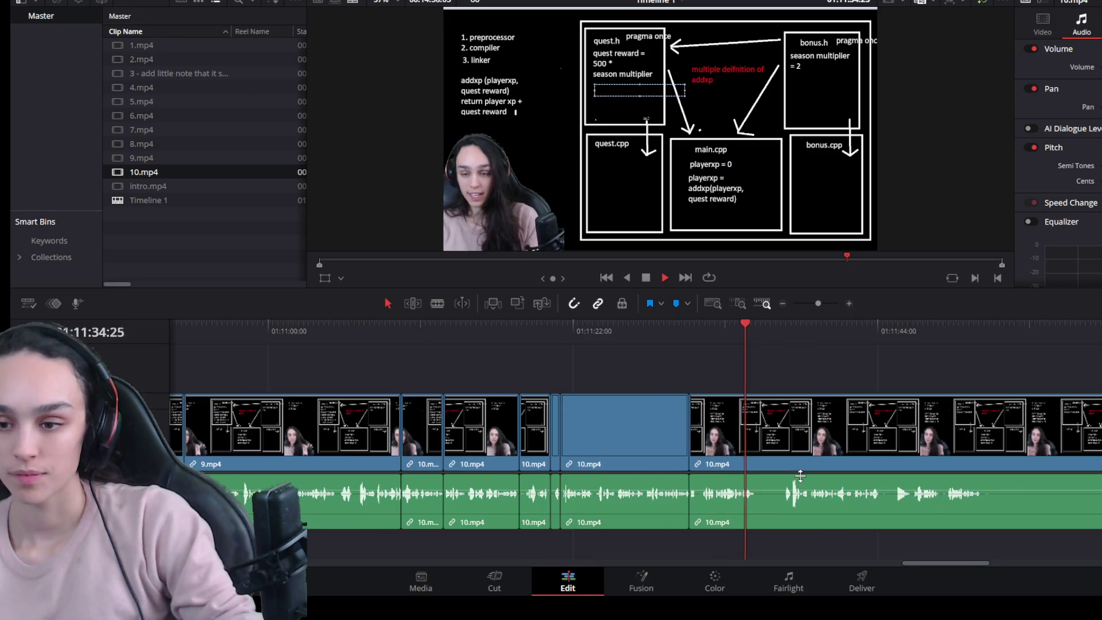
key("ctrl+equal")
key("space")
left_click(774, 452)
key("ctrl+b")
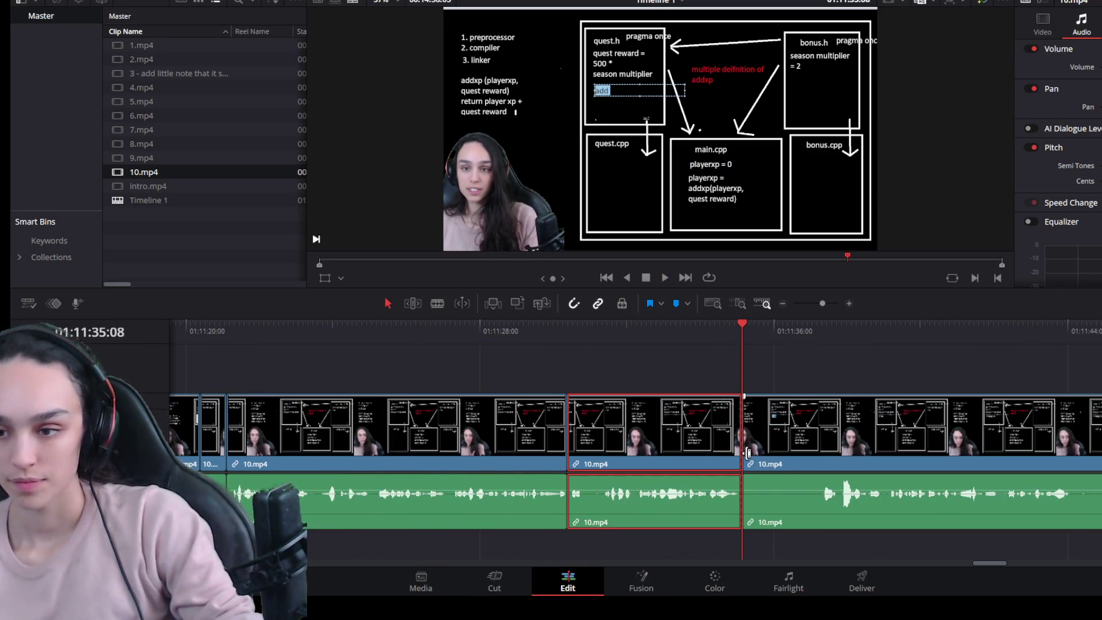
left_click_drag(747, 452, 826, 453)
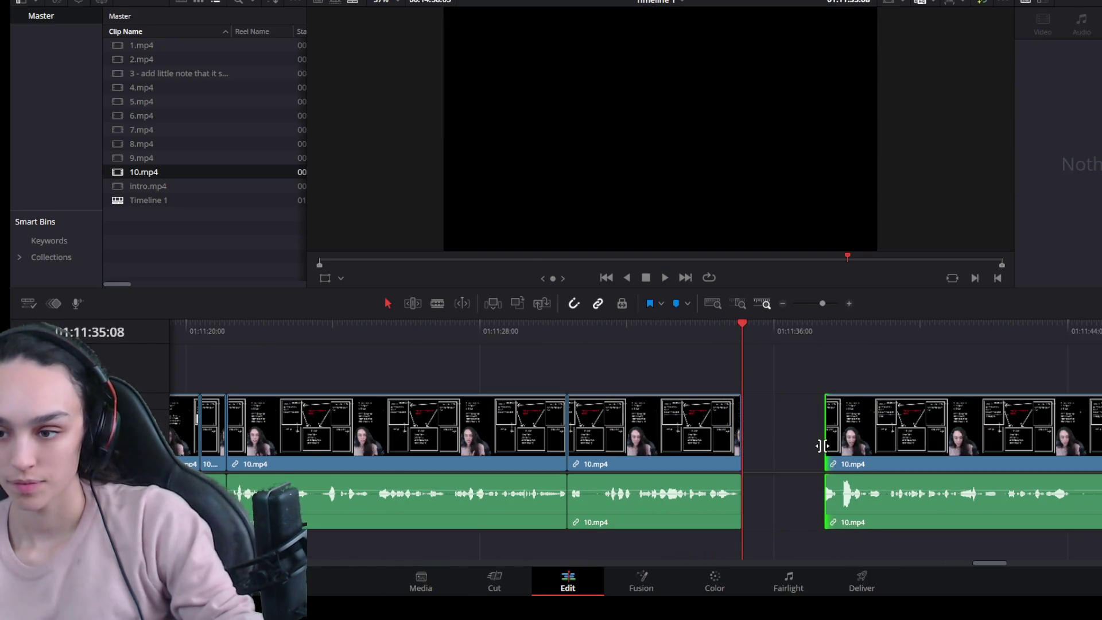
left_click(790, 441)
key("Delete")
key("space")
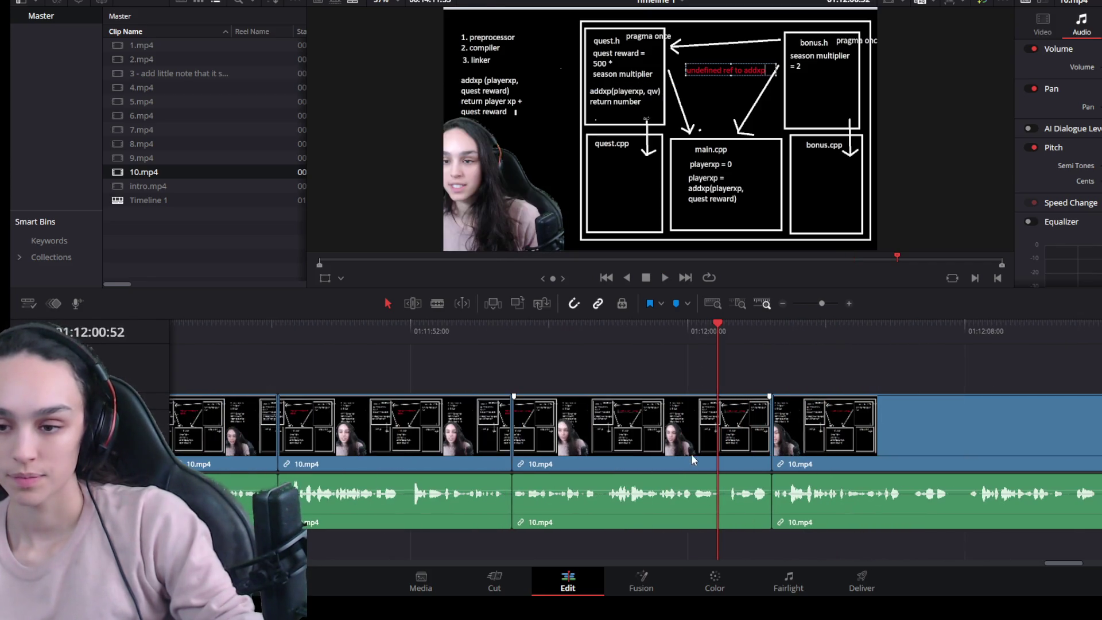
Step: Trim a 10.mp4 clip's end back to where the silence starts and ripple the gap closed
left_click(651, 331)
left_click(607, 335)
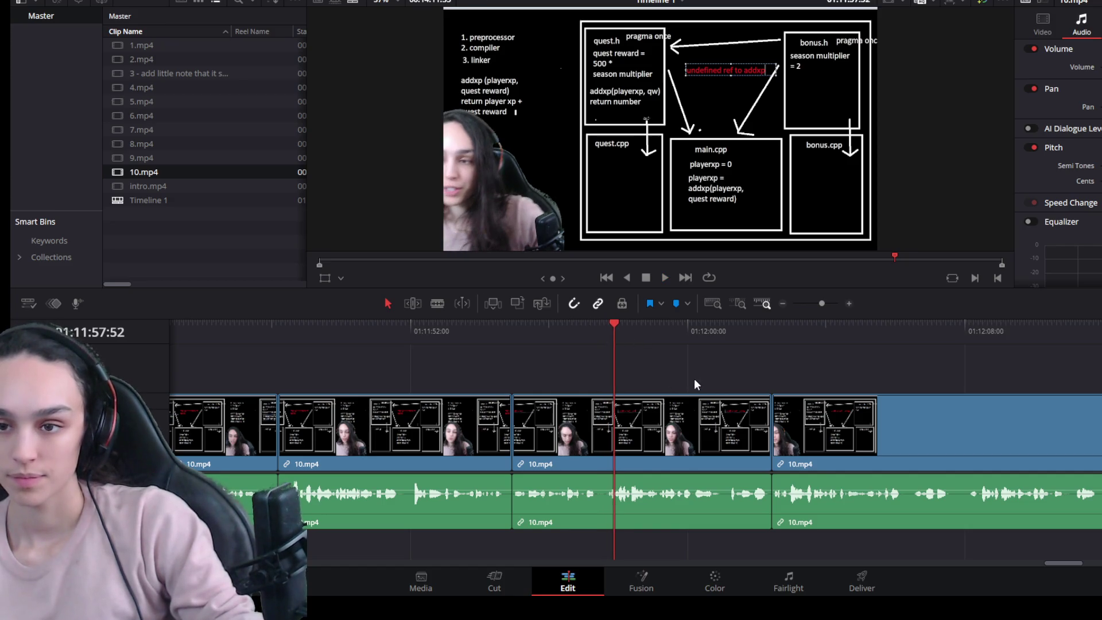
key("space")
left_click(728, 434)
left_click(760, 437)
left_click_drag(759, 438, 656, 437)
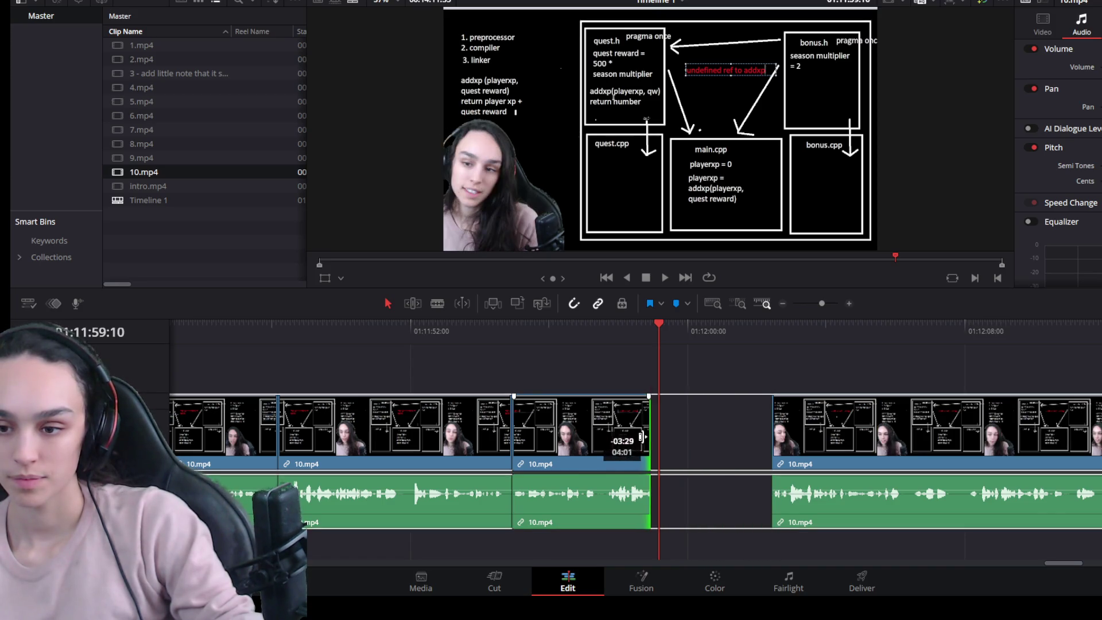
left_click(688, 439)
key("Delete")
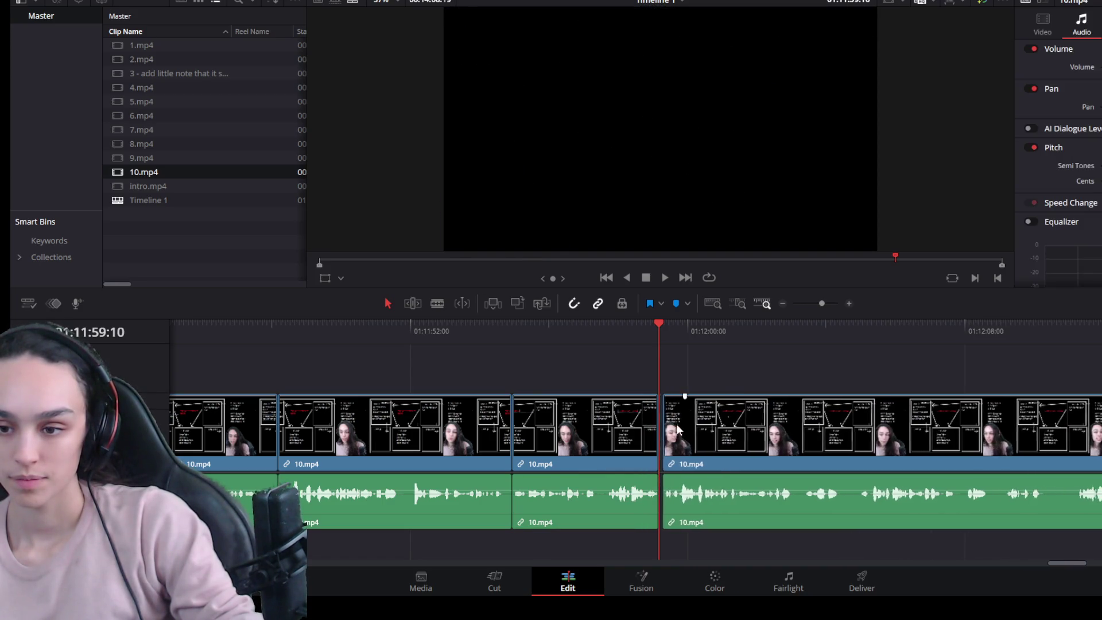
left_click(619, 337)
key("space")
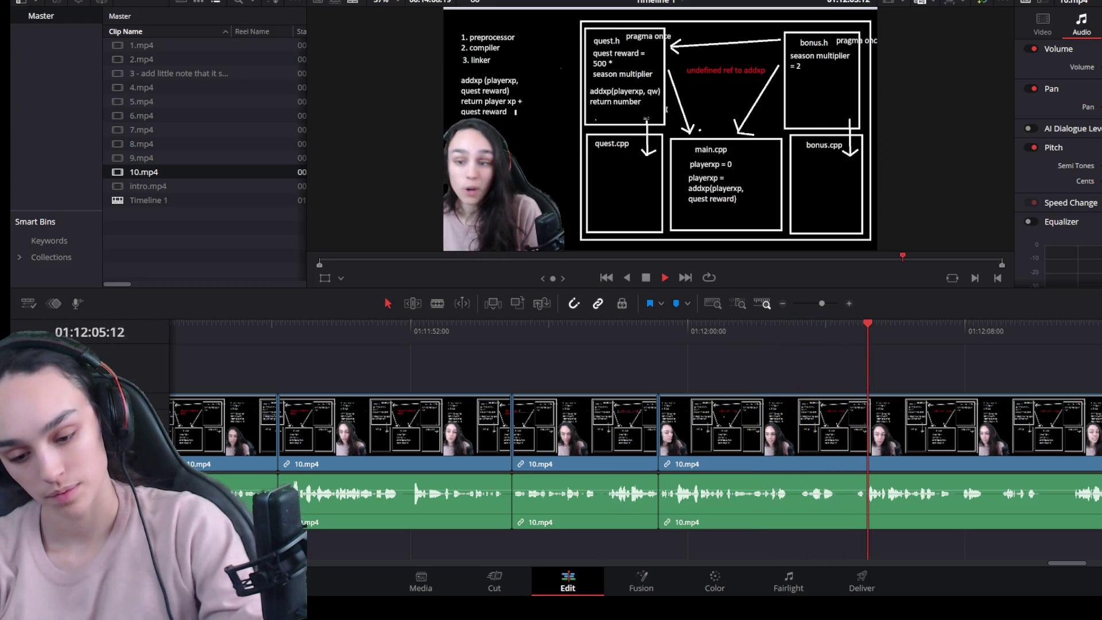
key("space")
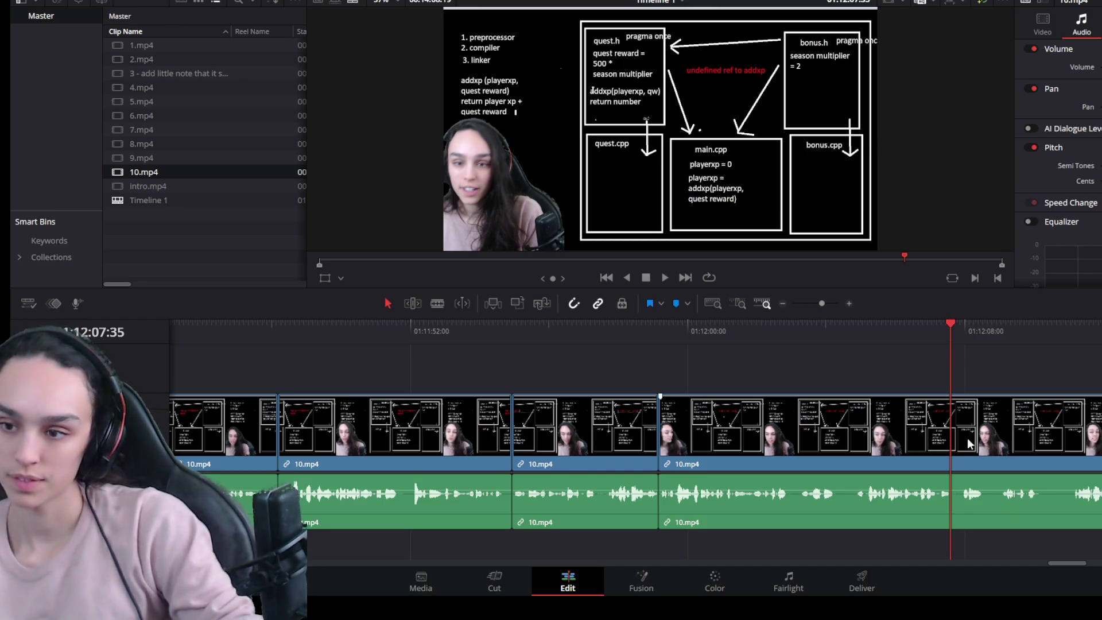
Step: Trim the clip end back to the pause near 01:12:10 and delete the gap so later clips shift left
left_click(913, 325)
key("space")
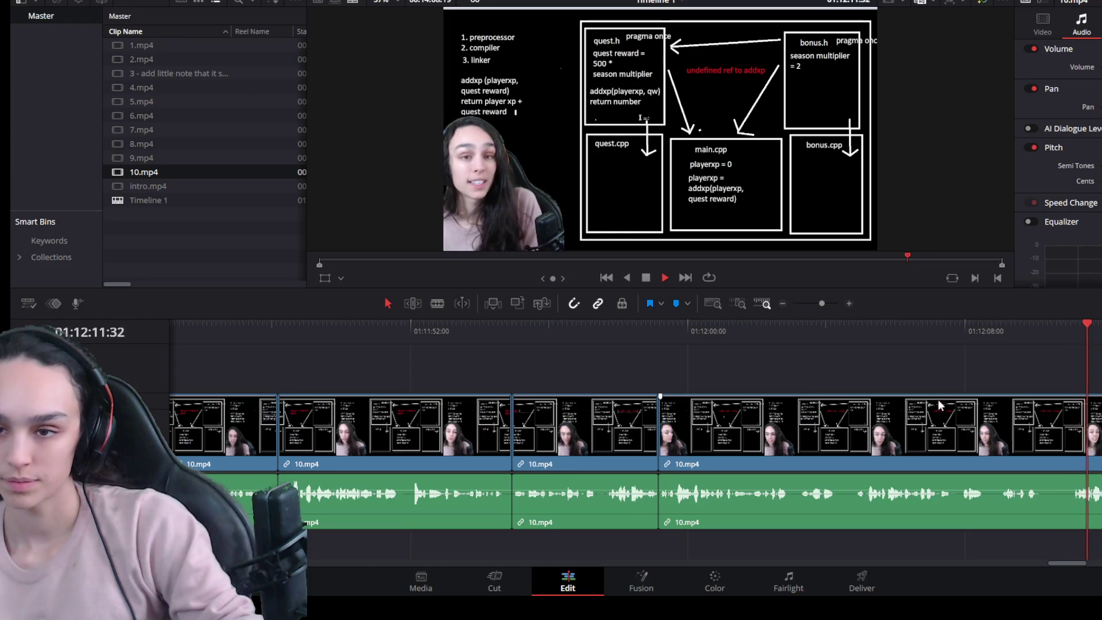
left_click(1074, 341)
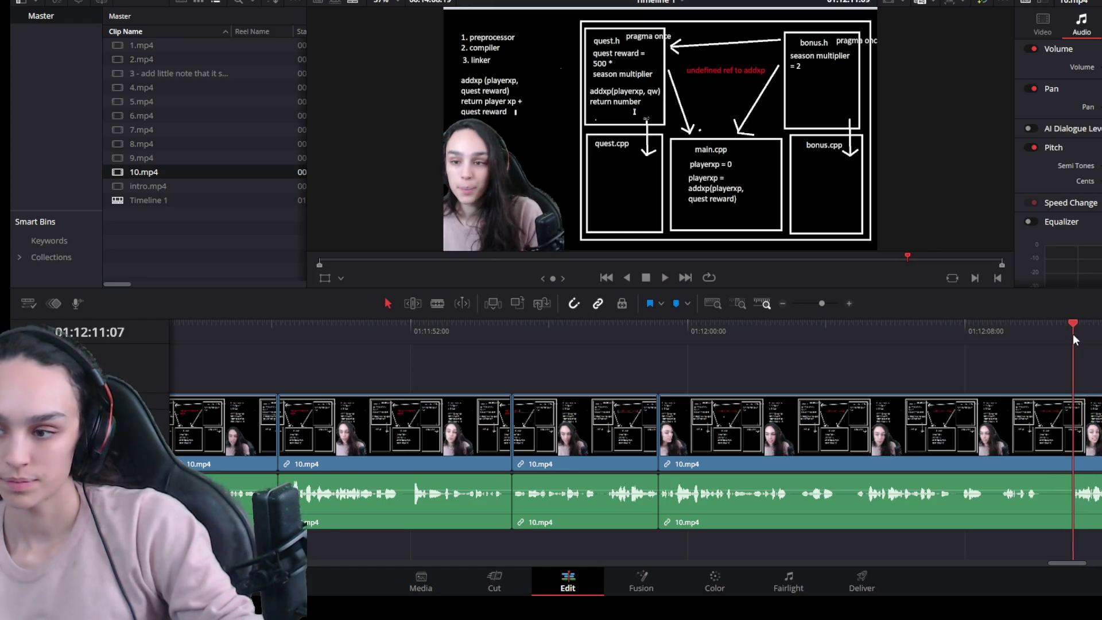
mouse_move(1070, 416)
left_mouse_down()
mouse_move(1024, 441)
mouse_move(1040, 442)
left_mouse_up()
left_click(1056, 445)
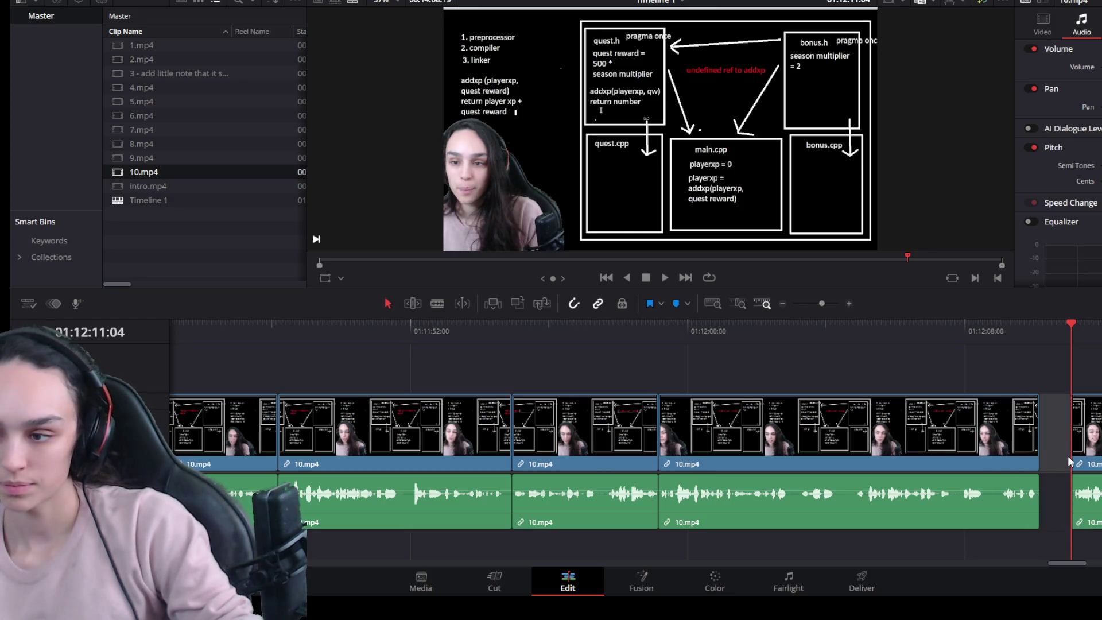
key("Delete")
key("space")
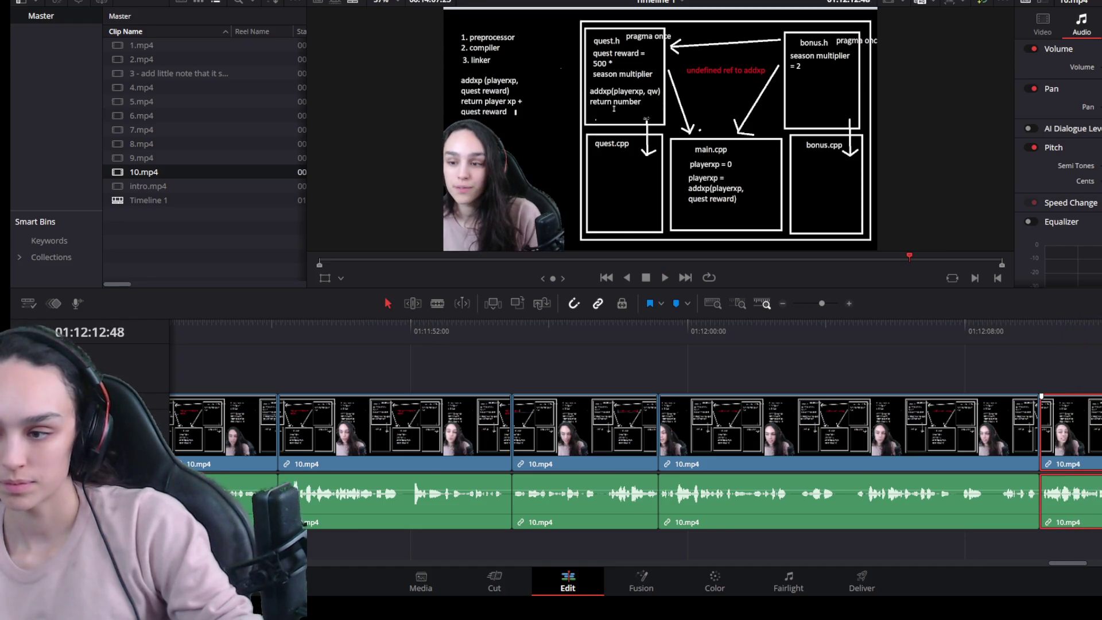
scroll(1063, 469, "down", 3)
Step: Split 10.mp4 where a silence begins, remove the silent clip with the gap closed, and replay
left_click(835, 328)
key("space")
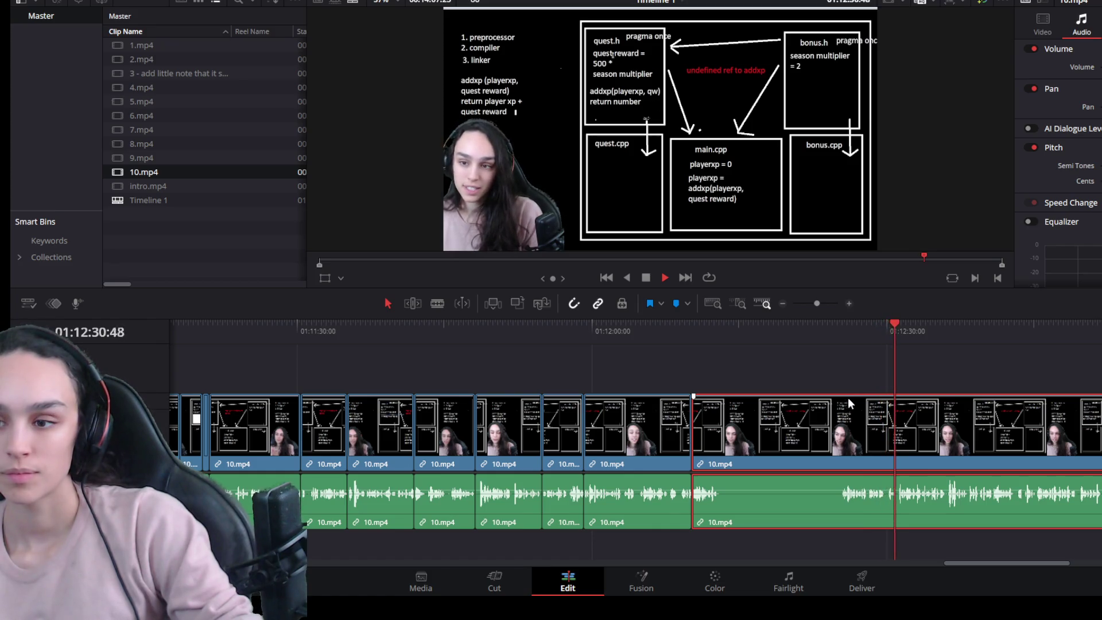
left_click(858, 328)
left_click(839, 328)
key("ctrl+b")
left_click(559, 340)
key("space")
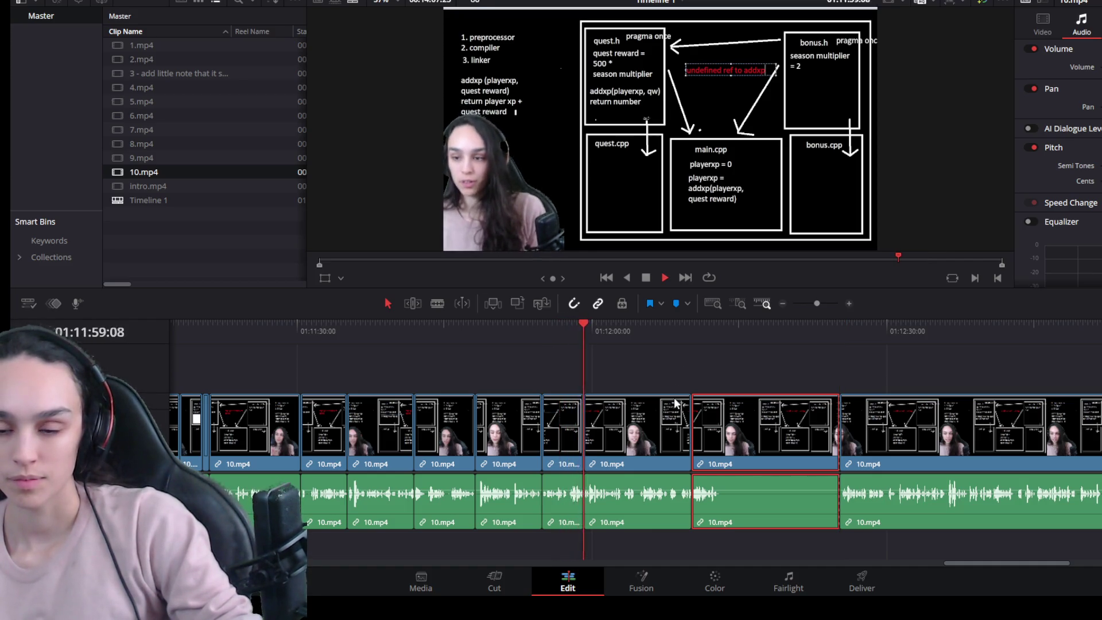
key("space")
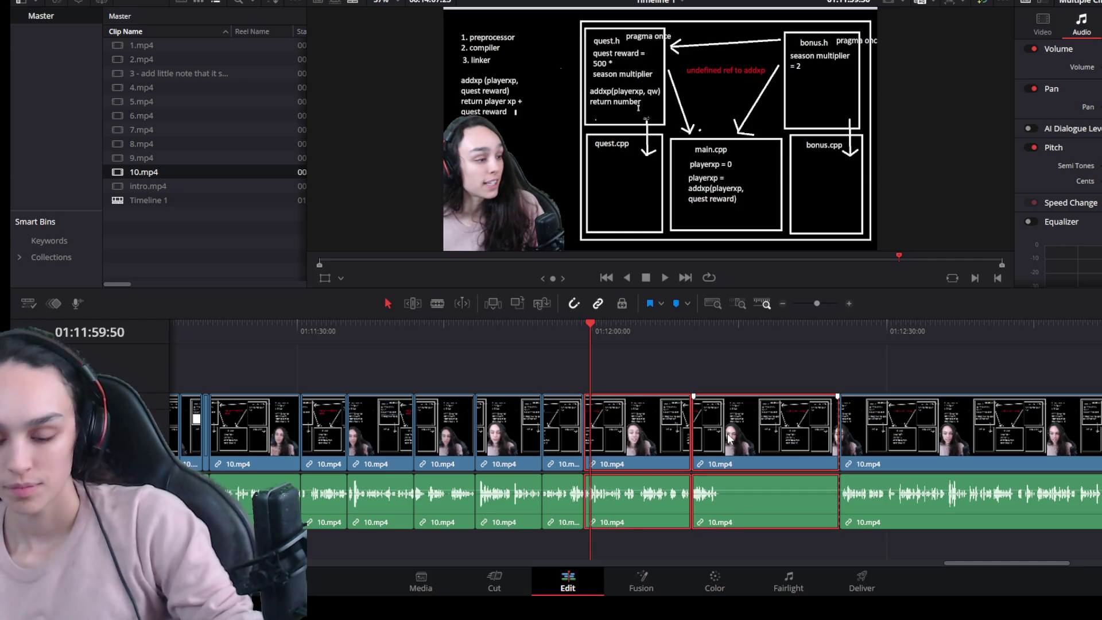
key("Delete")
key("space")
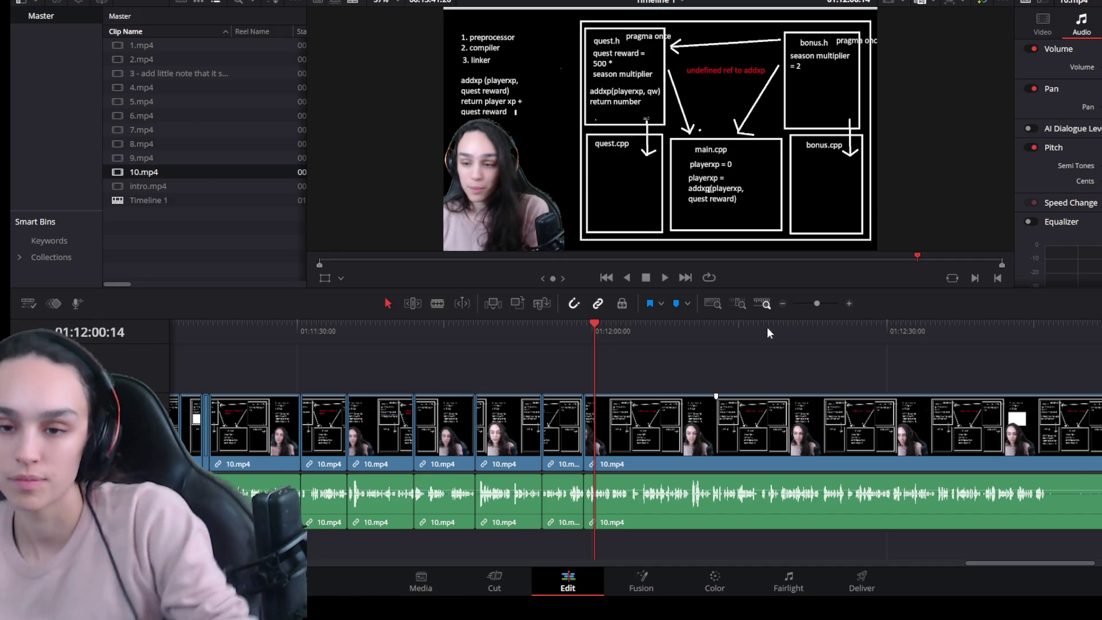
key("space")
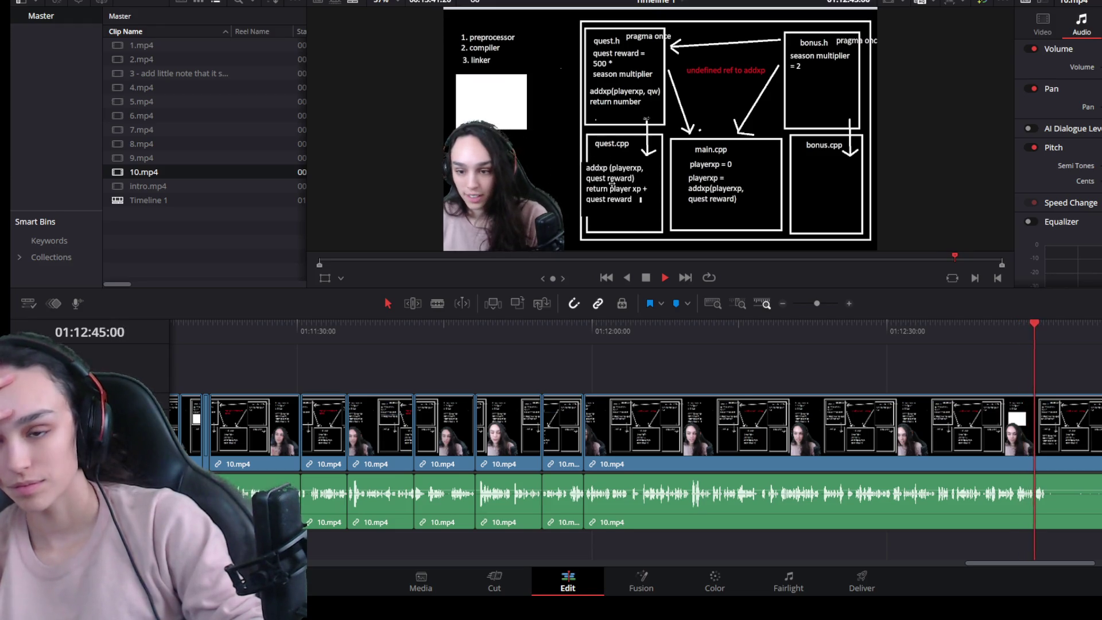
Step: Split 10.mp4 at 01:12:46:18, undo an unwanted deletion of the later part, and play on to the next pause
key("space")
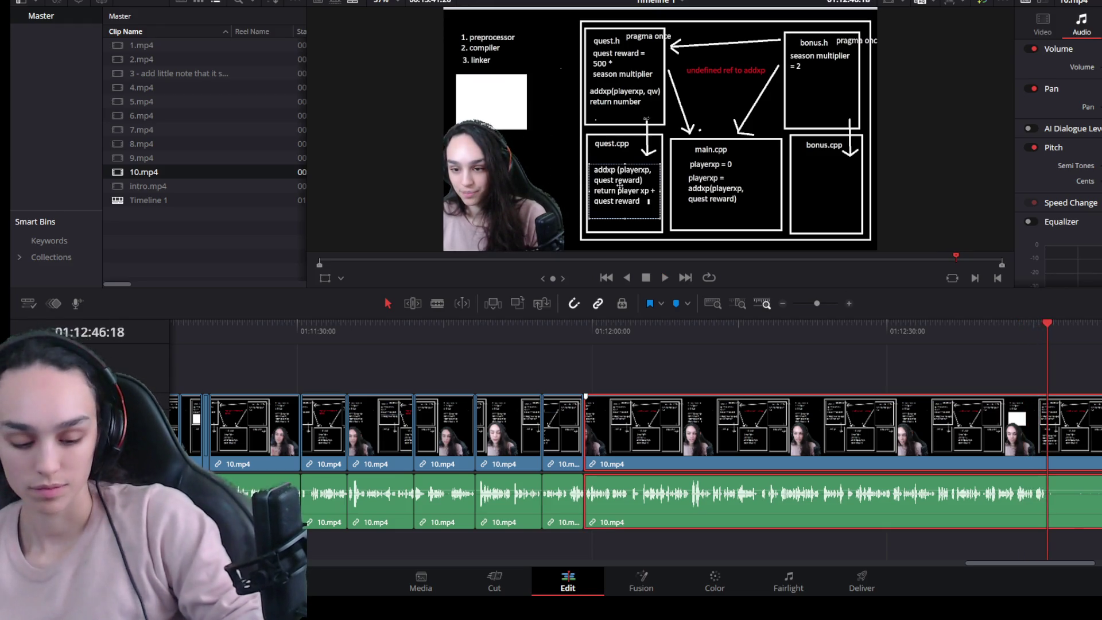
key("ctrl+b")
key("Down")
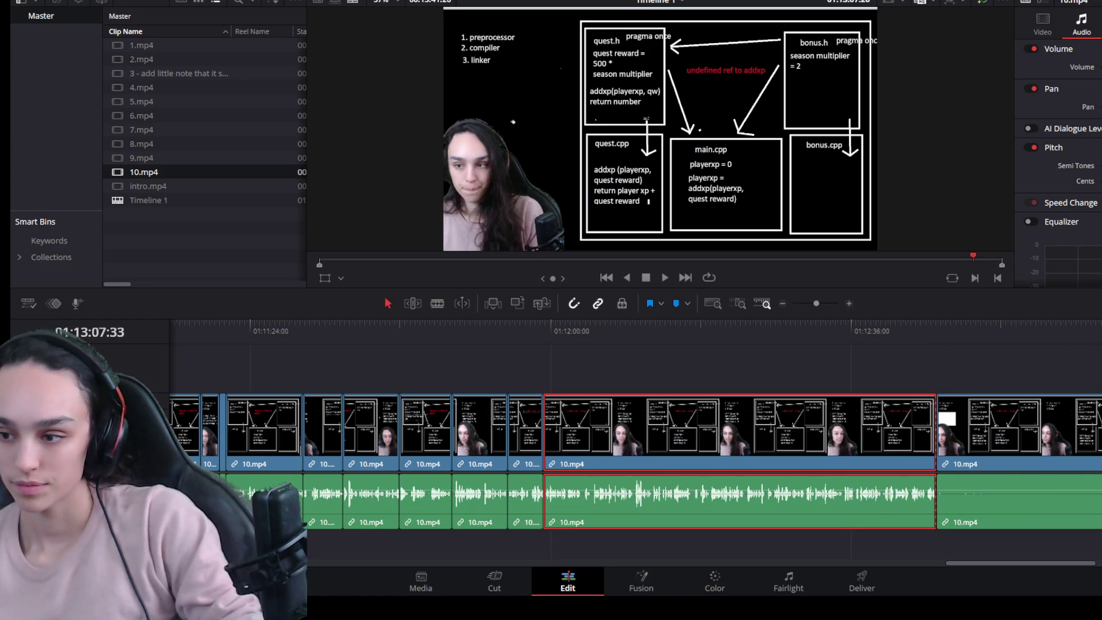
left_click(1032, 456)
key("Delete")
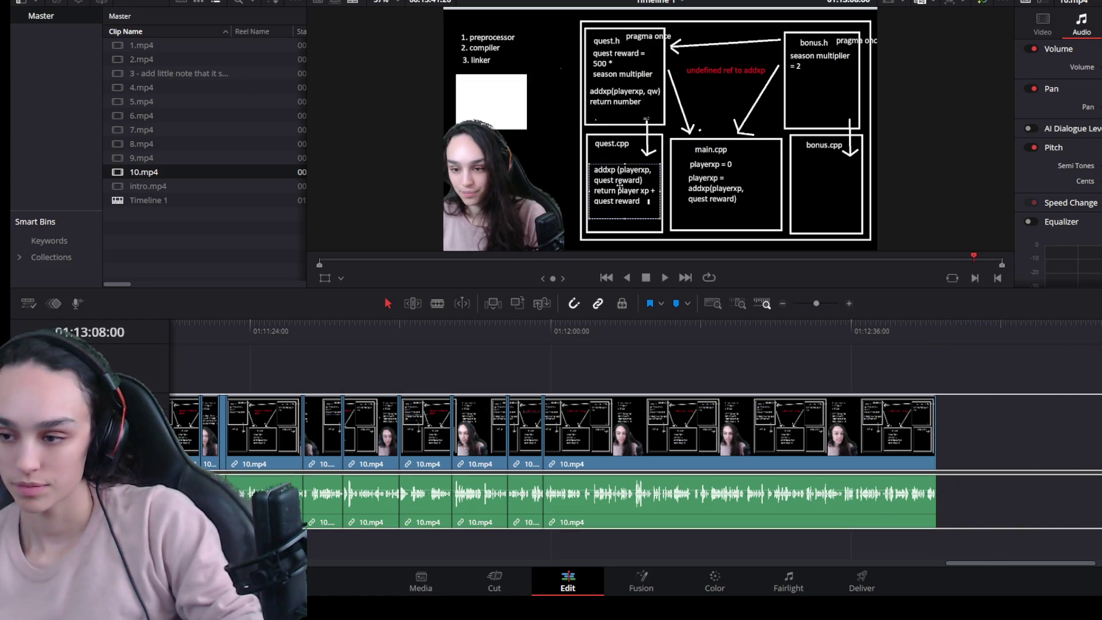
key("ctrl+z")
key("Up")
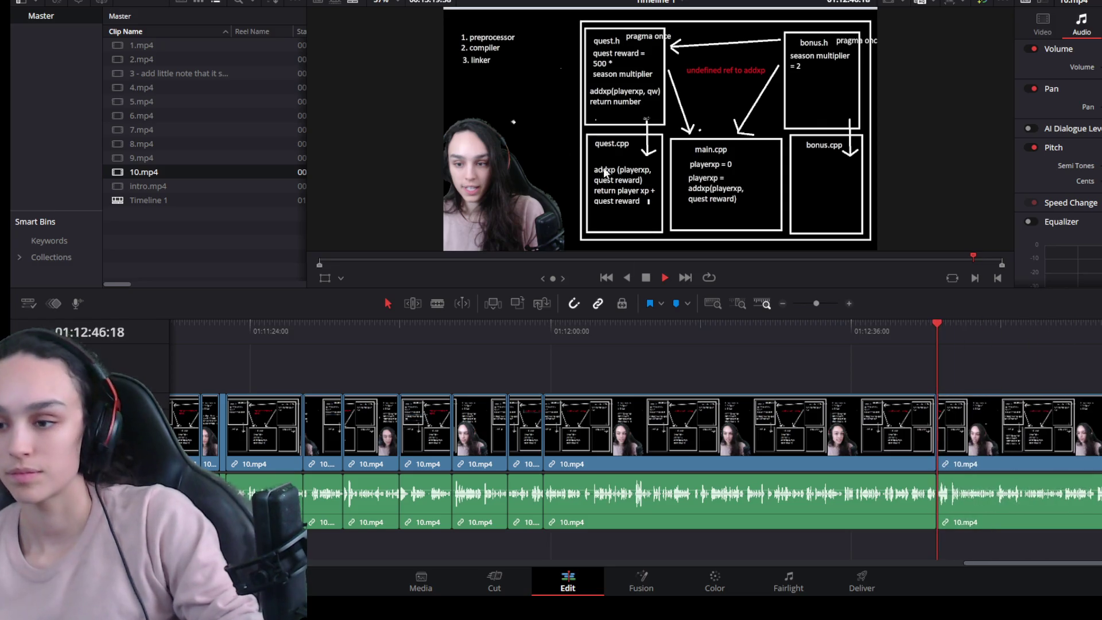
key("space")
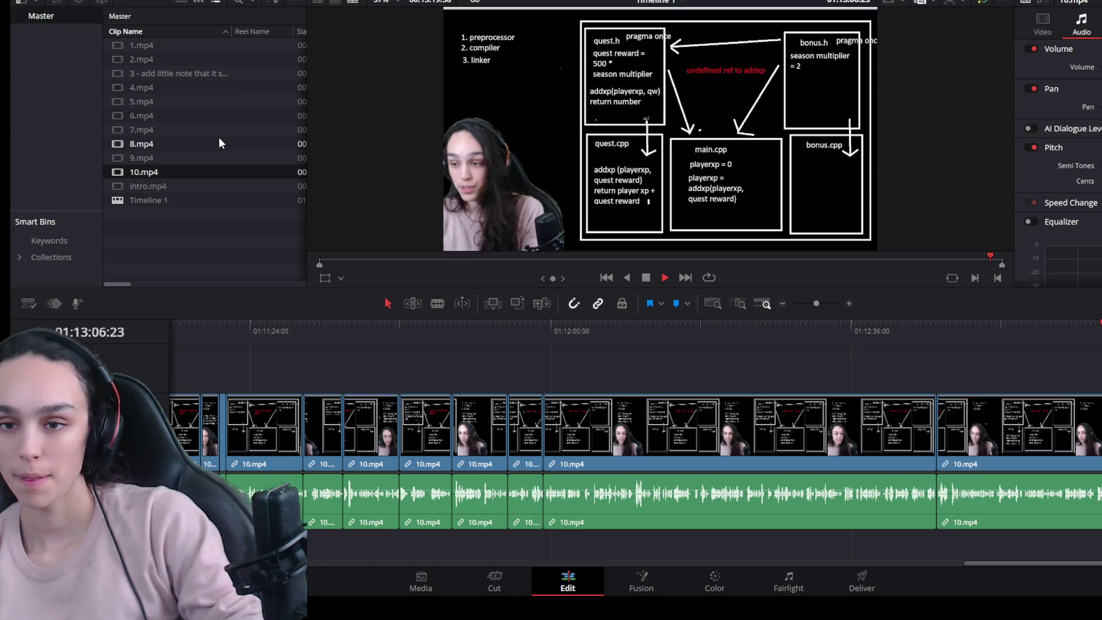
key("space")
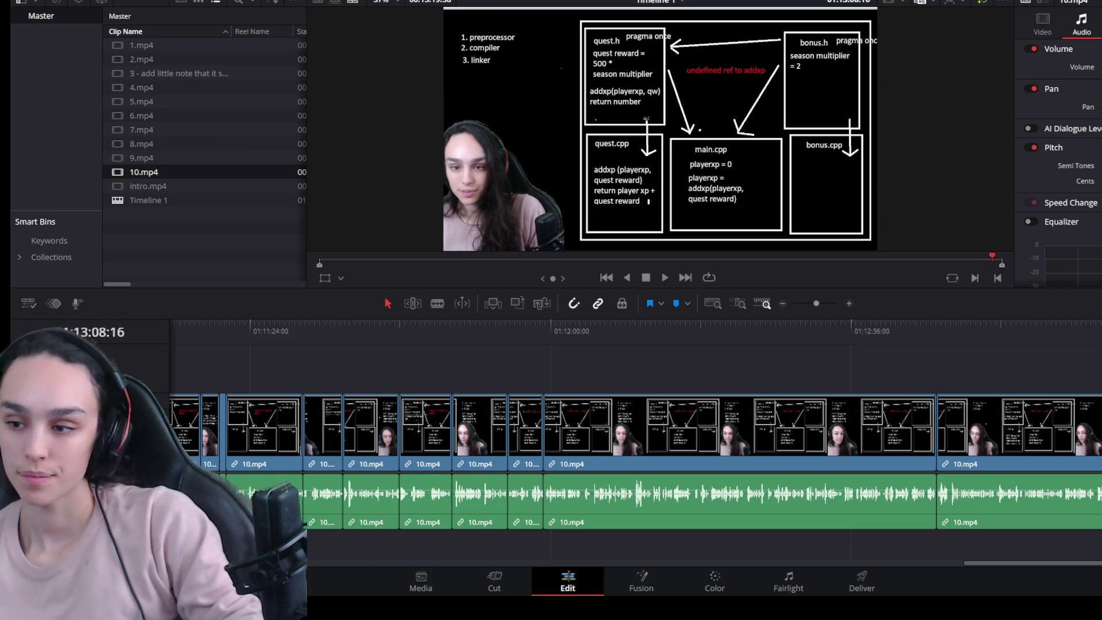
scroll(832, 463, "up", 2)
Step: Cut the pause near 01:13:08 by splitting, trimming the new clip's head and closing the gap
key("ctrl+b")
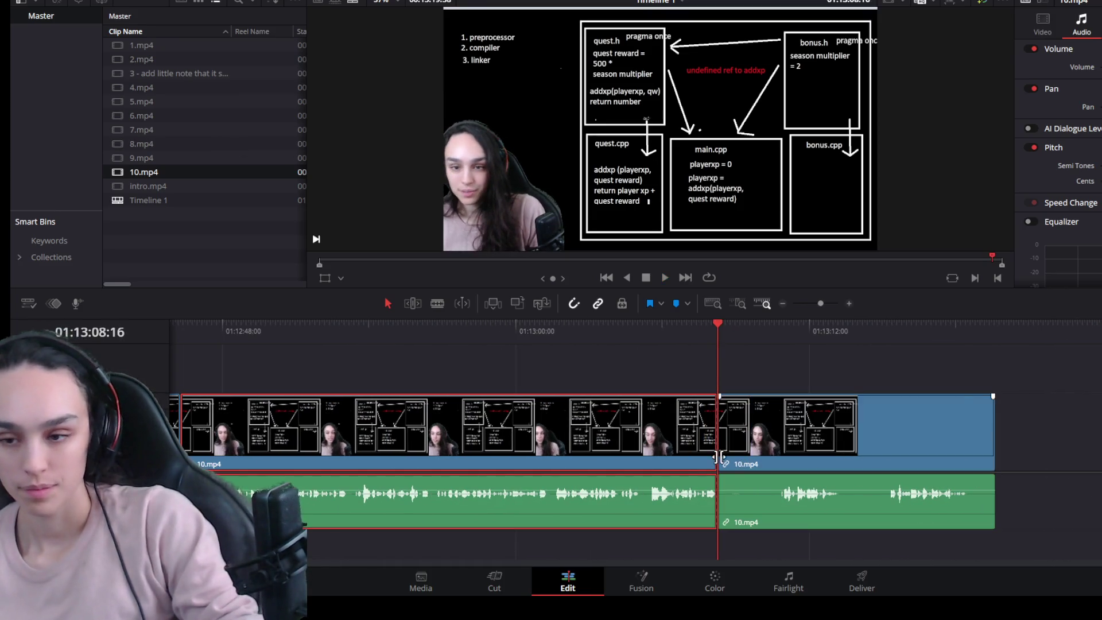
left_click_drag(720, 461, 784, 461)
left_click(749, 449)
key("Delete")
left_click(756, 453)
key("space")
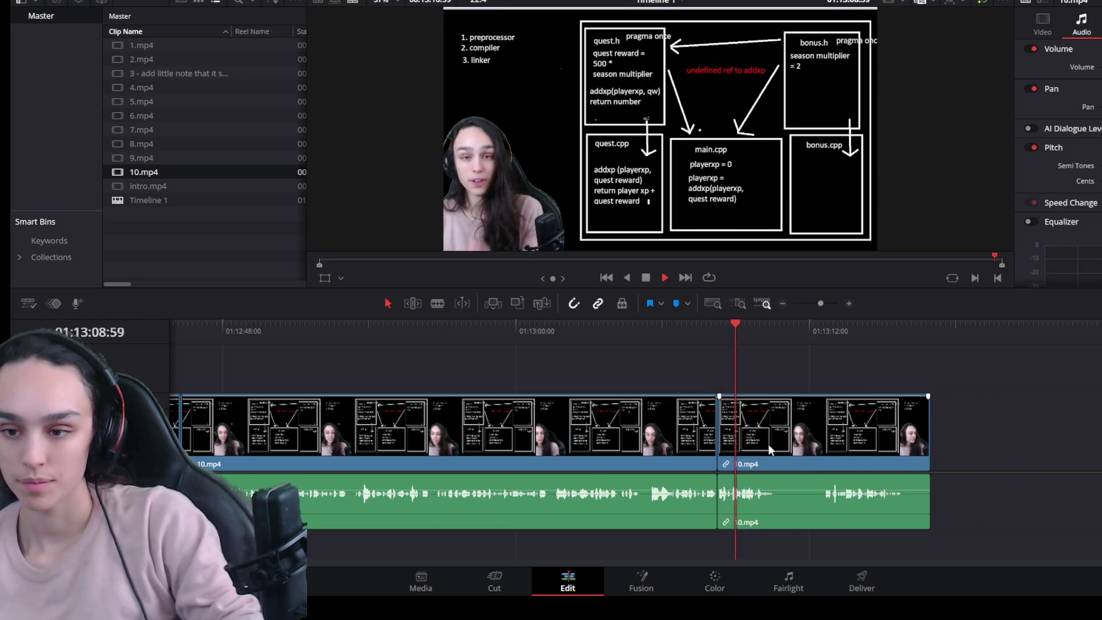
key("space")
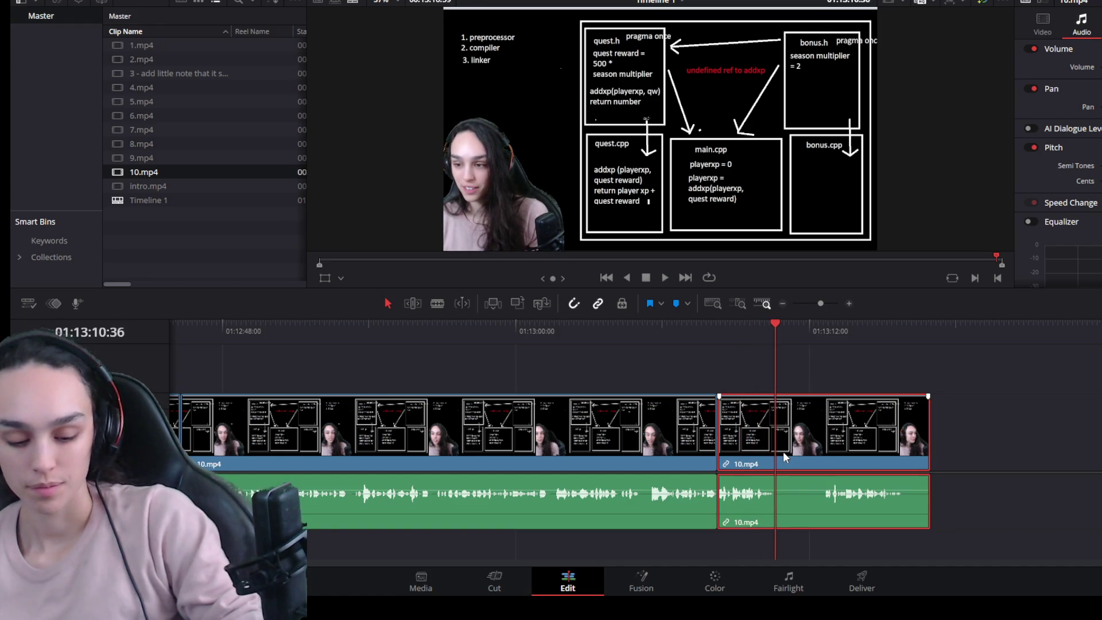
Step: Remove the next pause near 01:13:10 the same way, leaving the clips joined
key("ctrl+b")
left_click_drag(776, 461, 833, 465)
left_click(800, 444)
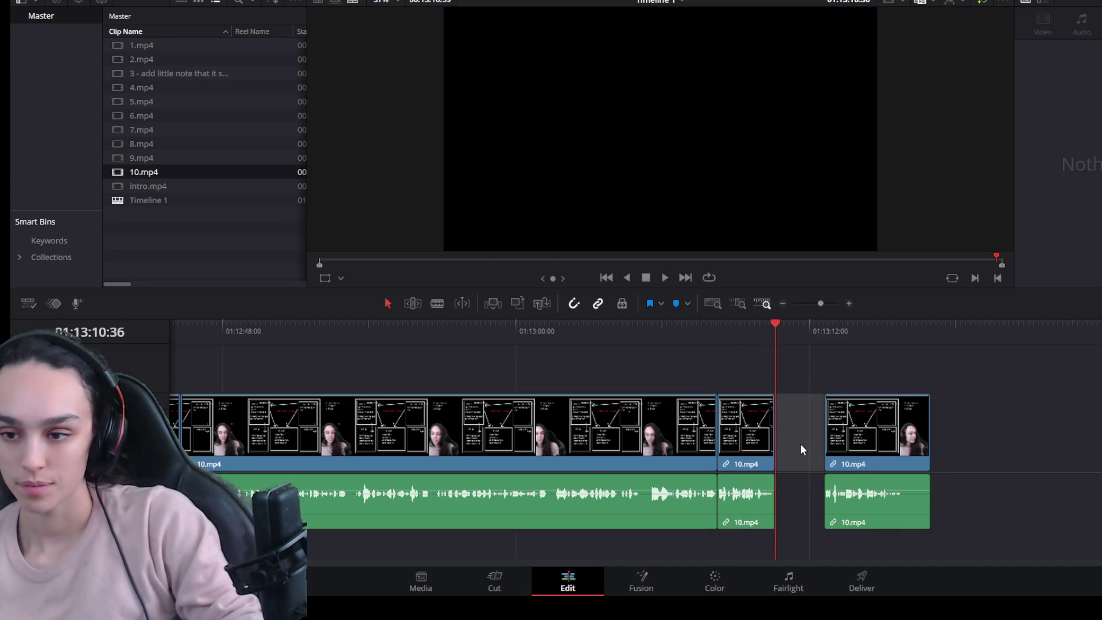
key("Delete")
key("space")
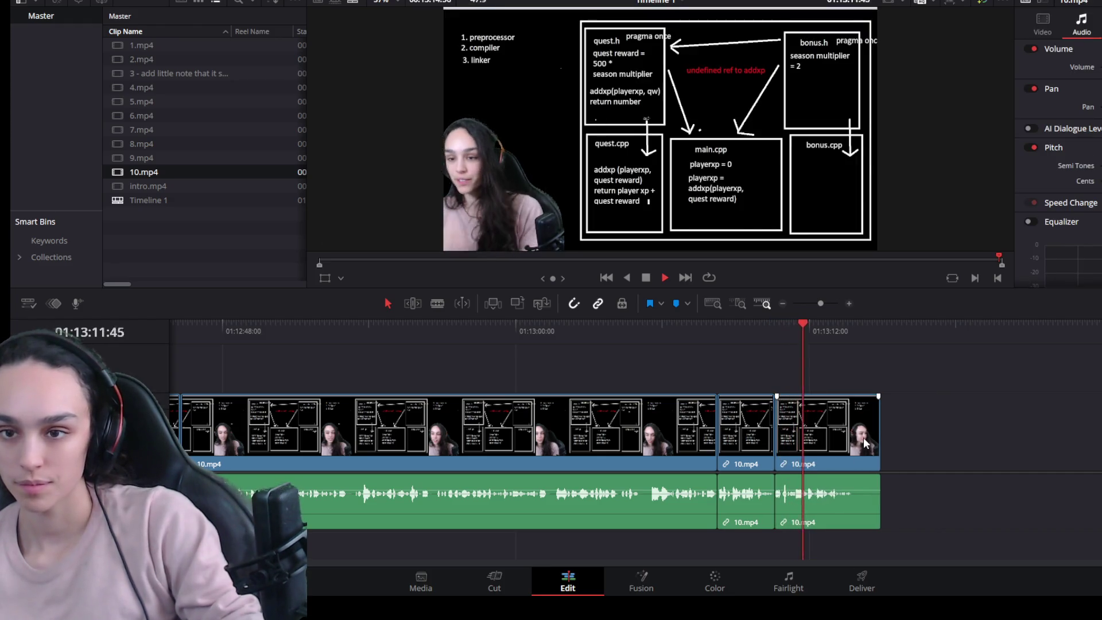
Step: Trim the last 10.mp4 clip's tail to 01:13:13:41 and move the playhead back to 01:12:46:18
key("space")
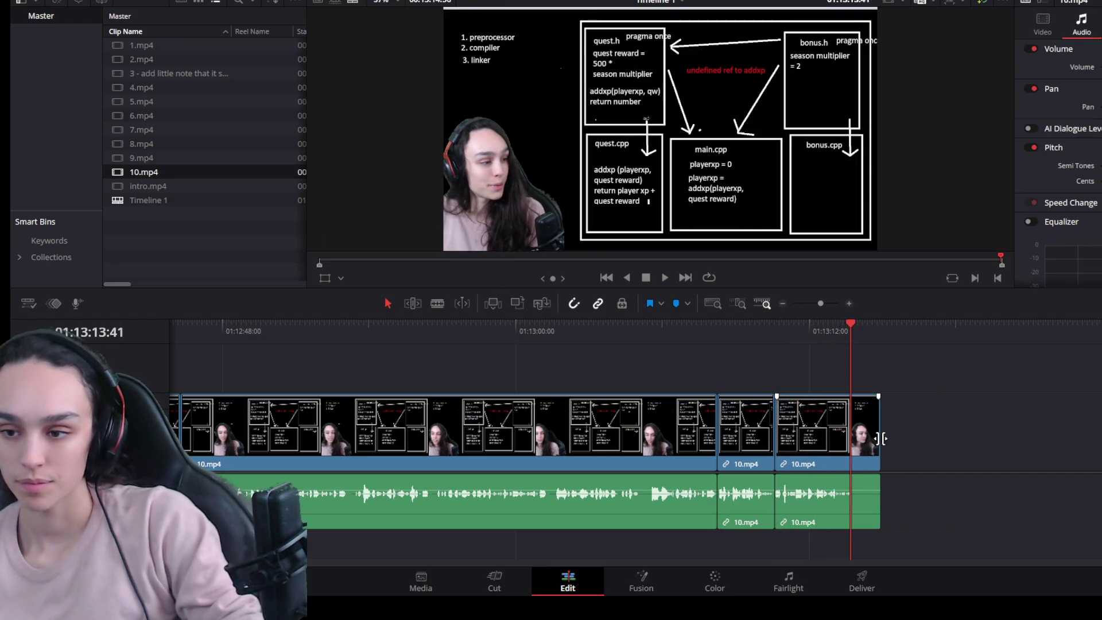
left_click_drag(878, 438, 851, 442)
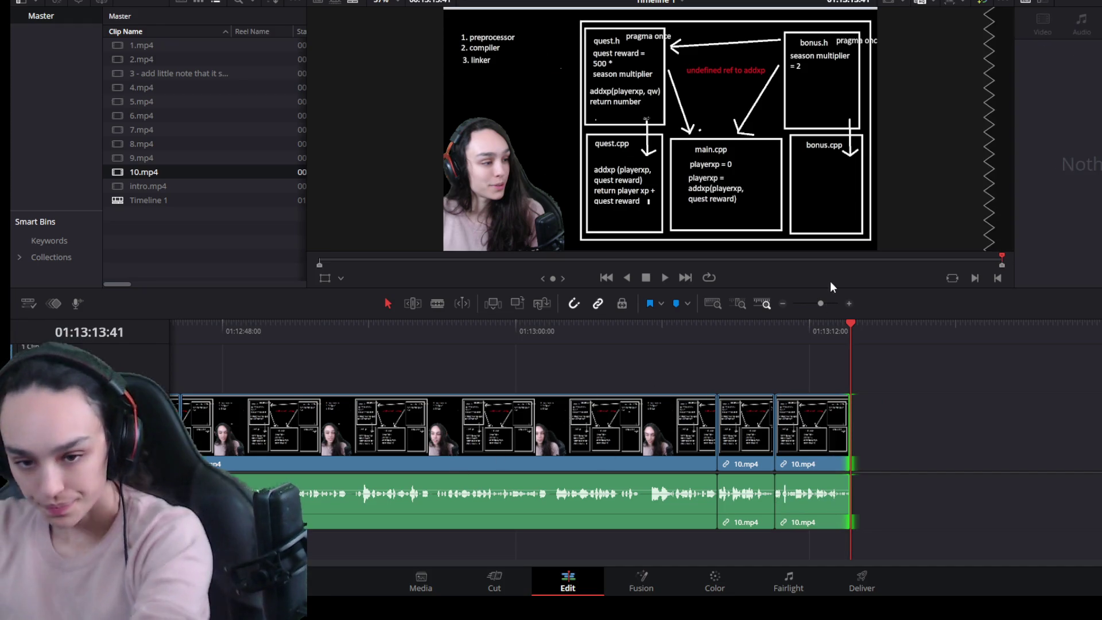
left_click(197, 328)
left_click_drag(198, 328, 339, 316)
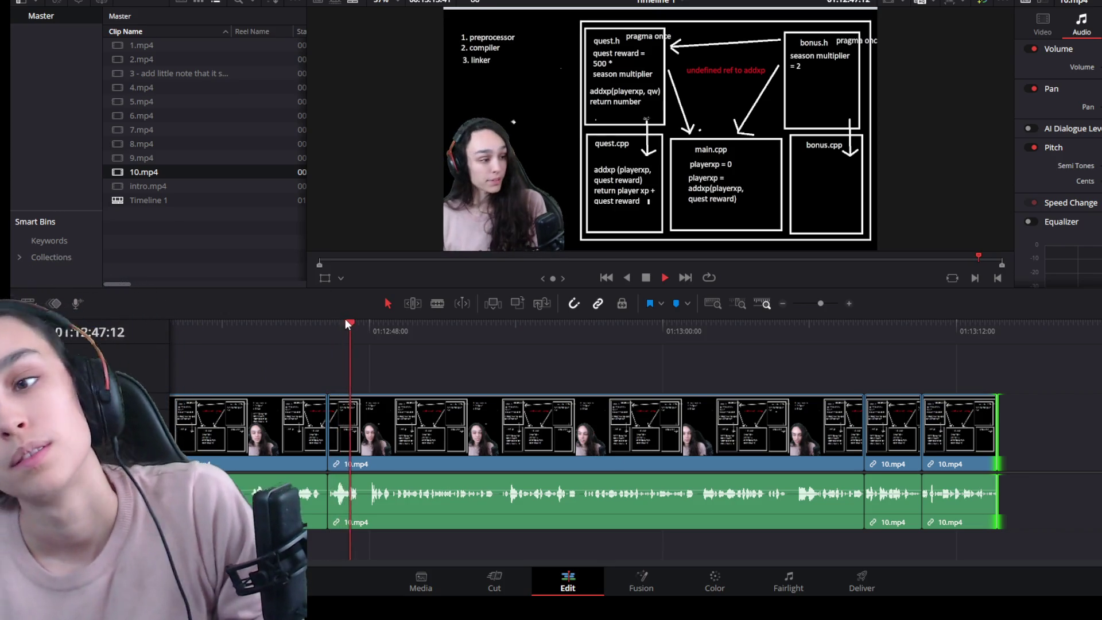
key("space")
left_click(328, 327)
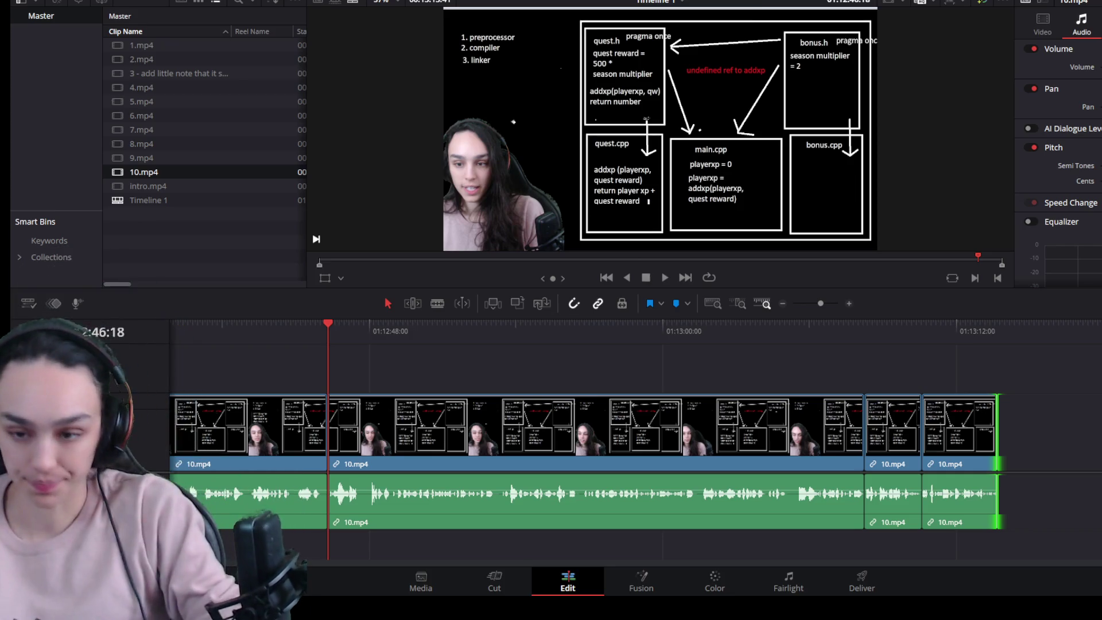
Step: Place 11.mp4 on the timeline directly after the last 10.mp4 clip
key("shift+v")
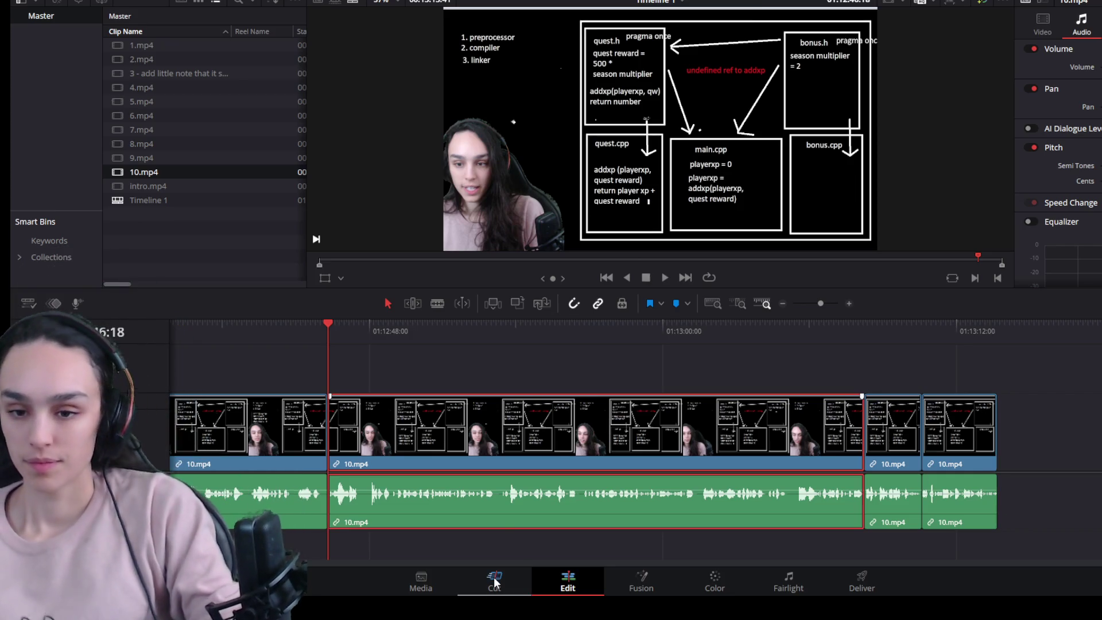
key("ctrl+minus")
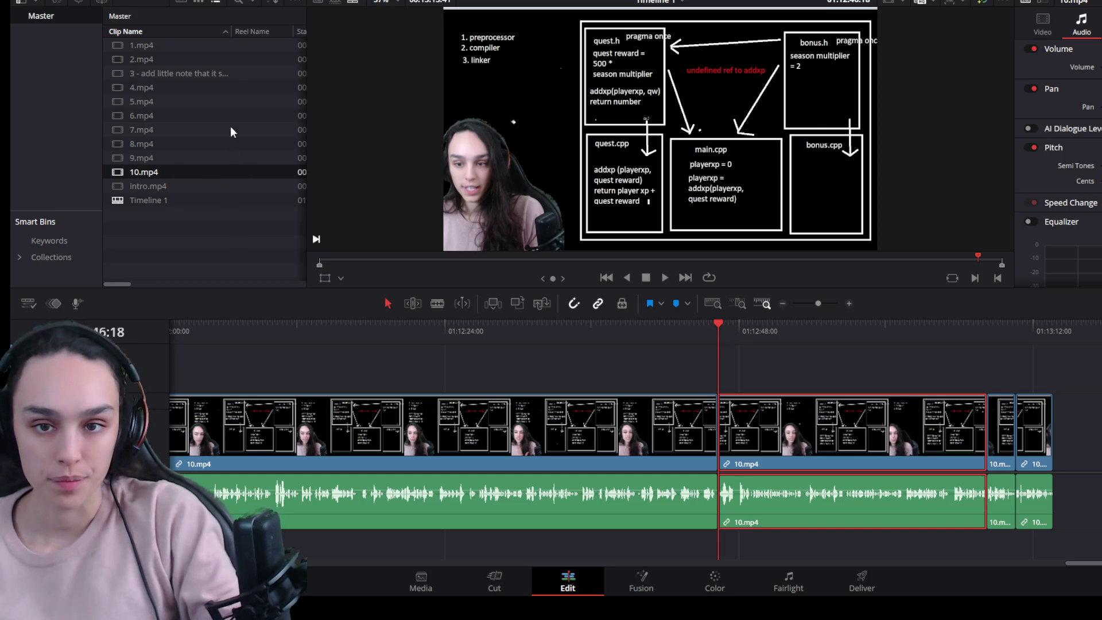
mouse_move(148, 186)
left_mouse_down()
mouse_move(1009, 391)
mouse_move(1053, 392)
left_mouse_up()
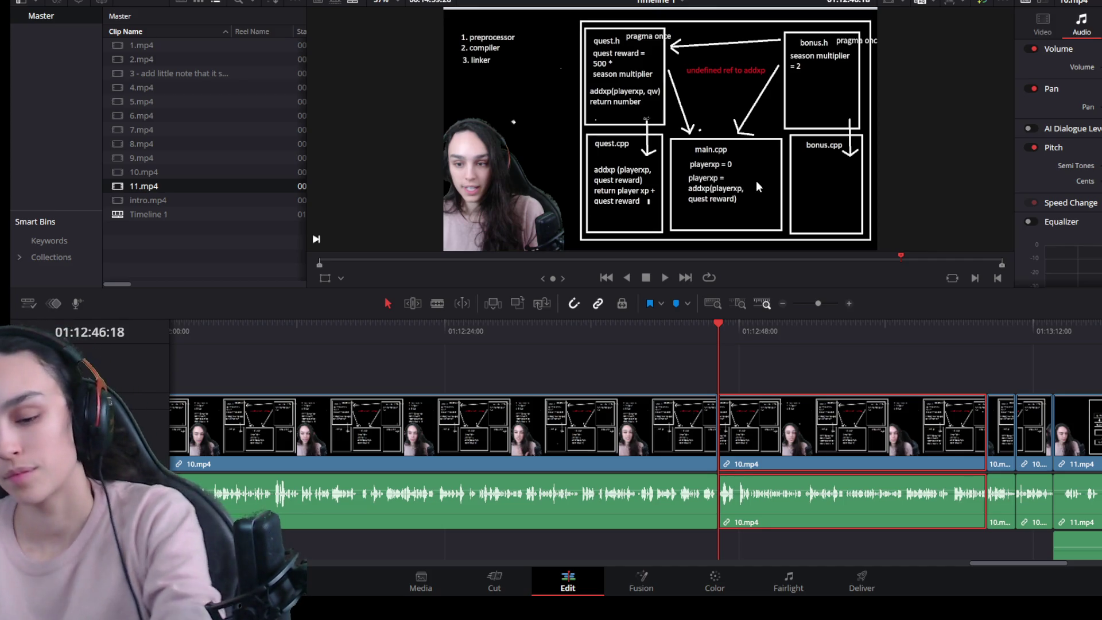
scroll(858, 480, "down", 1)
scroll(857, 480, "down", 5)
Step: Delete the stray lower-track 11.mp4 audio and link 11.mp4's video and audio with Ctrl+Alt+L
left_click(818, 458)
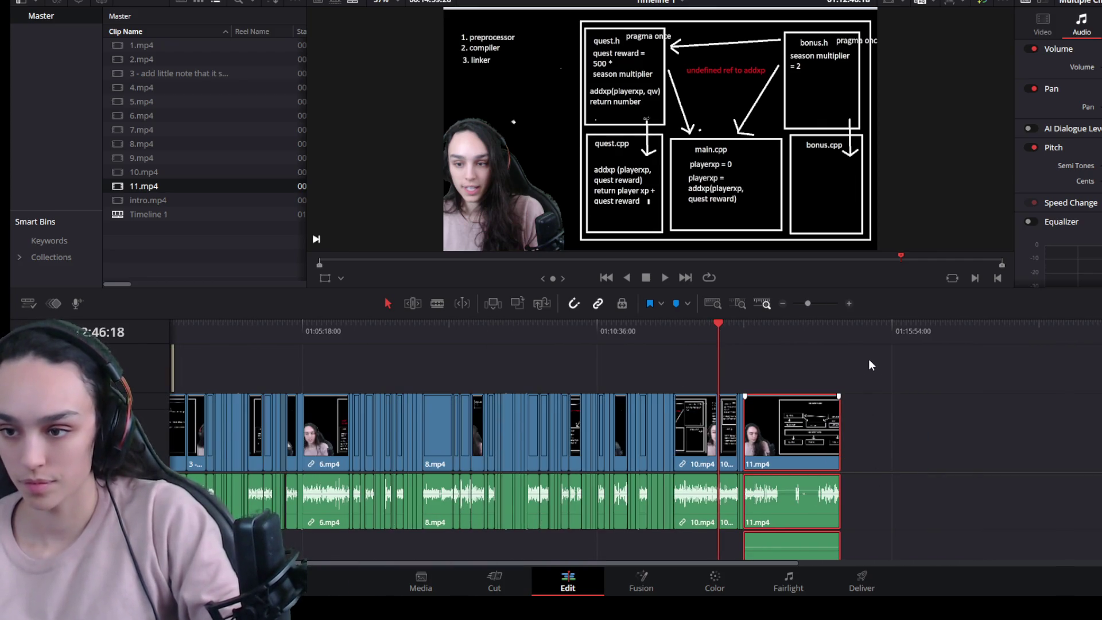
left_click_drag(869, 316, 869, 169)
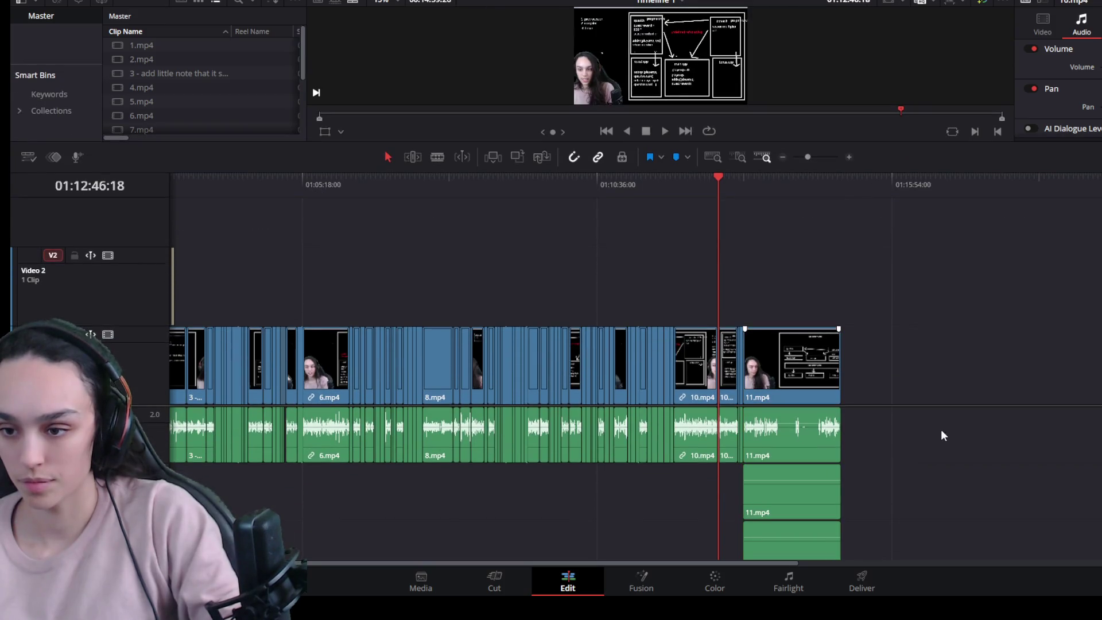
mouse_move(809, 498)
left_mouse_down()
mouse_move(759, 488)
mouse_move(955, 501)
left_mouse_up()
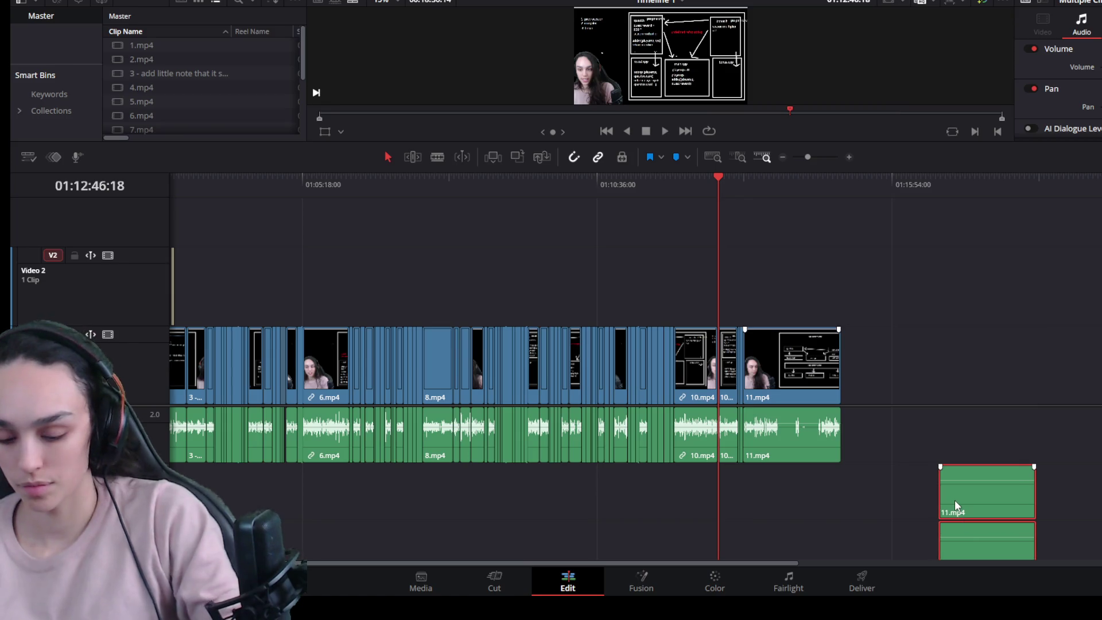
key("Delete")
mouse_move(862, 282)
left_mouse_down()
mouse_move(826, 474)
mouse_move(816, 407)
left_mouse_up()
key("ctrl+alt+l")
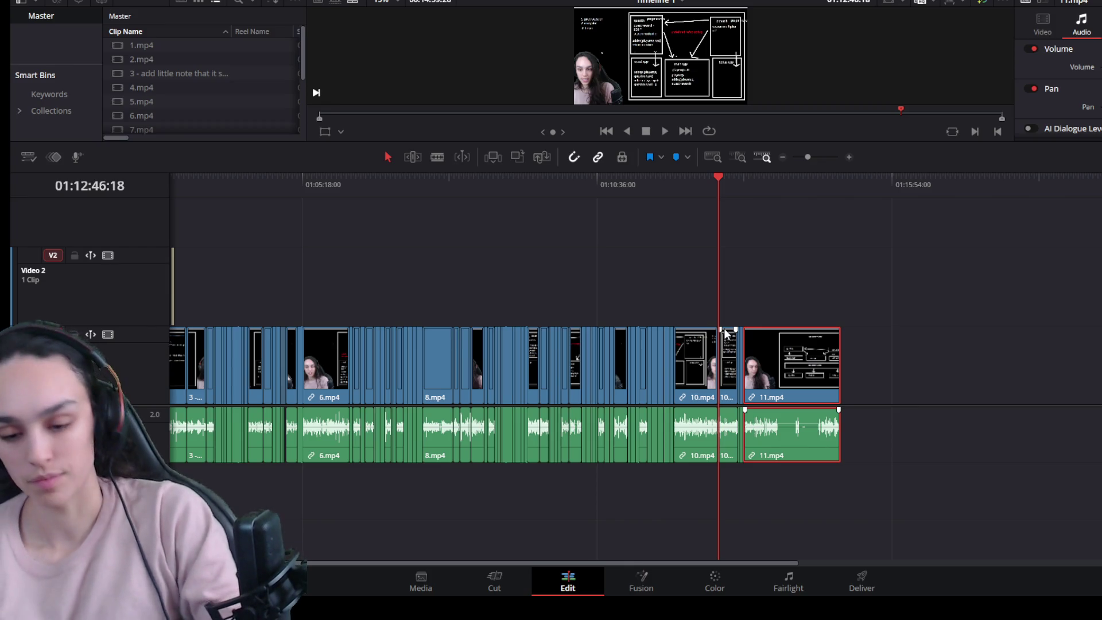
scroll(861, 361, "up", 3)
scroll(903, 373, "up", 3)
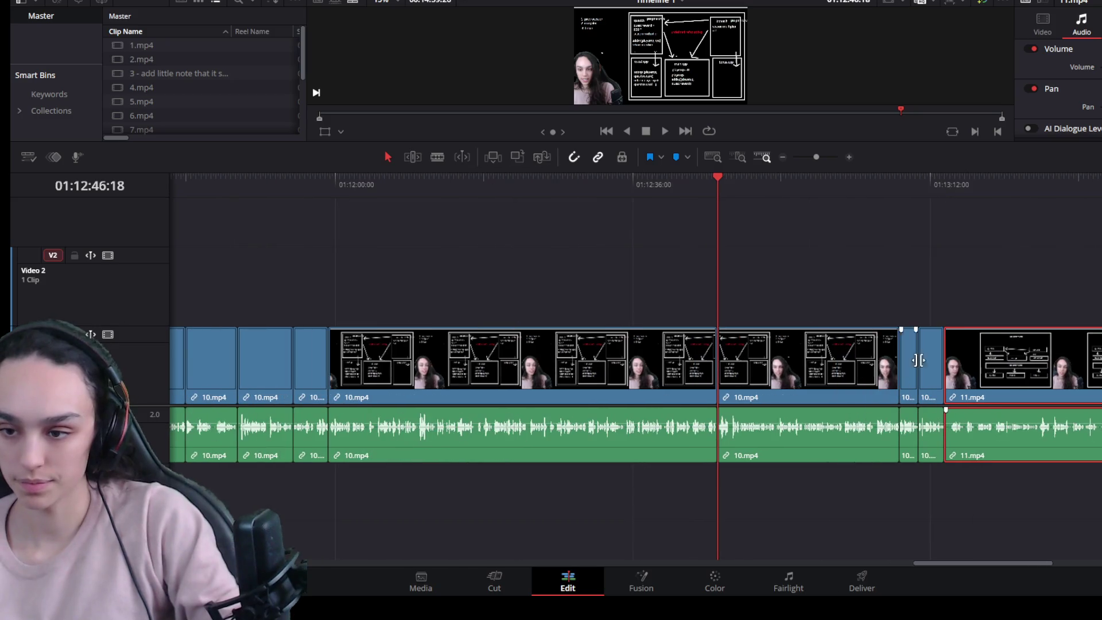
Step: Trim the silent start off 11.mp4 and close the gap so it butts against 10.mp4
left_click(934, 184)
key("space")
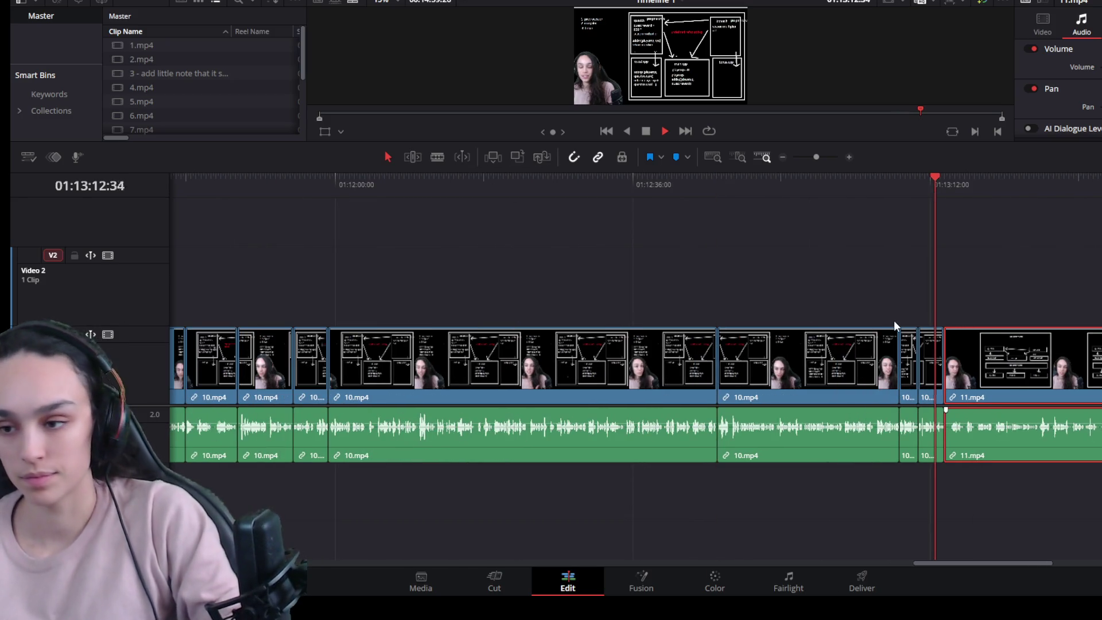
key("space")
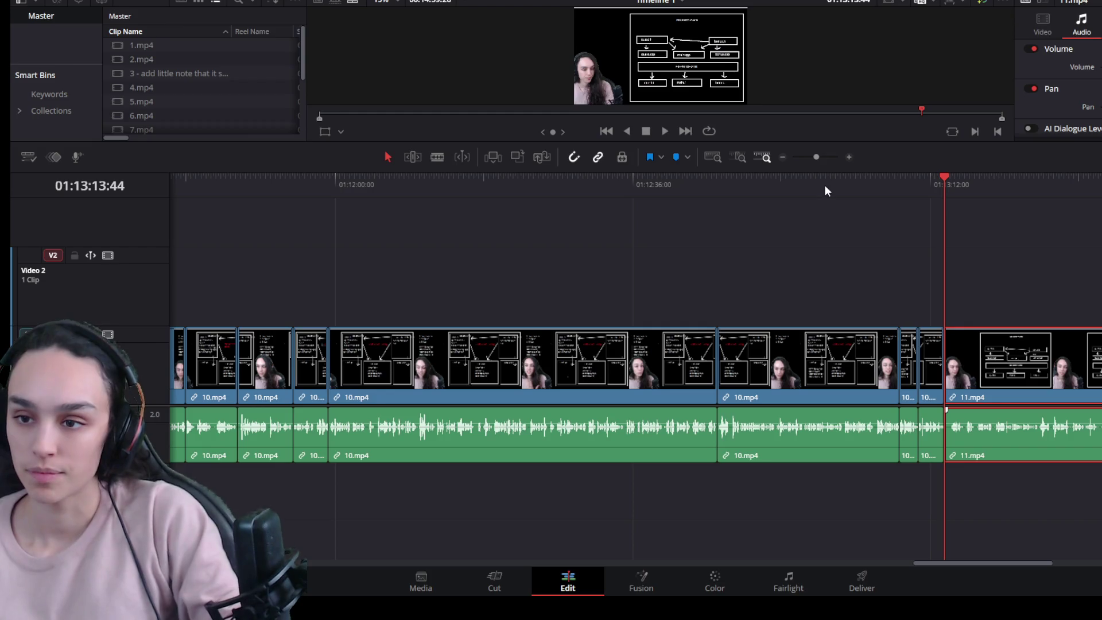
left_click_drag(826, 145, 732, 337)
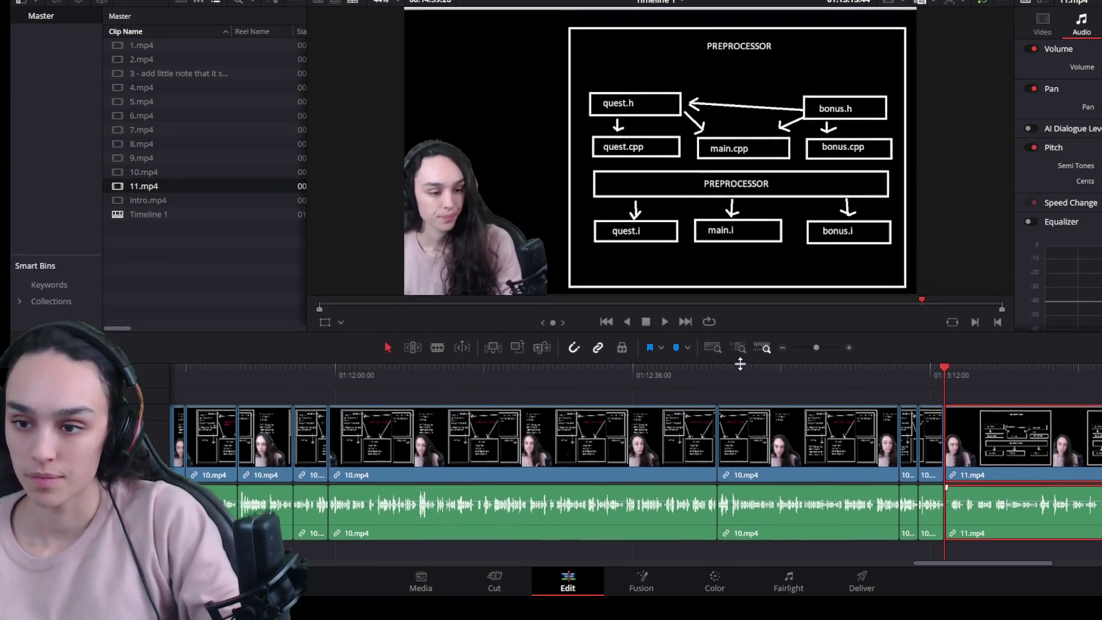
key("ctrl+equal")
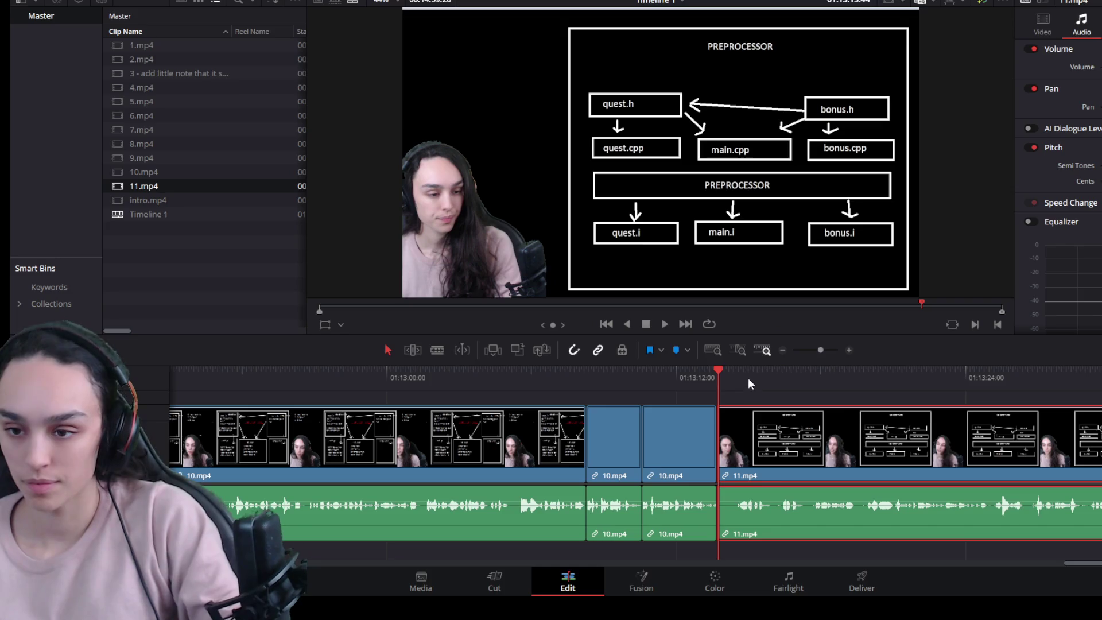
left_click_drag(718, 448, 733, 448)
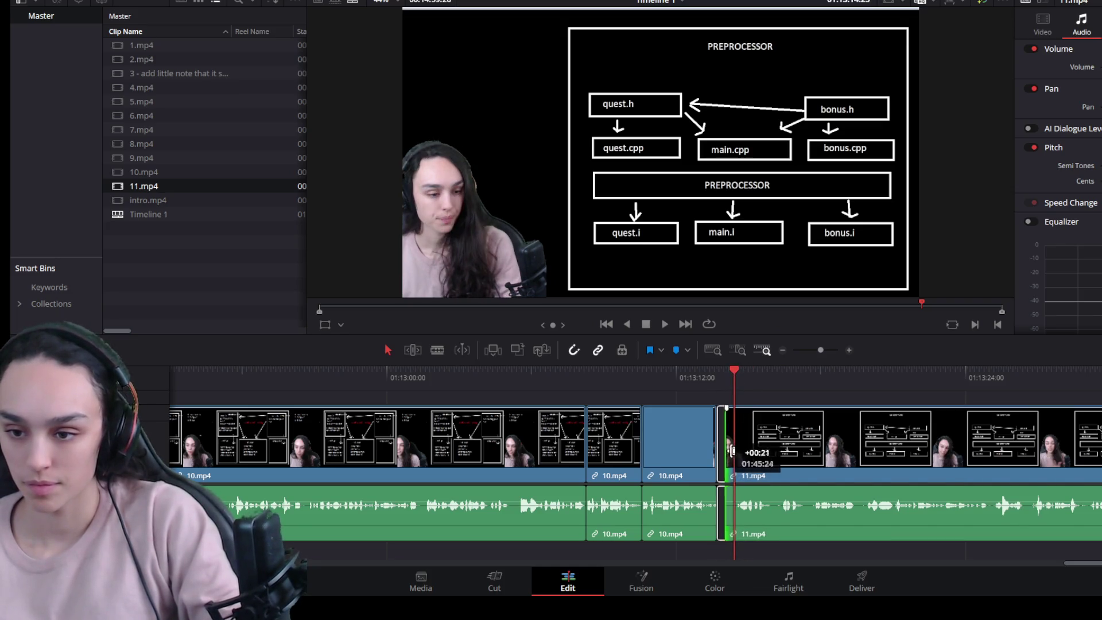
left_click(725, 450)
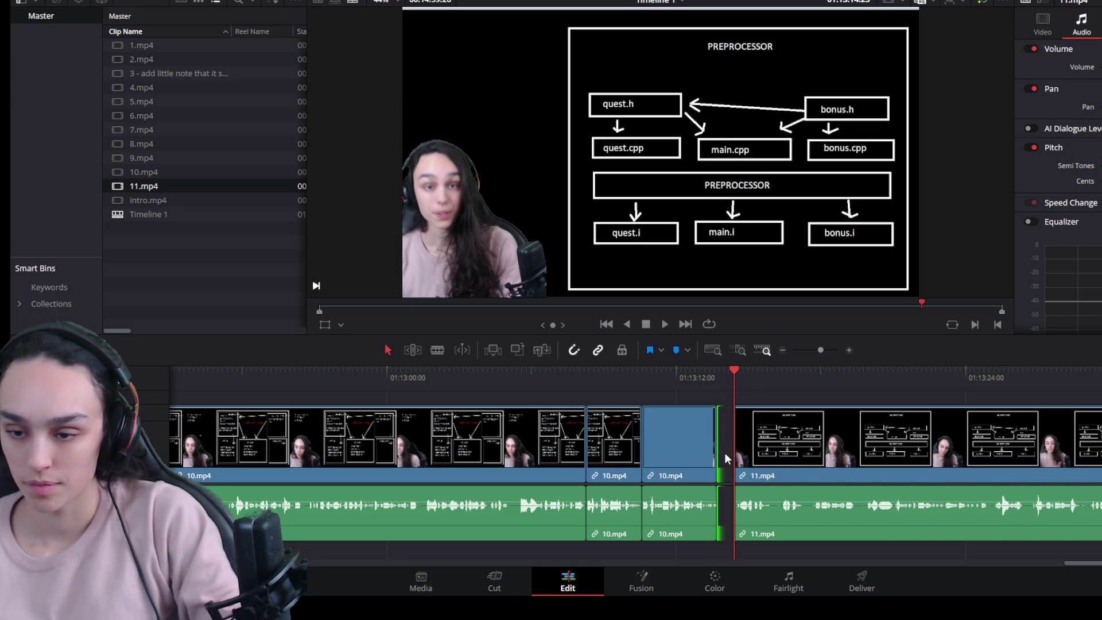
key("ctrl+equal")
left_click(666, 443)
key("Delete")
key("ctrl+minus")
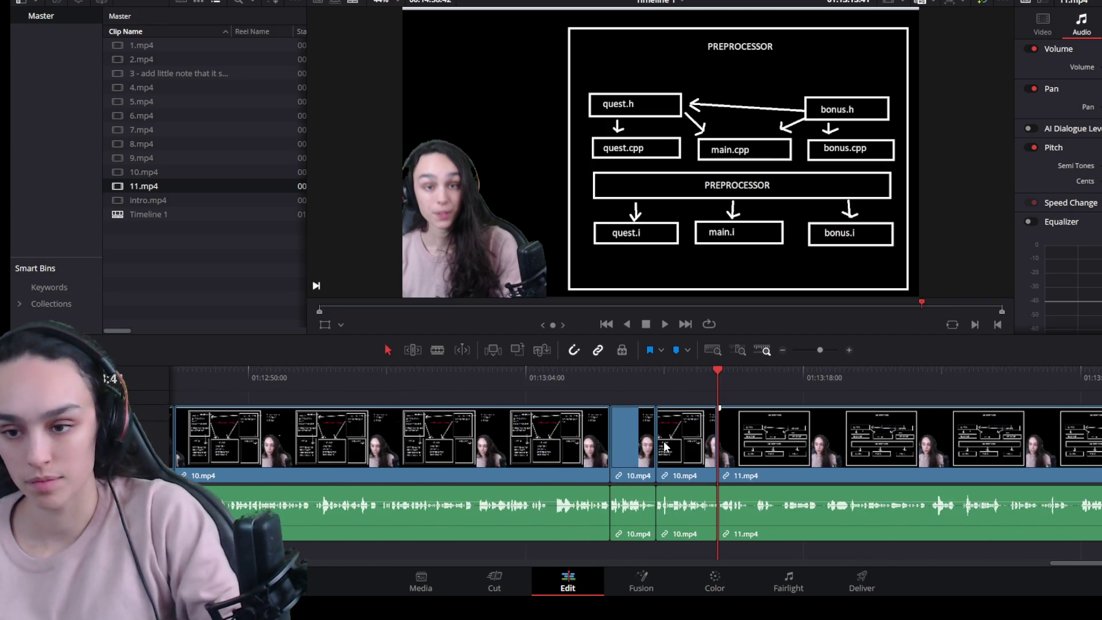
Step: Play through the join and scrub forward through 11.mp4 to find its first pause
key("space")
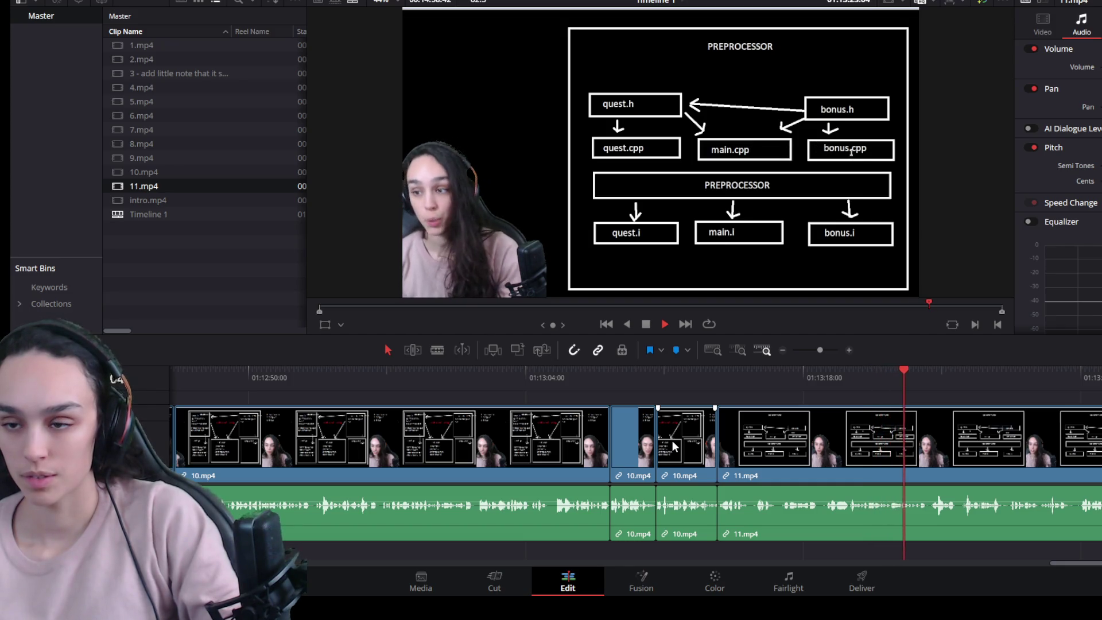
key("space")
left_click(685, 370)
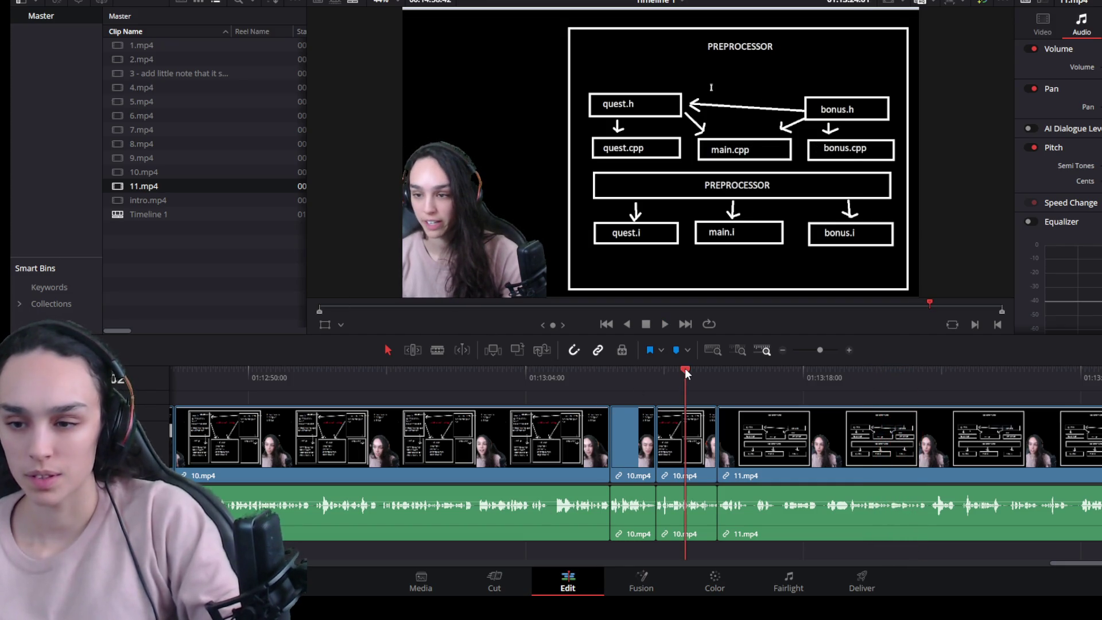
key("space")
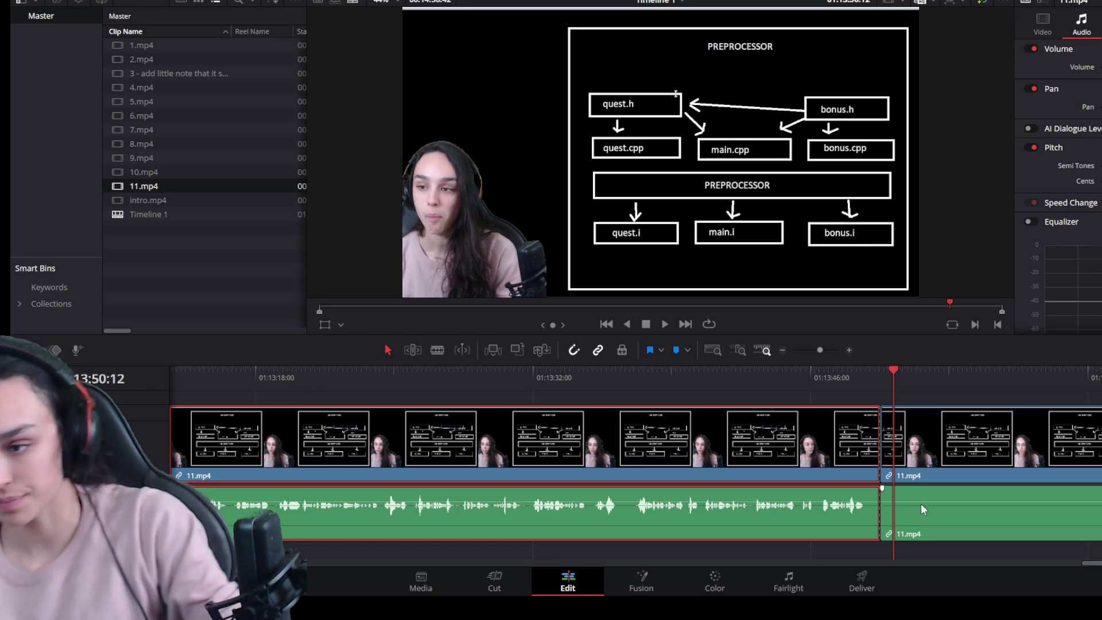
scroll(912, 499, "down", 2)
left_click(878, 372)
key("space")
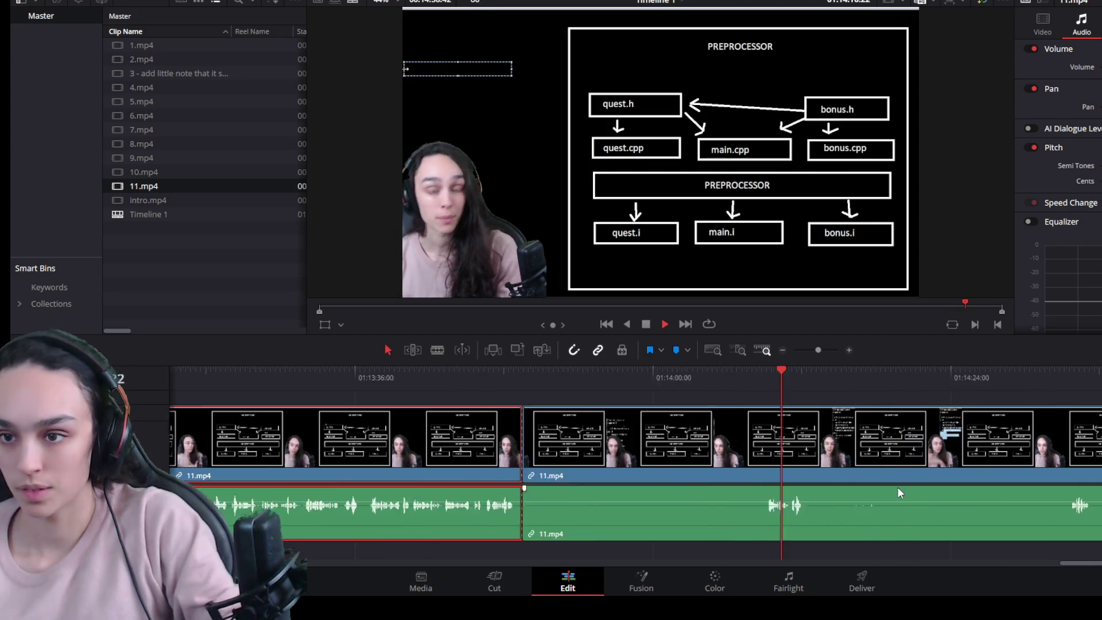
left_click_drag(728, 376, 1084, 381)
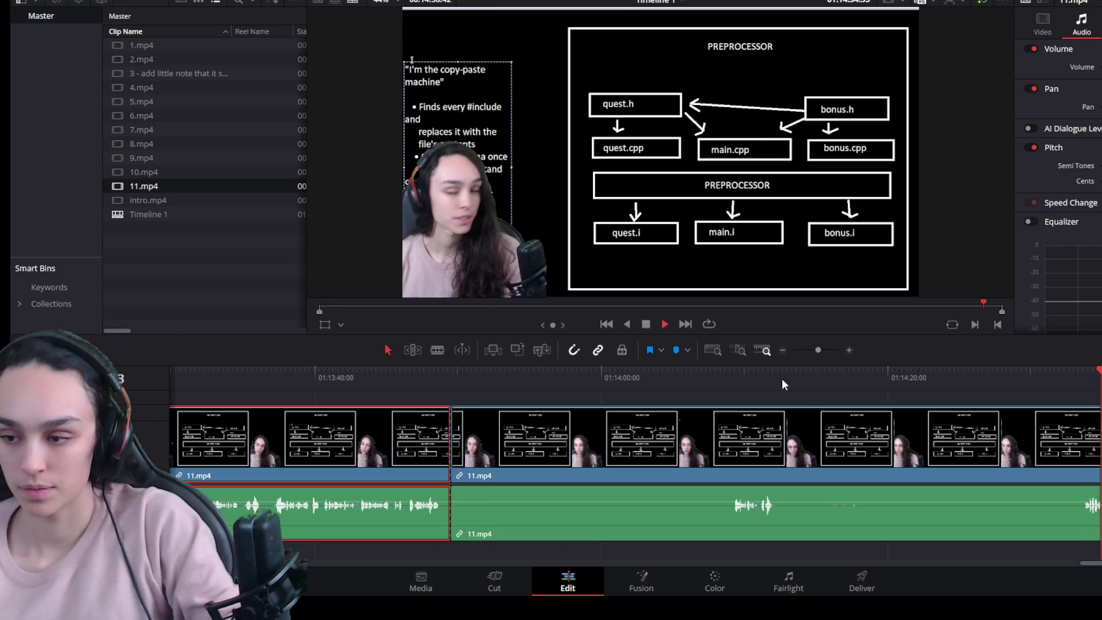
Step: Blade 11.mp4 at the first silent pause and ripple-delete the silent section
left_click(730, 380)
left_click(715, 446)
key("ctrl+b")
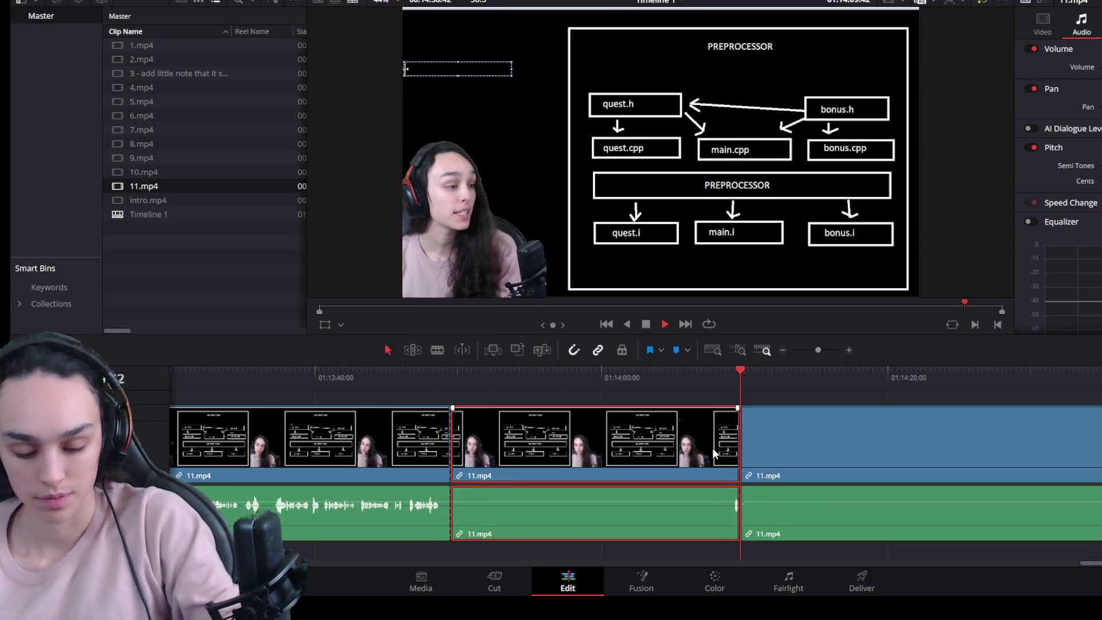
key("ctrl+z")
left_click(731, 371)
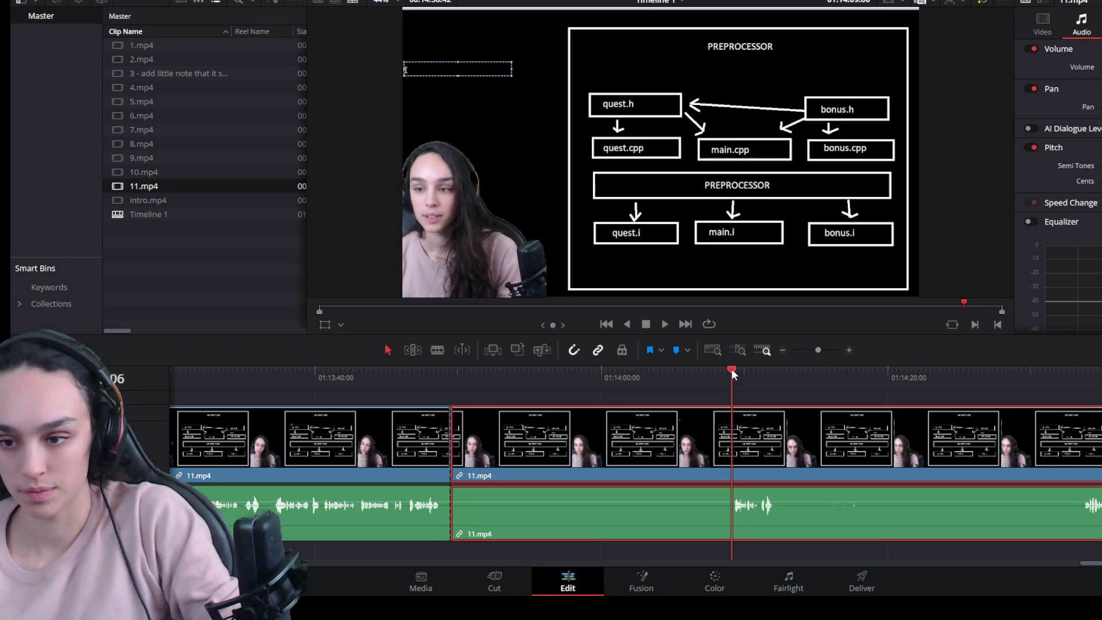
key("ctrl+b")
key("Delete")
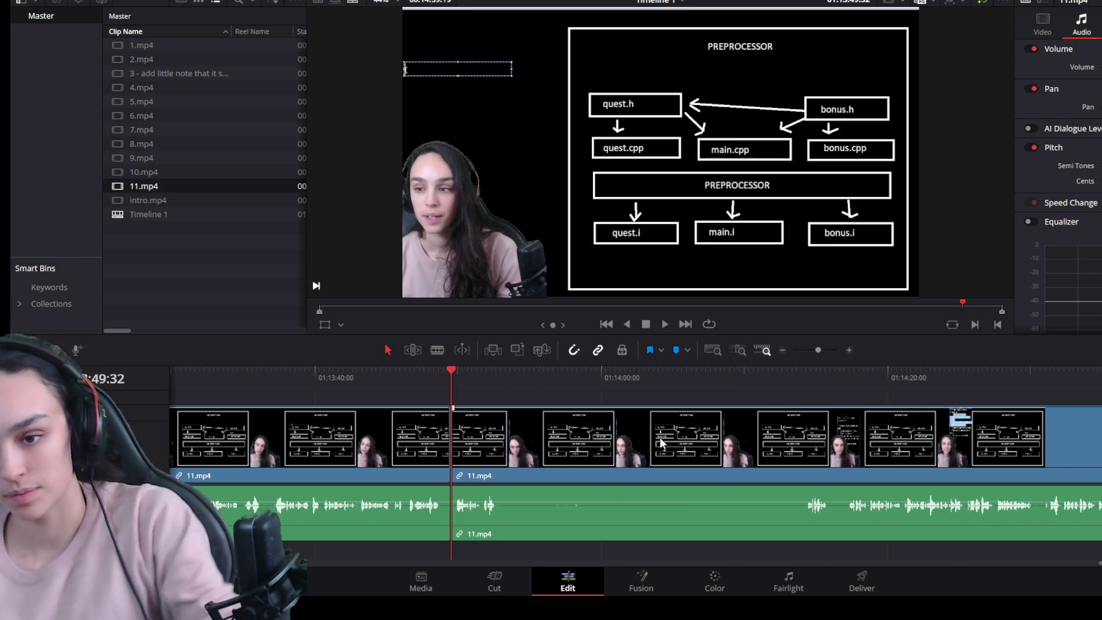
Step: Blade both ends of the next silent stretch in 11.mp4 and ripple-delete it
key("space")
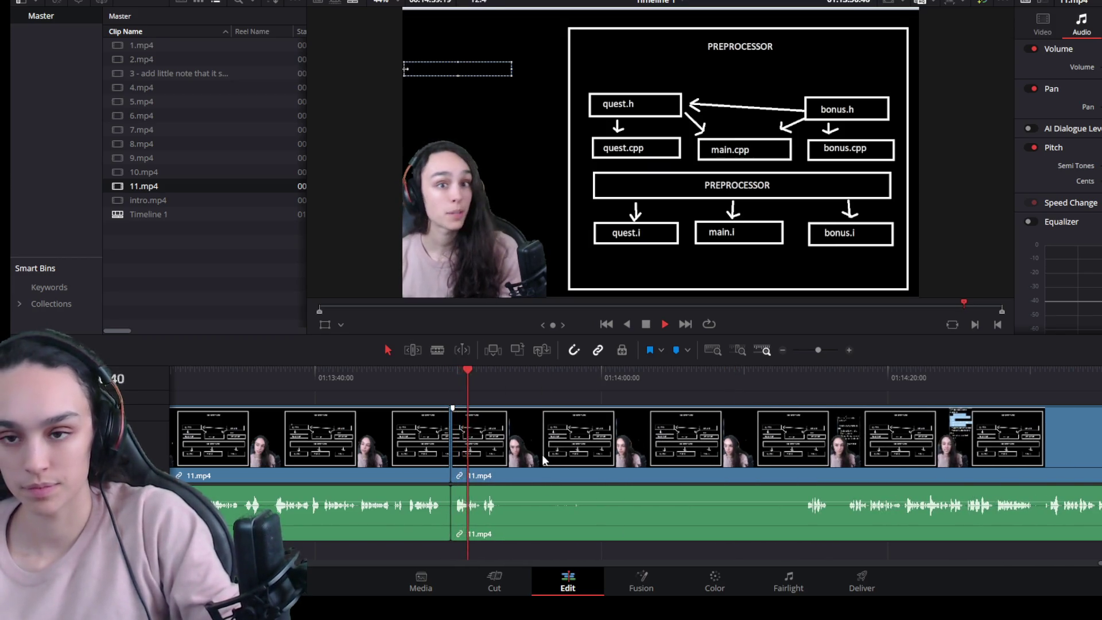
scroll(537, 480, "up", 2)
key("space")
key("ctrl+b")
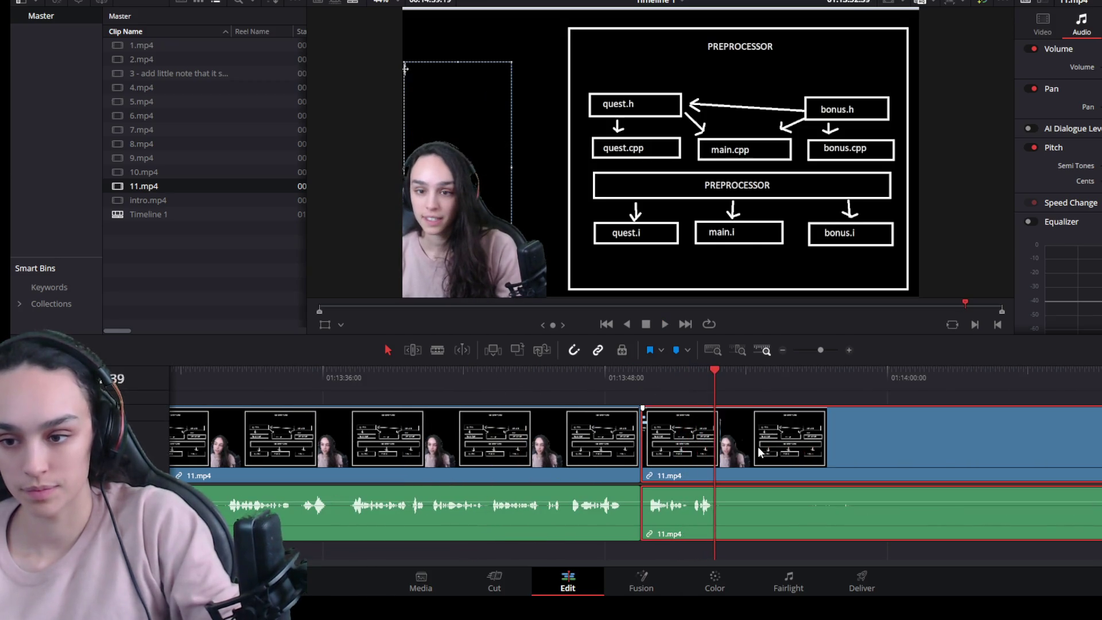
scroll(758, 446, "down", 1)
left_click(968, 374)
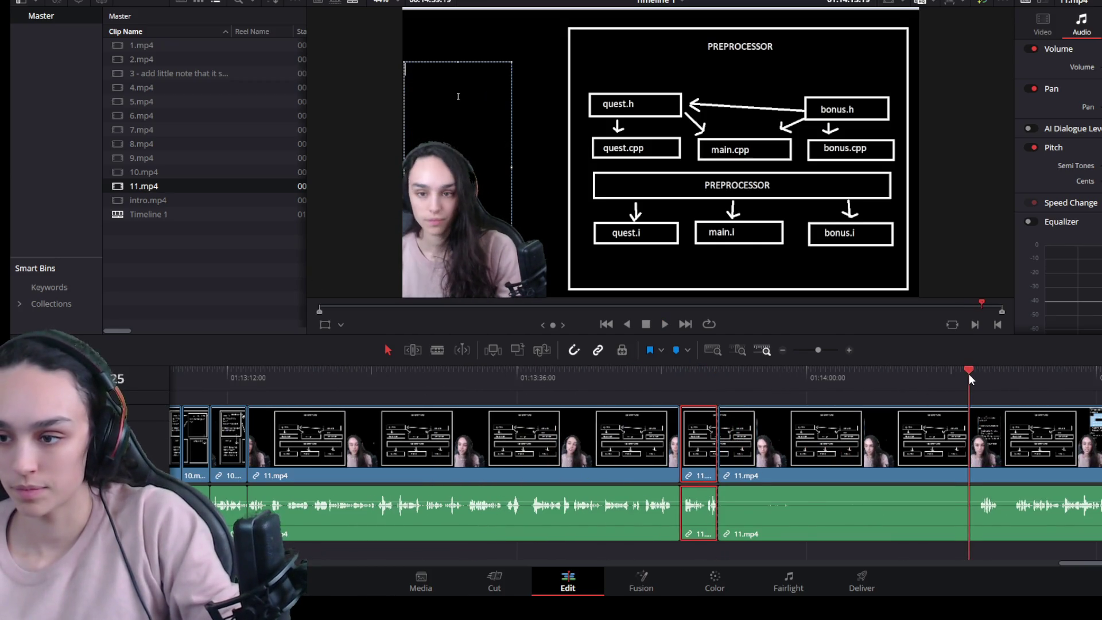
key("space")
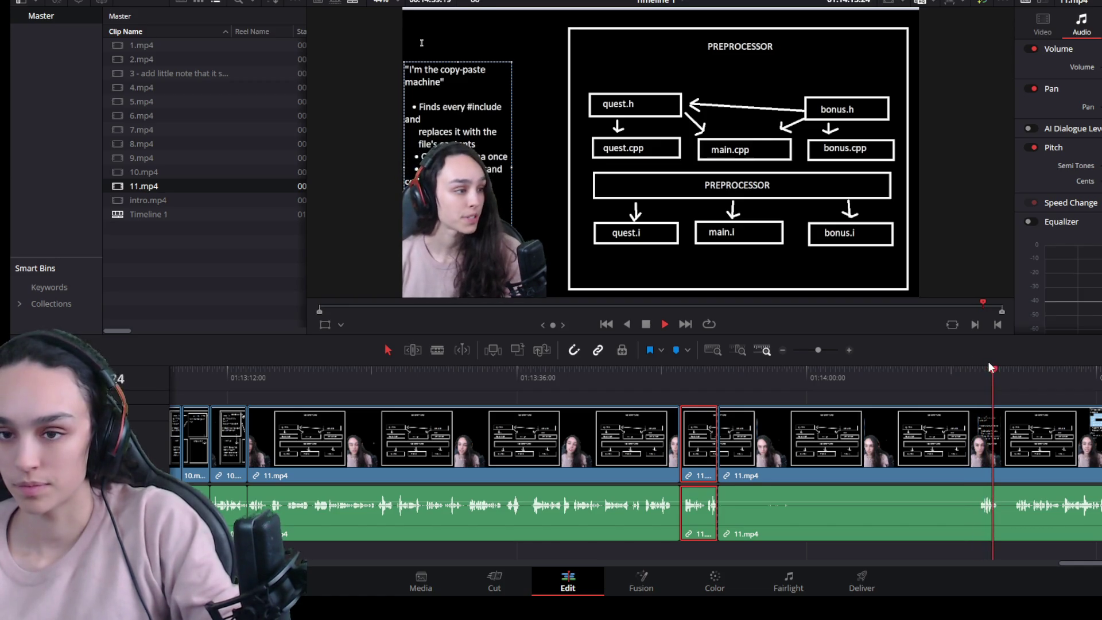
scroll(920, 470, "right", 3)
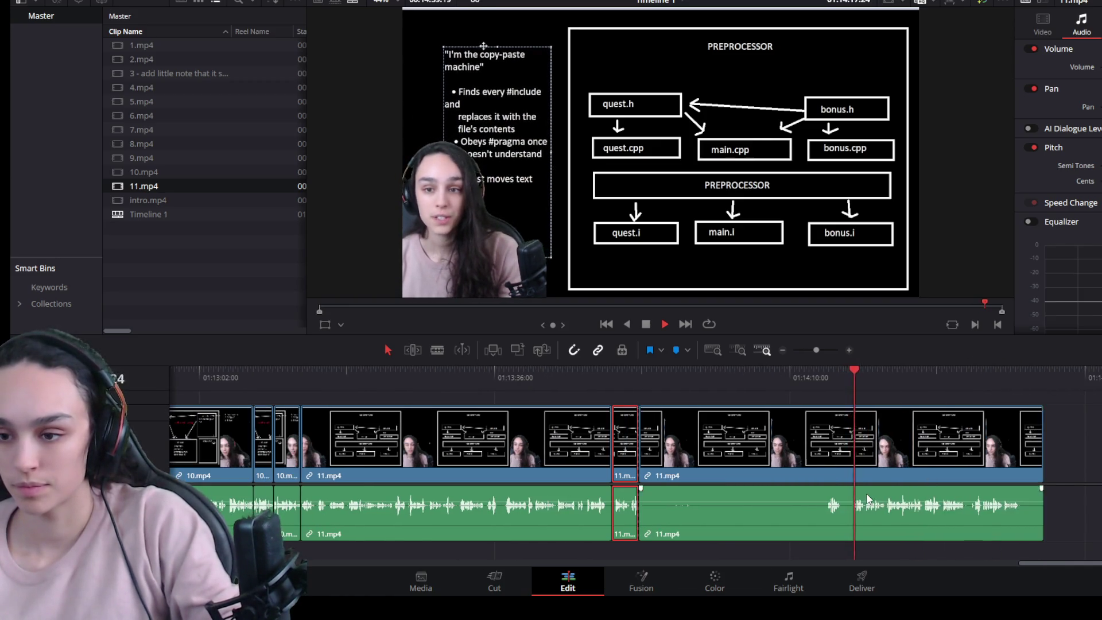
scroll(866, 494, "right", 3)
left_click(712, 378)
left_click(691, 436)
key("ctrl+b")
left_click(638, 455)
key("shift+Delete")
key("space")
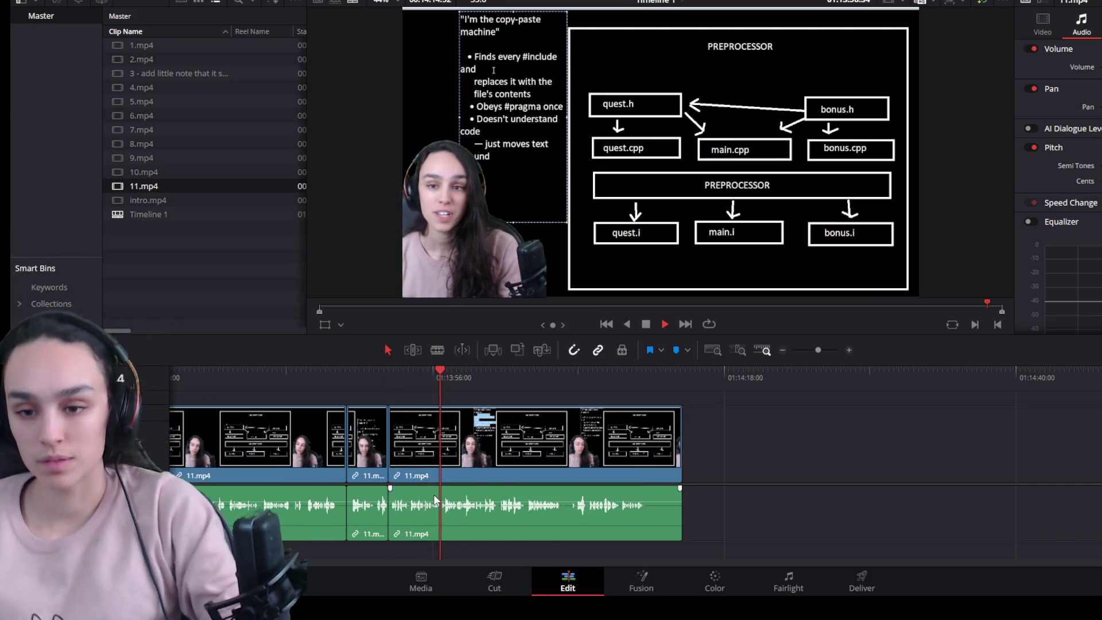
scroll(429, 488, "up", 2)
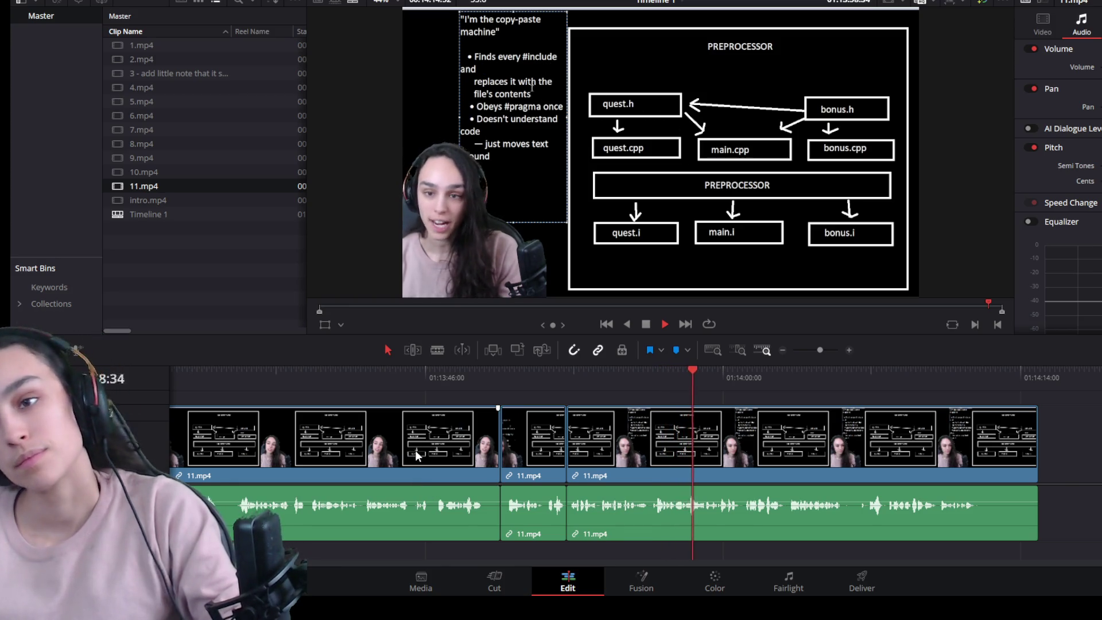
scroll(408, 459, "down", 2)
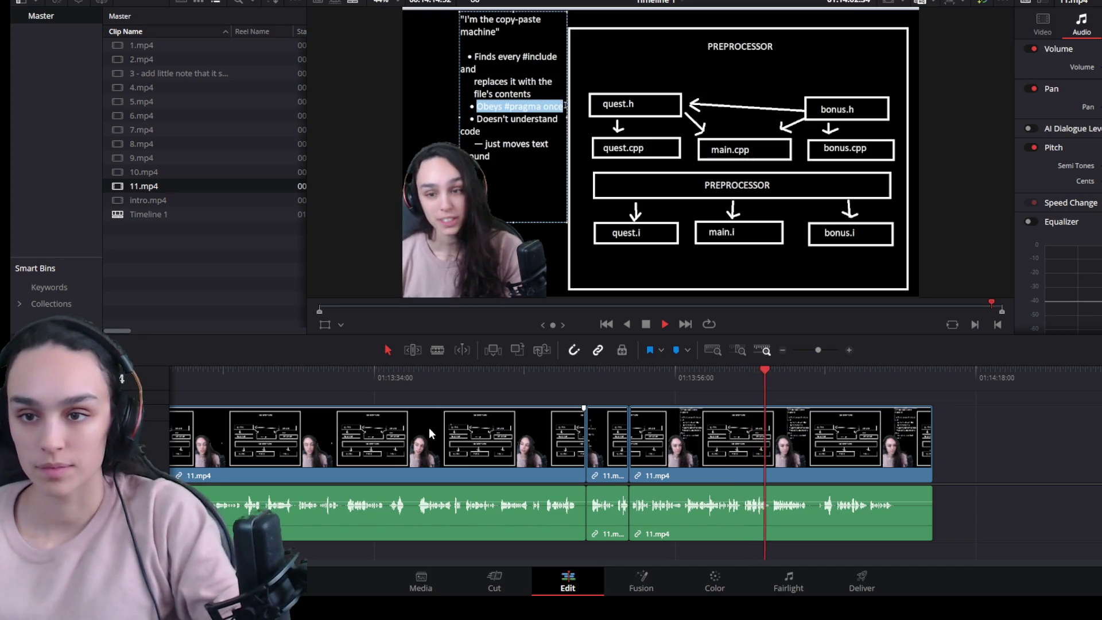
Step: Replay the section and ripple-delete the short leftover 11.mp4 piece
left_click(413, 377)
key("space")
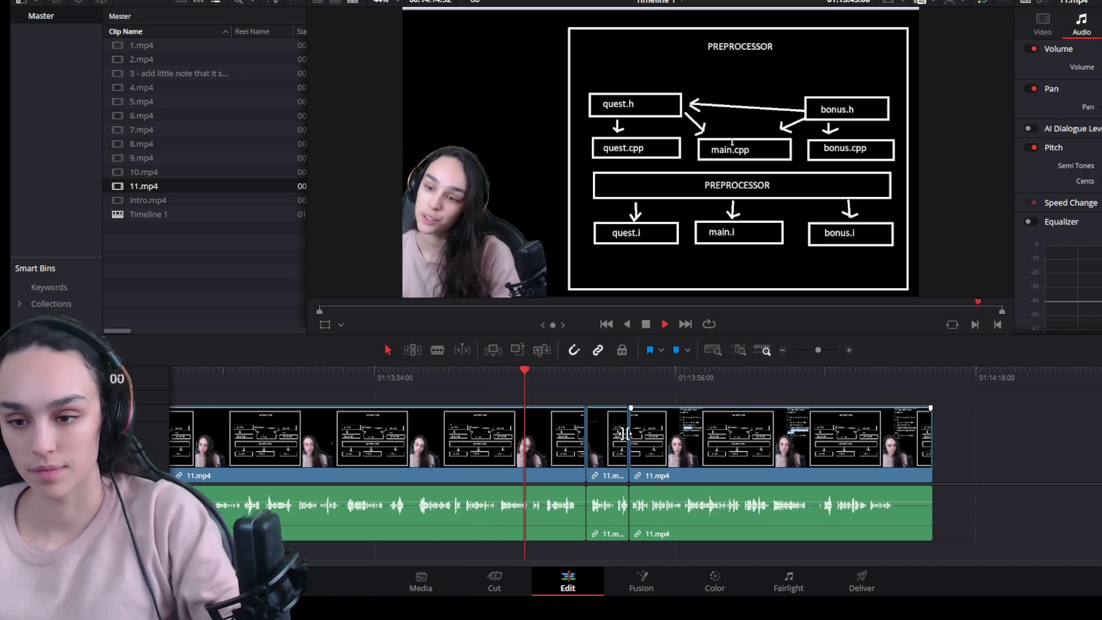
key("Delete")
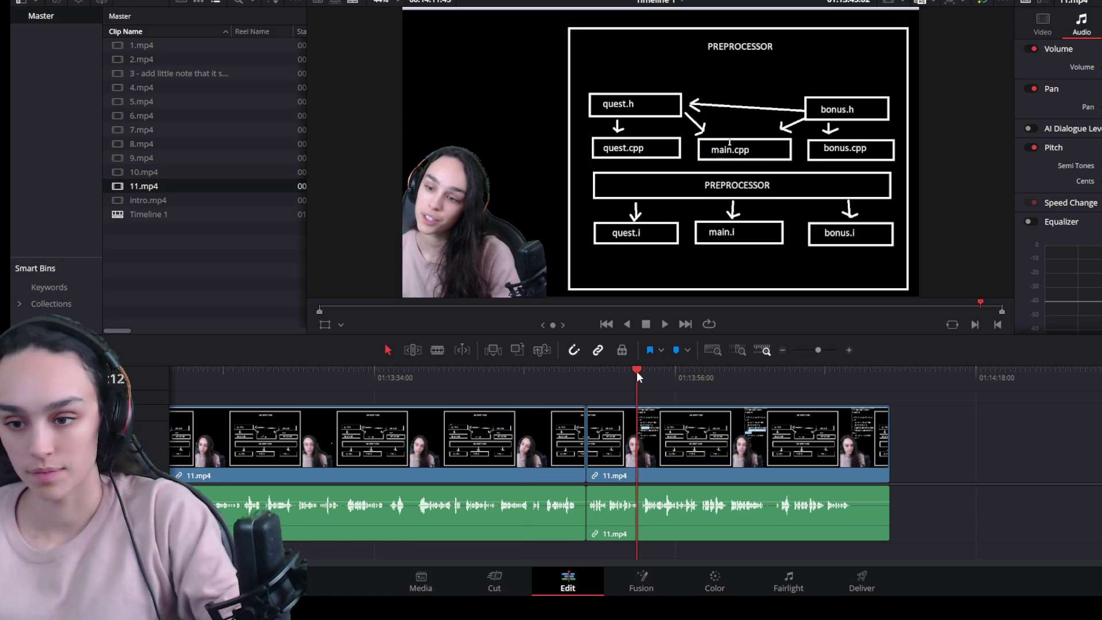
key("space")
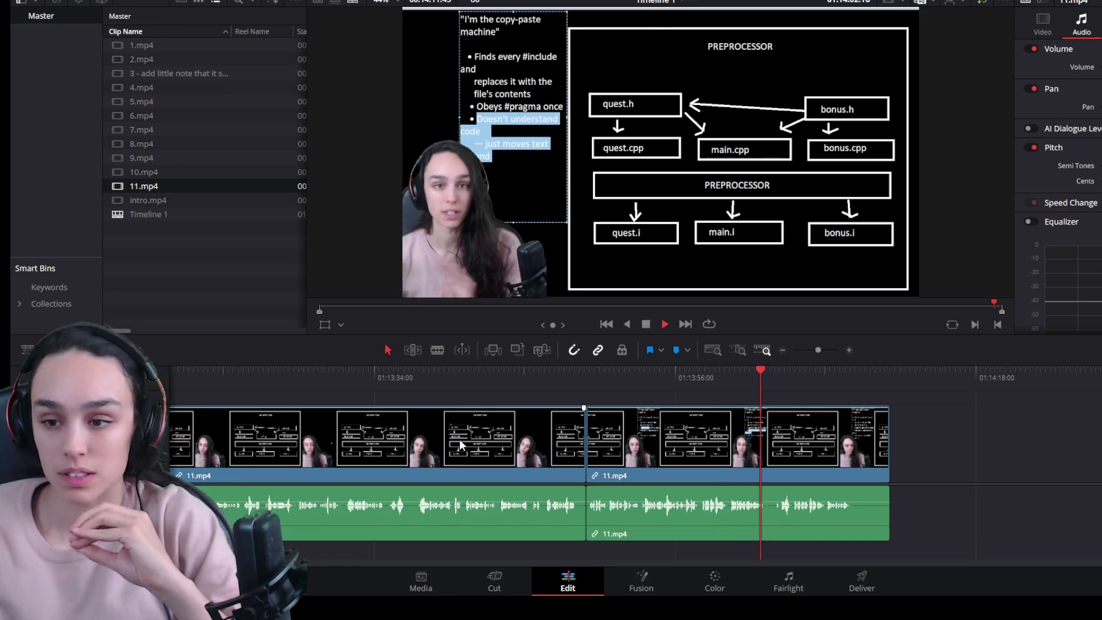
scroll(713, 483, "up", 2)
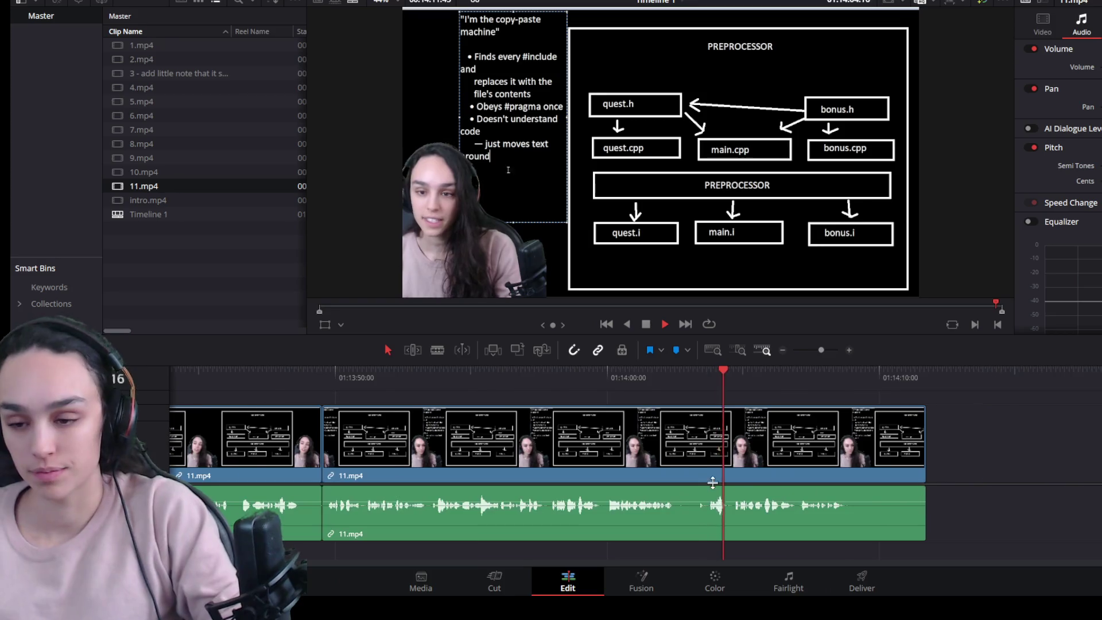
scroll(714, 482, "up", 1)
Step: Cut out the last pause in 11.mp4, join the pieces, and trim its tail back to about 01:14:07
left_click(685, 374)
left_click(681, 463)
key("ctrl+b")
left_click_drag(681, 456, 601, 454)
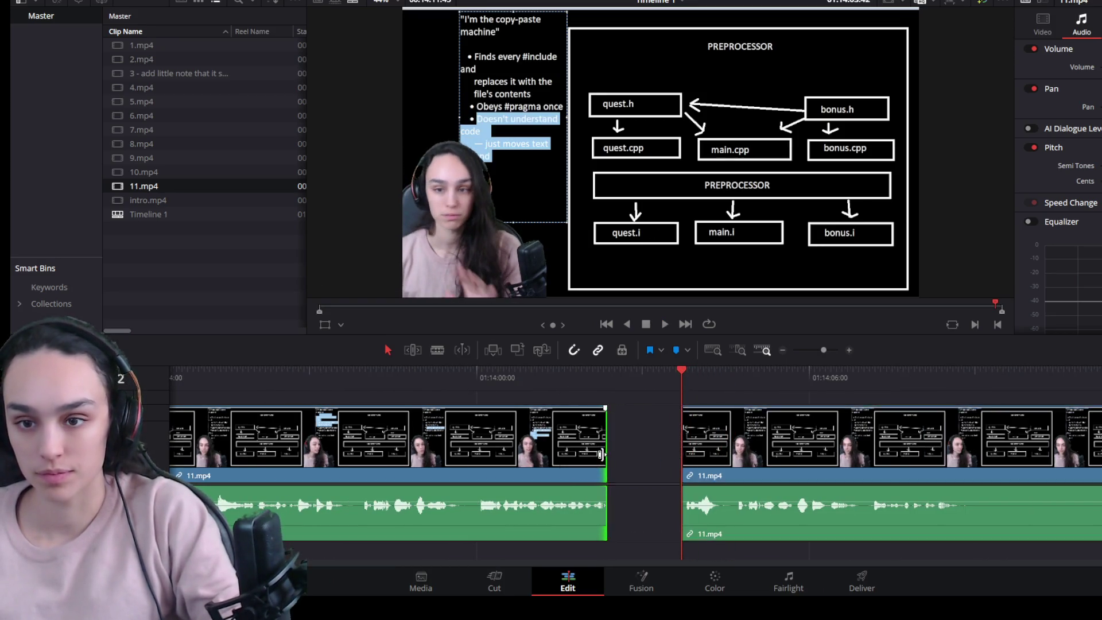
left_click(646, 454)
key("BackSpace")
key("Up")
key("space")
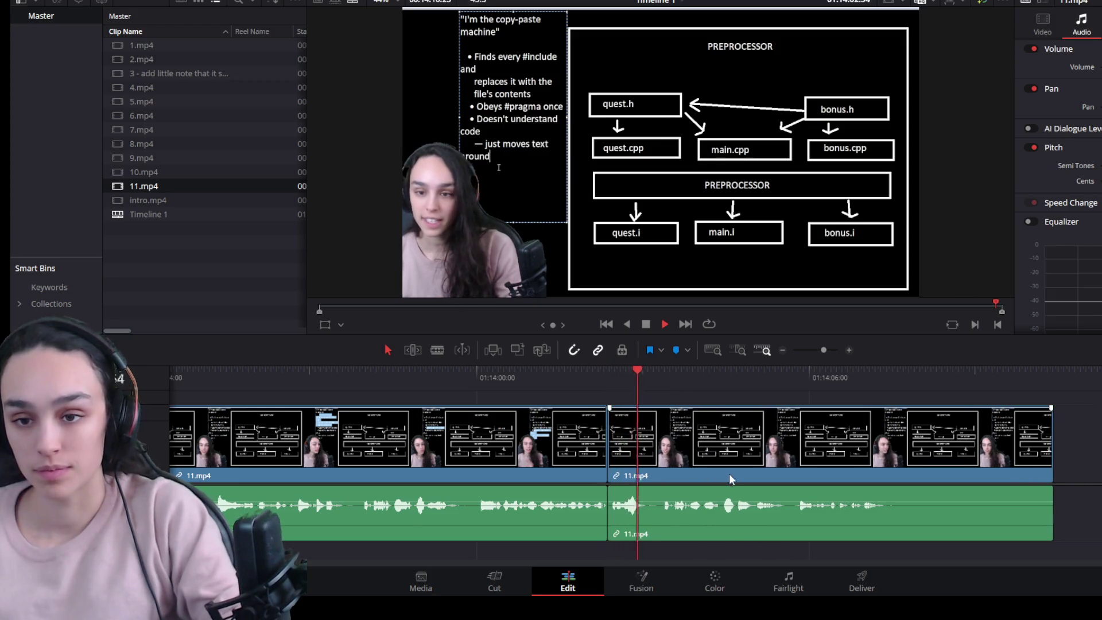
scroll(810, 490, "down", 2)
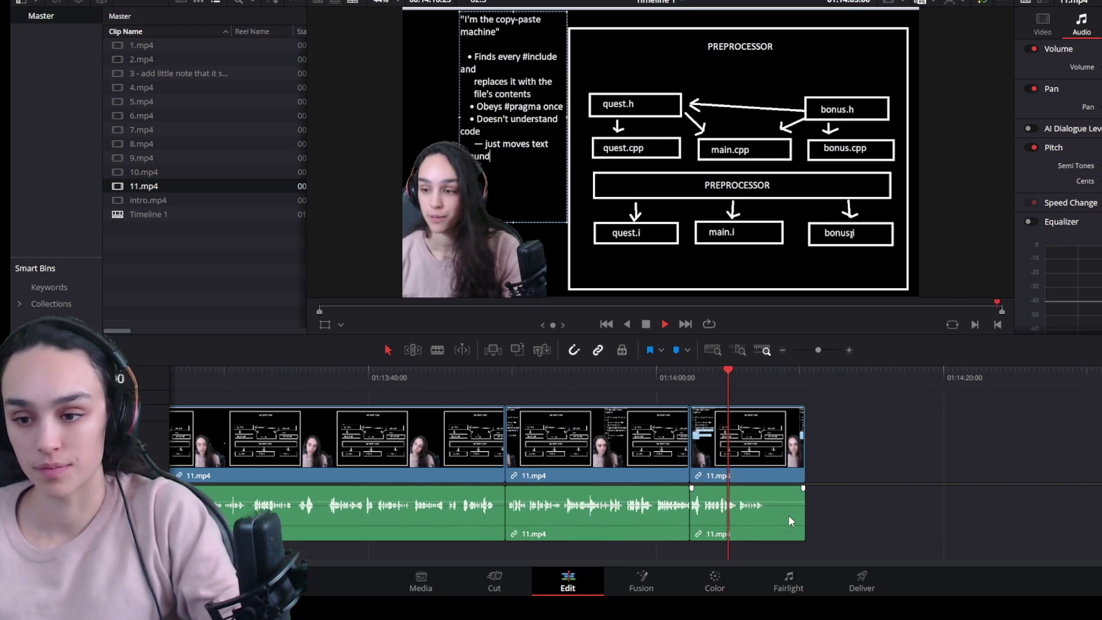
scroll(791, 496, "up", 2)
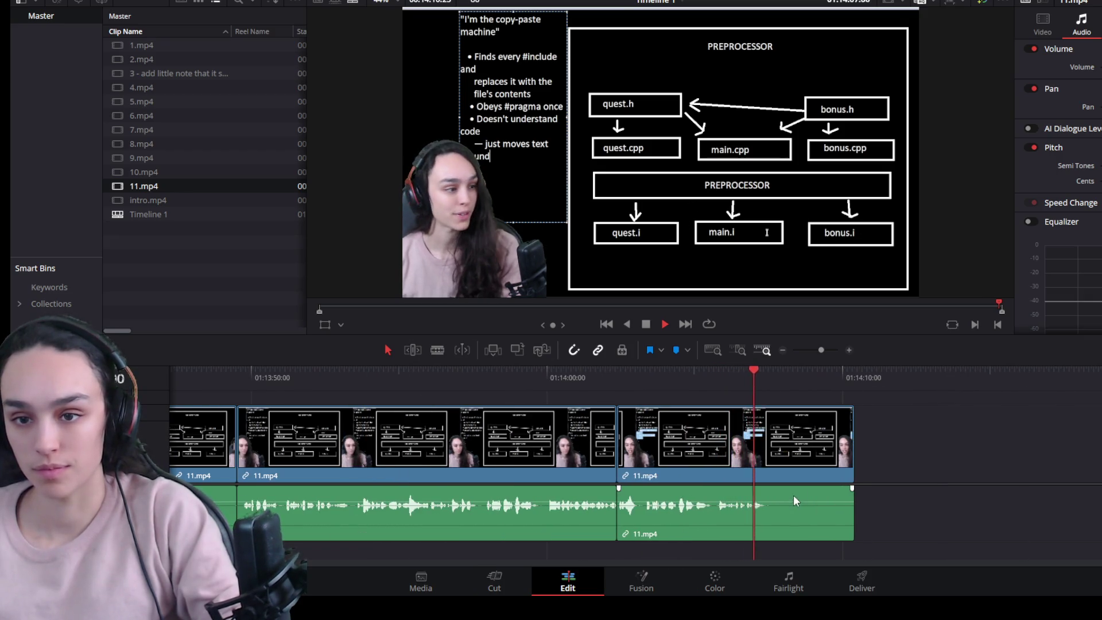
key("space")
left_click_drag(852, 456, 765, 459)
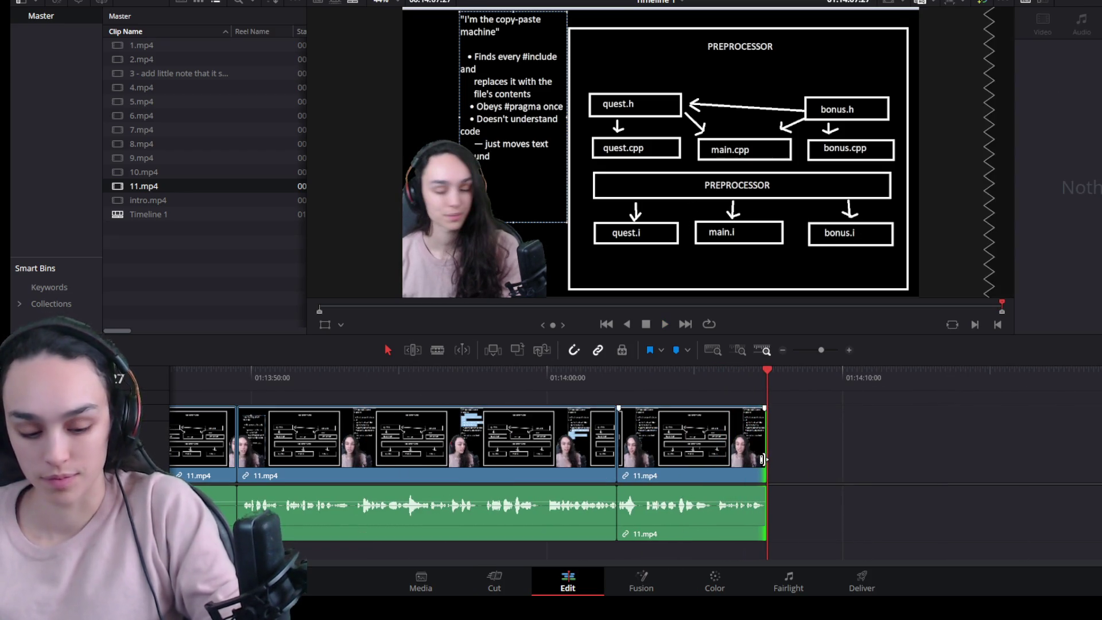
scroll(786, 464, "down", 3)
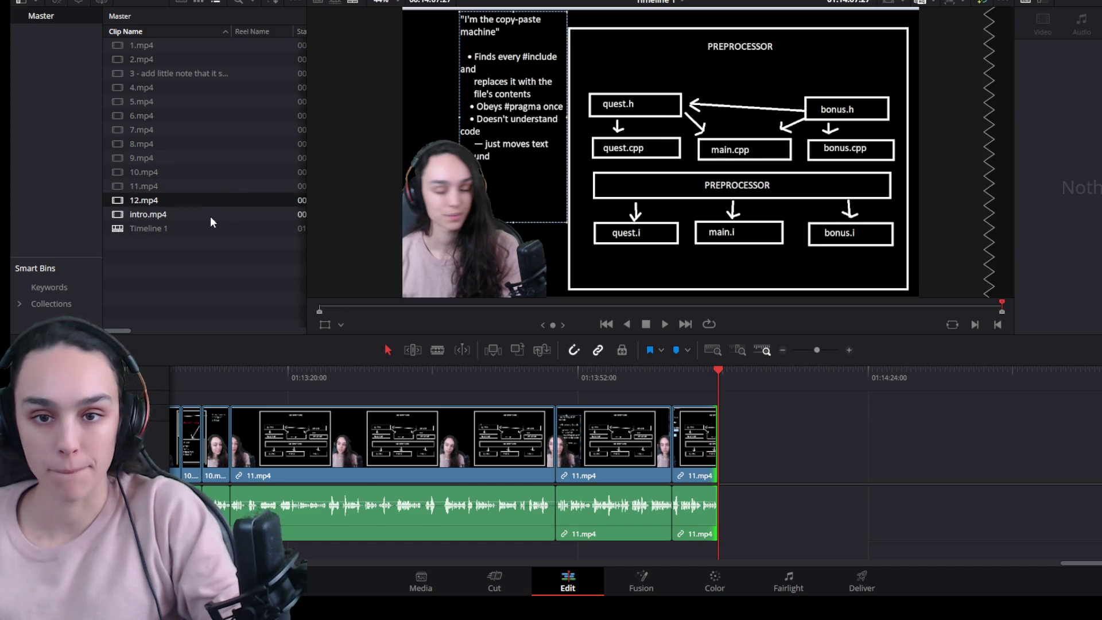
Step: Place 12.mp4 from the Media Pool onto the timeline right after the last 11.mp4 piece
left_click_drag(156, 202, 696, 421)
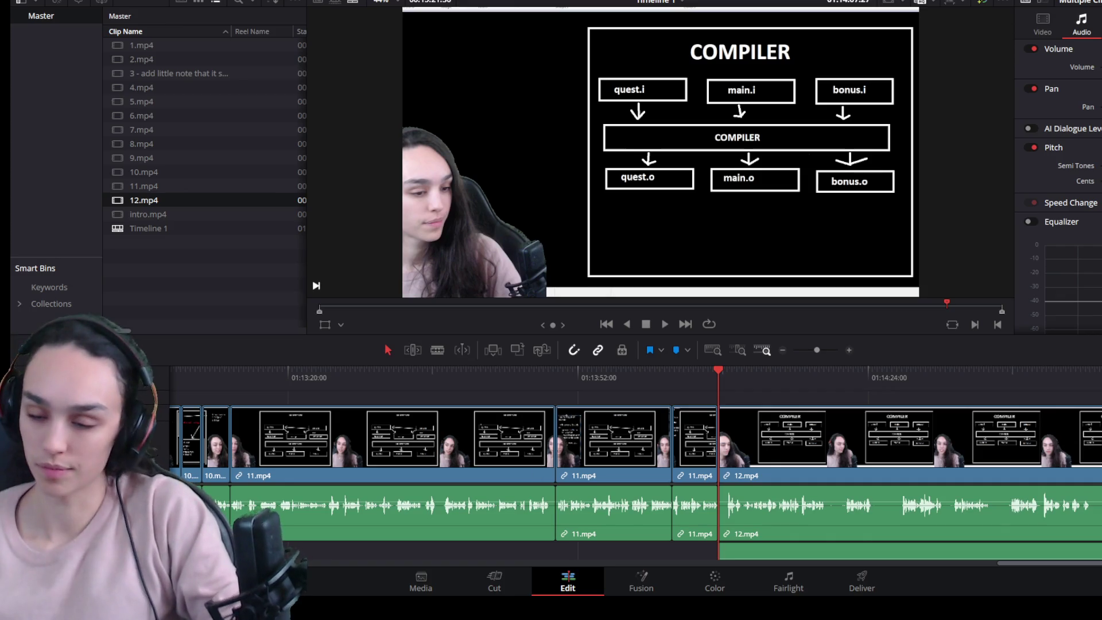
Step: Undo the accidental unlink and audio move on 12.mp4, then trim its silent opening to the playhead
key("ctrl+minus")
key("ctrl+minus")
left_click(834, 463)
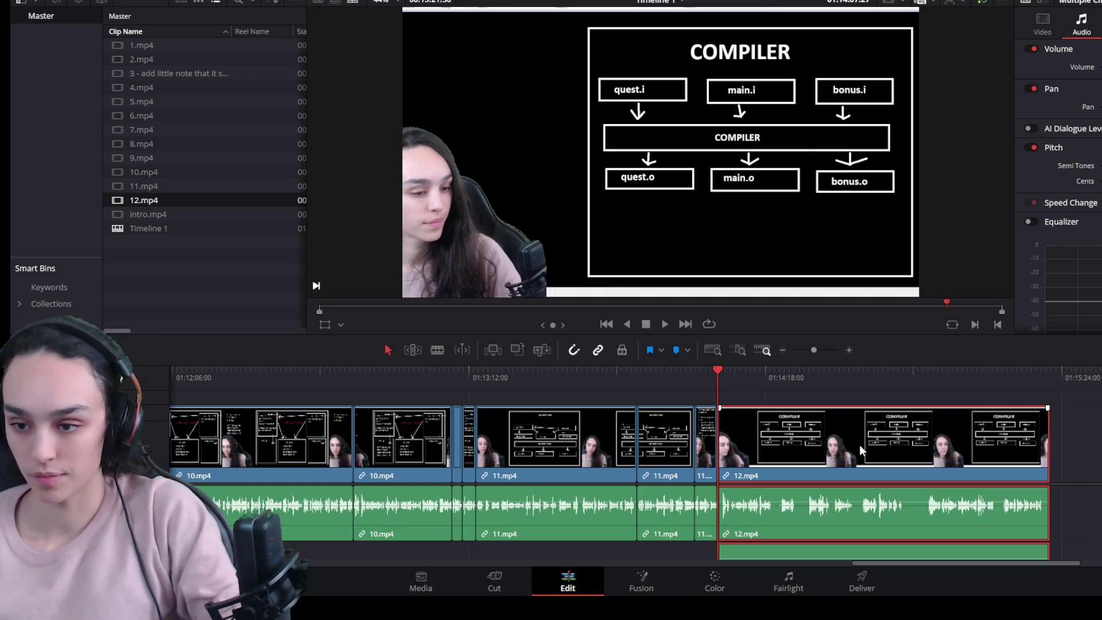
key("ctrl+shift+l")
key("ctrl+z")
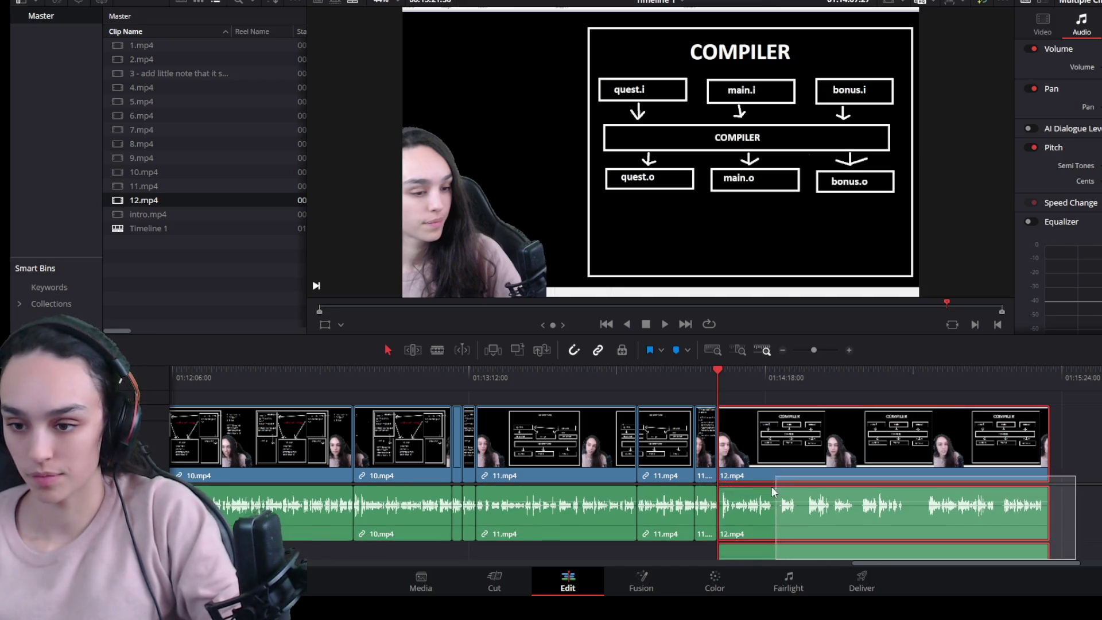
left_click(738, 545)
left_click_drag(747, 553, 1089, 508)
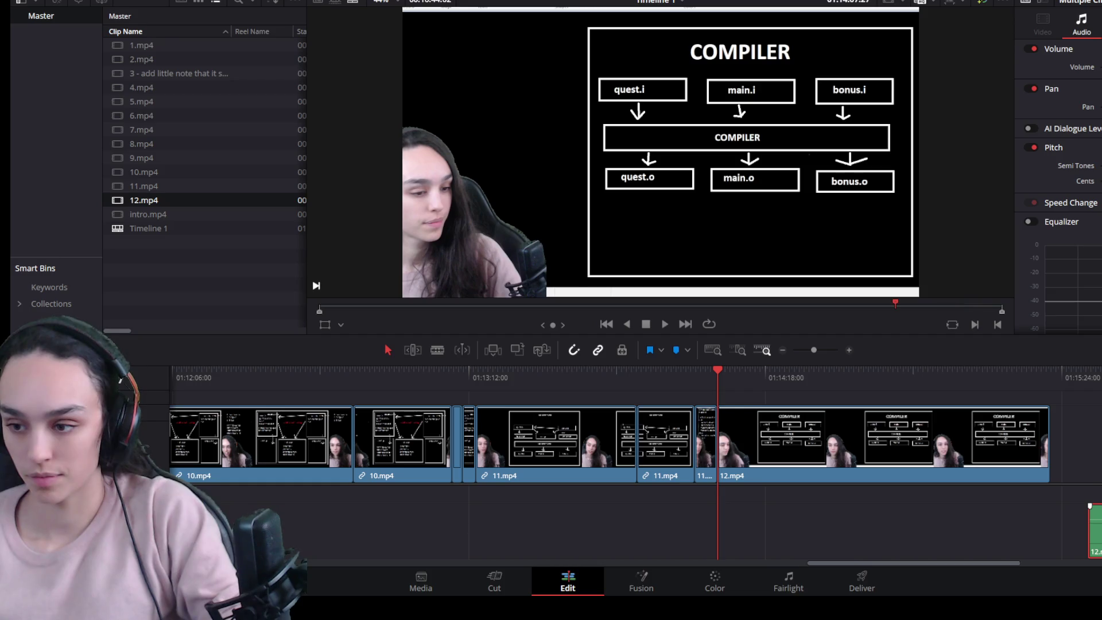
key("ctrl+z")
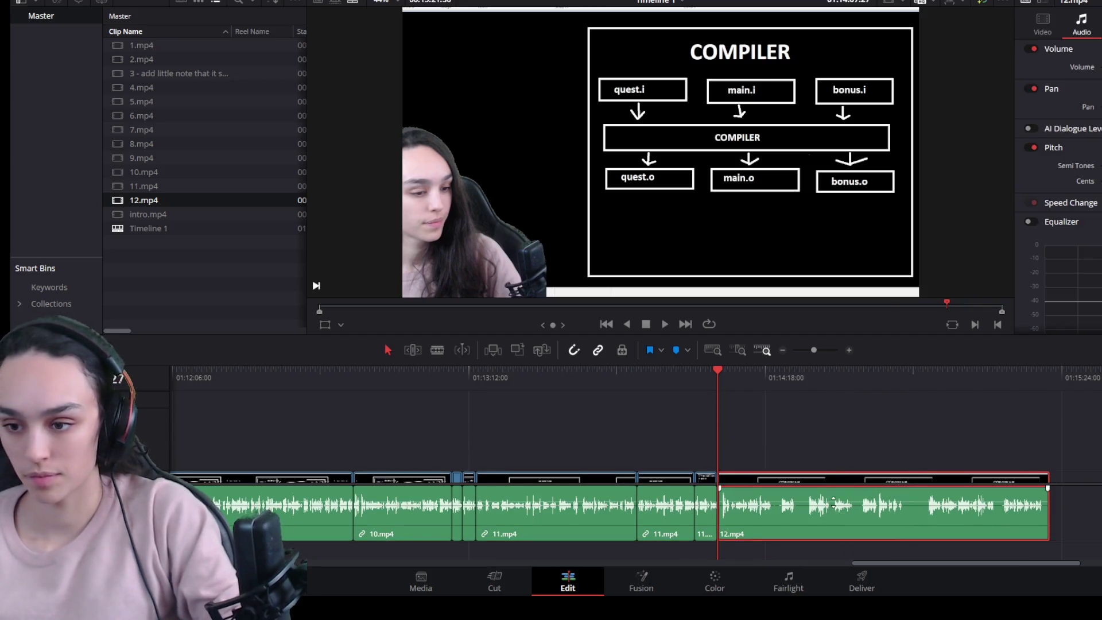
scroll(826, 469, "up", 2)
scroll(776, 457, "up", 2)
scroll(756, 450, "up", 2)
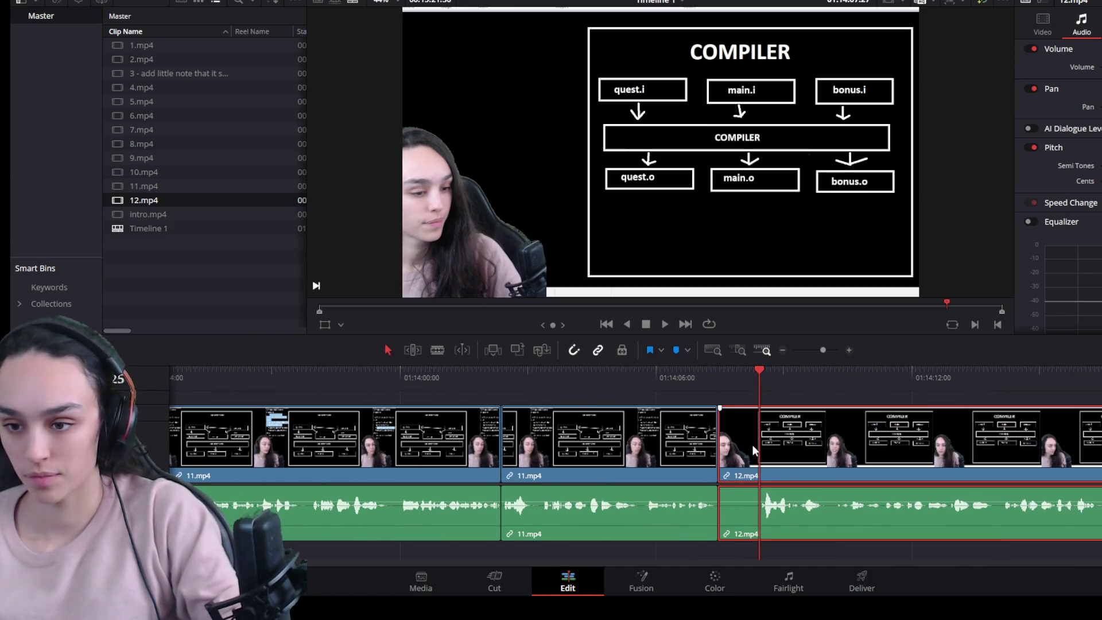
left_click_drag(720, 464, 754, 463)
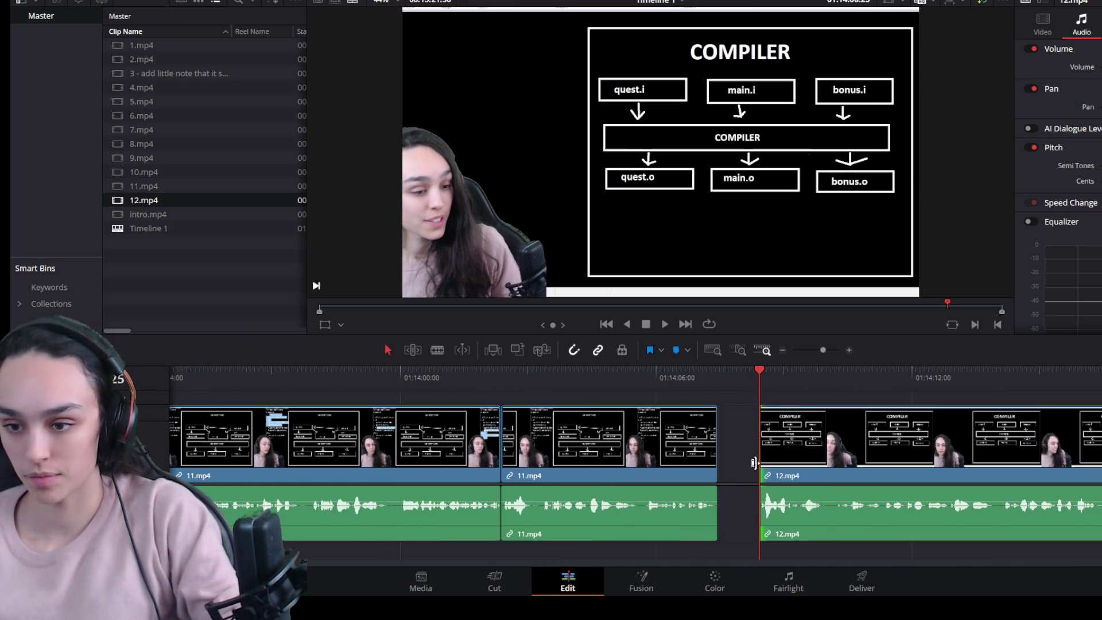
Step: Close the gap before 12.mp4, then cut out its first pause and join the pieces
key("ctrl+z")
key("space")
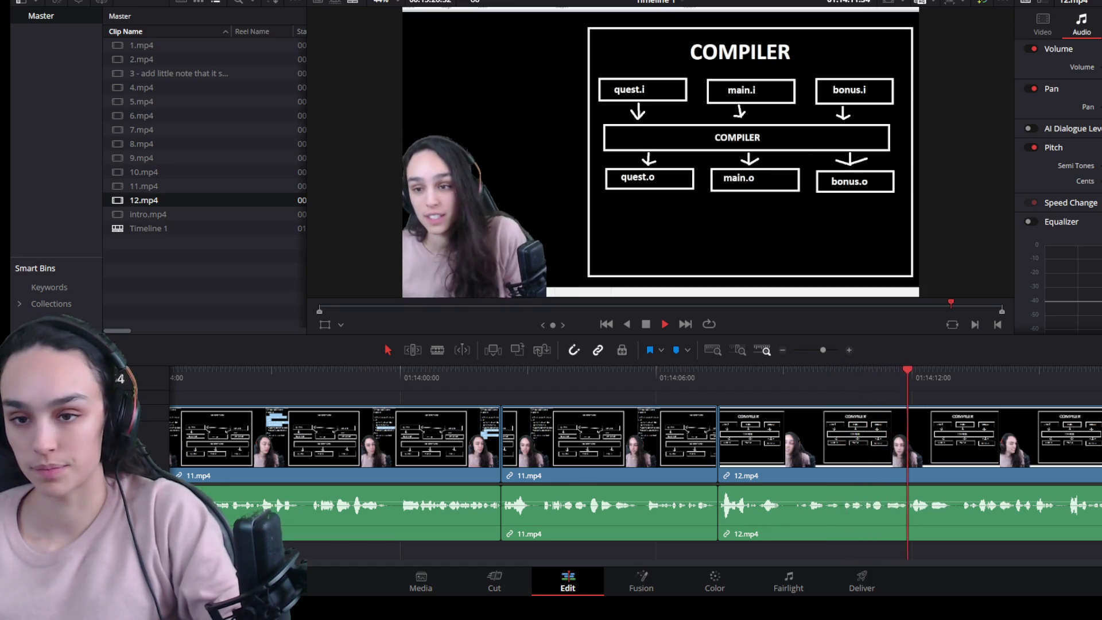
key("ctrl+minus")
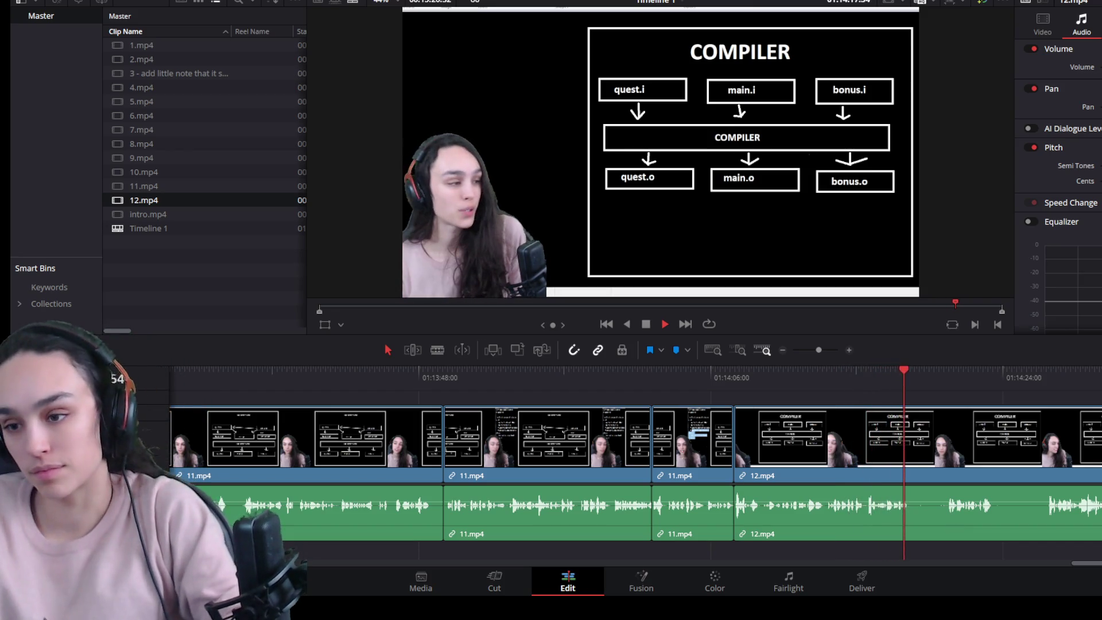
key("space")
key("ctrl+b")
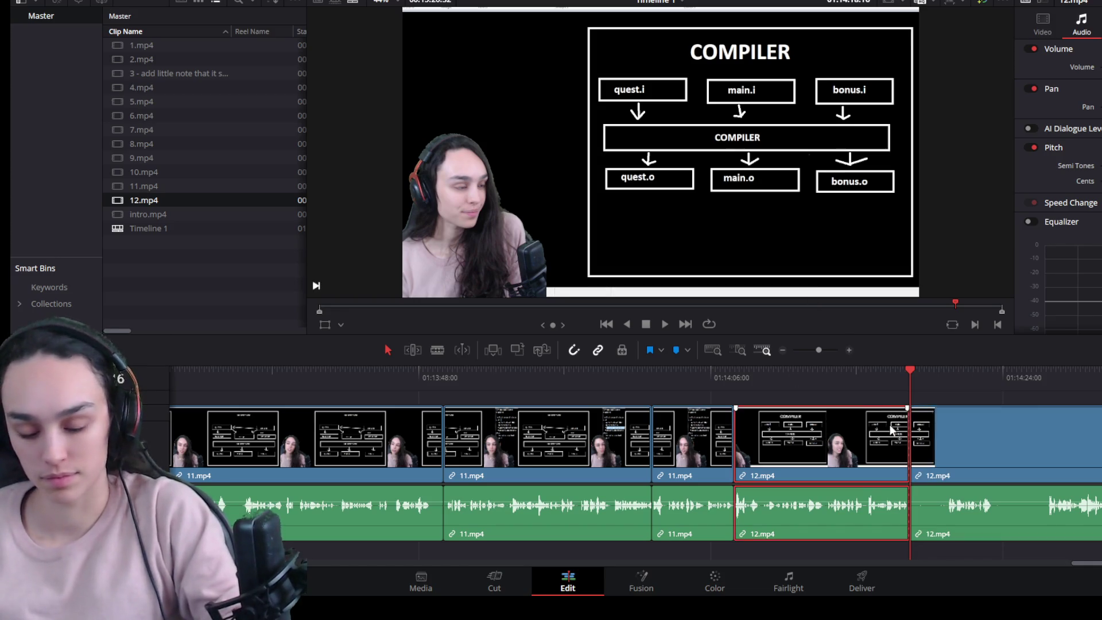
left_click_drag(914, 465, 949, 464)
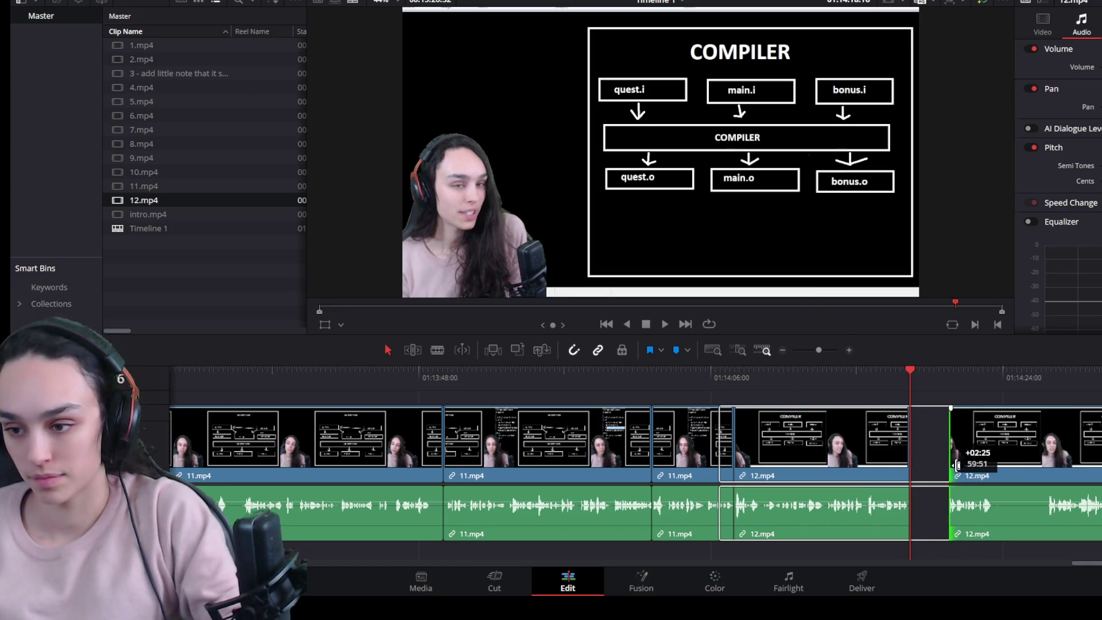
left_click(943, 463)
key("Delete")
key("space")
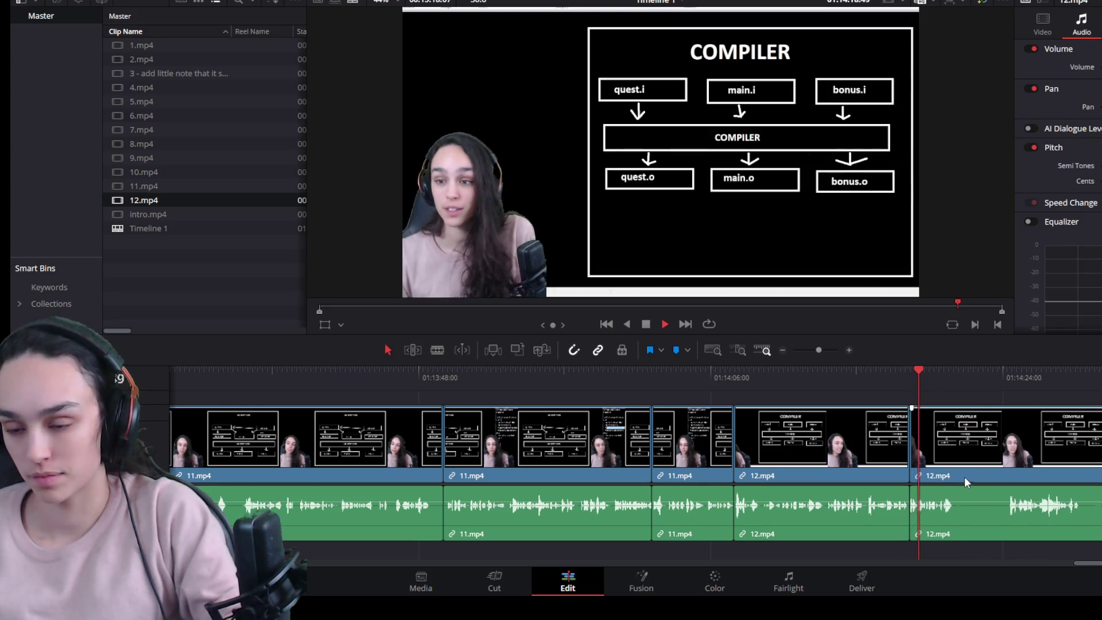
Step: Blade 12.mp4 at the next pause, trim the silent stretch off and delete the gap
key("ctrl+equal")
key("space")
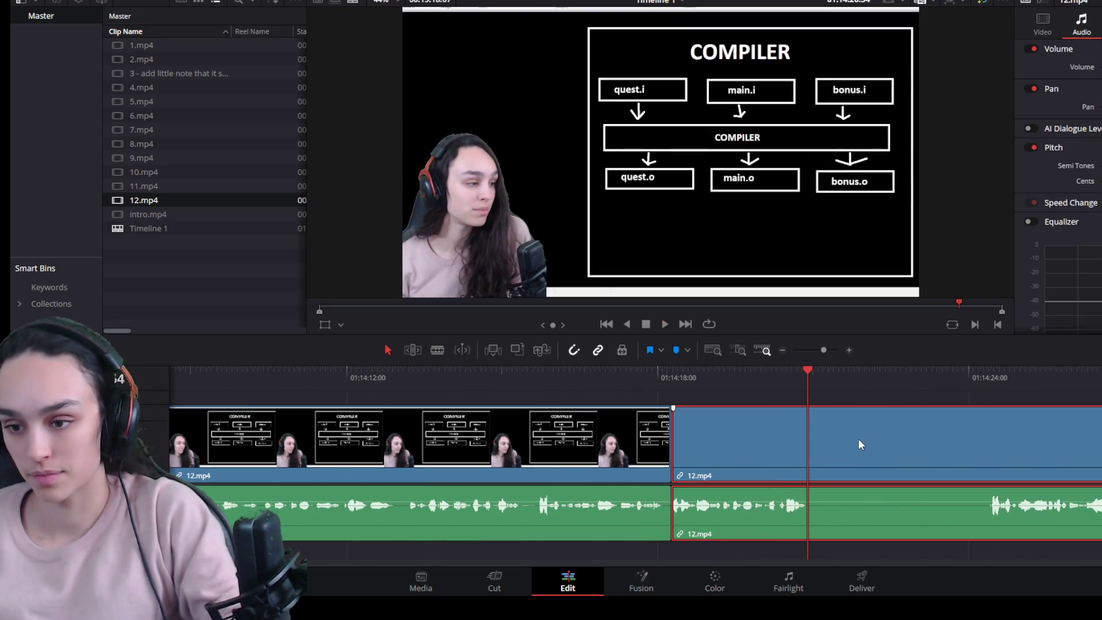
key("ctrl+b")
left_click_drag(820, 472, 976, 464)
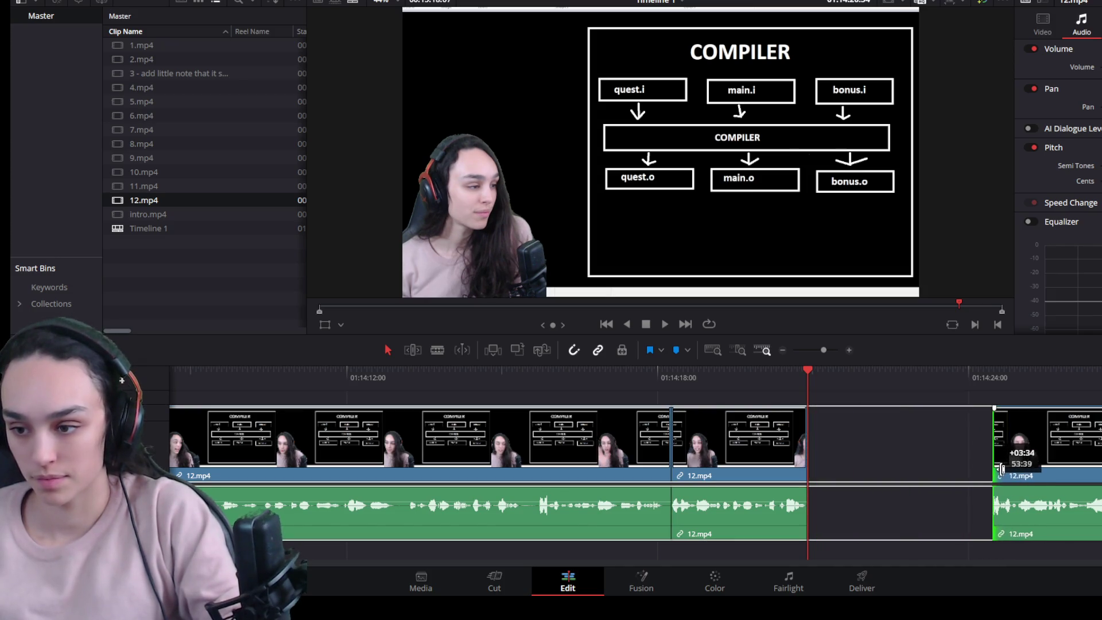
left_click(975, 461)
key("Delete")
key("space")
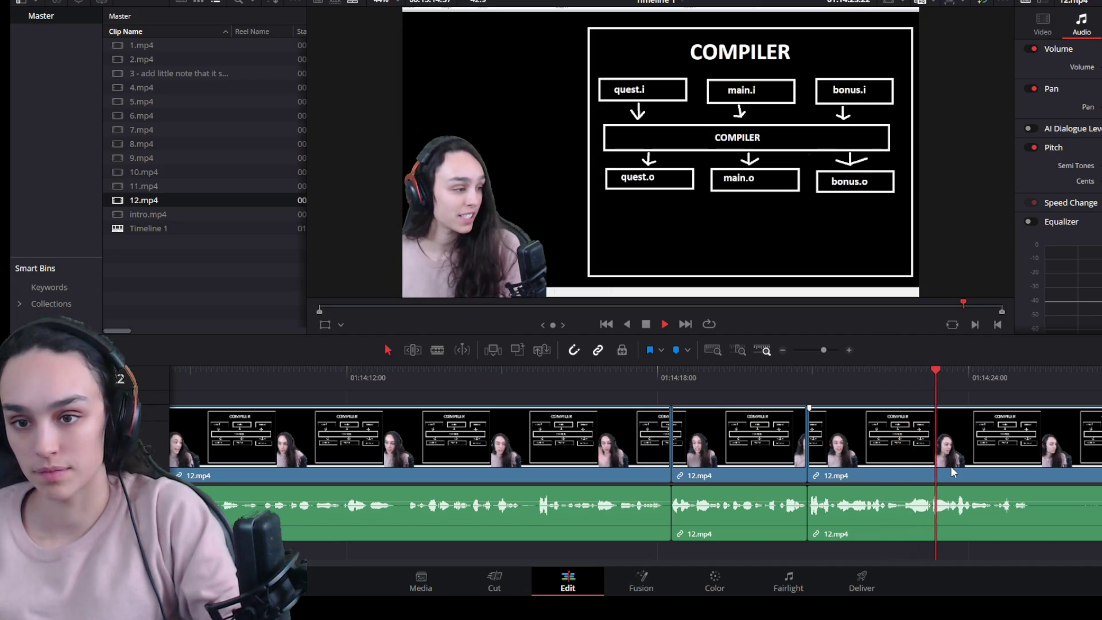
scroll(950, 466, "down", 2)
Step: Blade both ends of the following pause, delete the silent piece and close the gap
left_click(900, 466)
scroll(901, 472, "up", 2)
key("space")
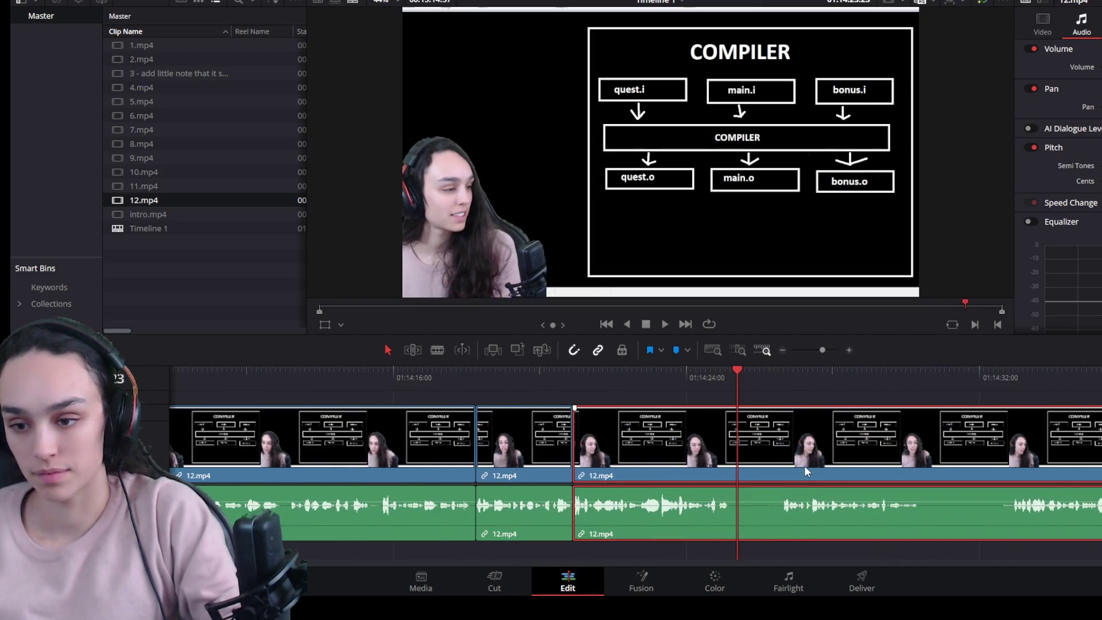
key("ctrl+b")
left_click_drag(772, 366, 781, 377)
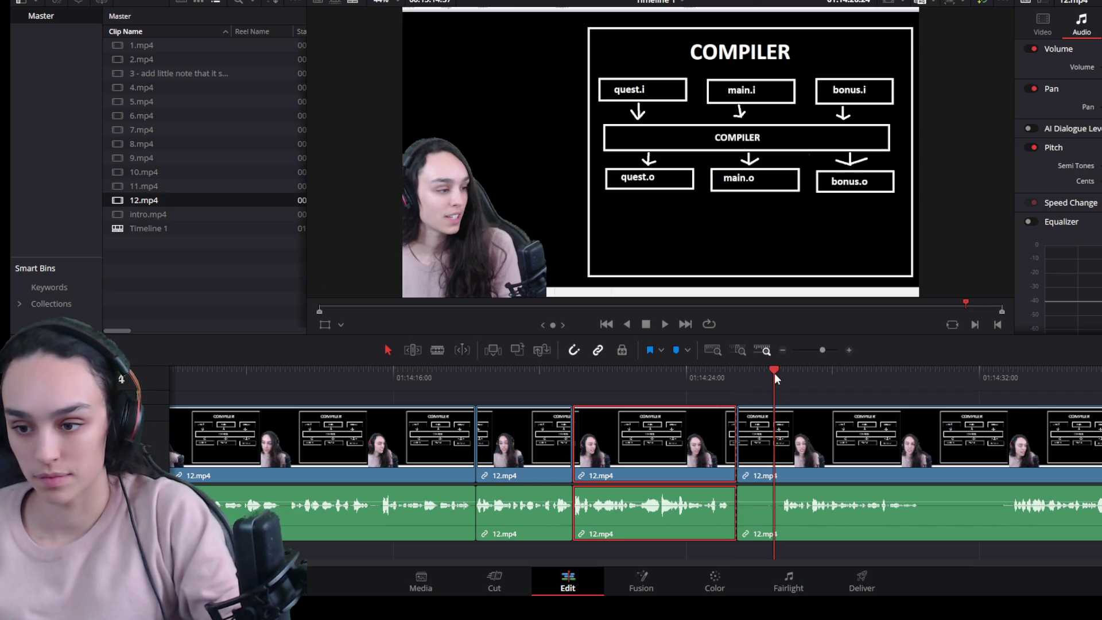
key("ctrl+b")
left_click(760, 445)
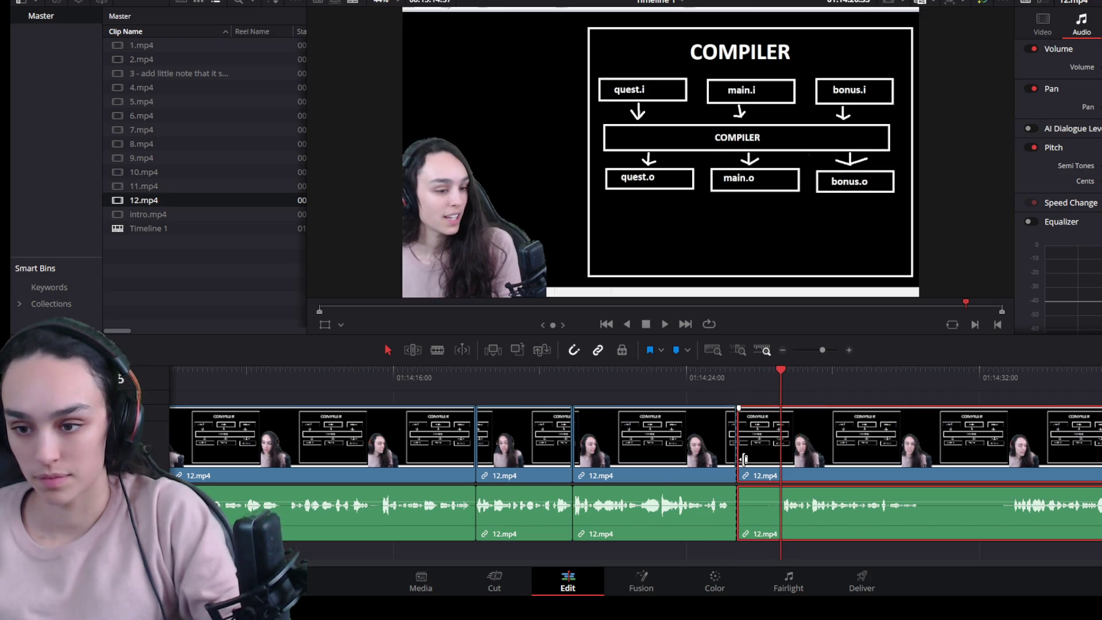
key("Delete")
left_click(760, 466)
key("Delete")
key("space")
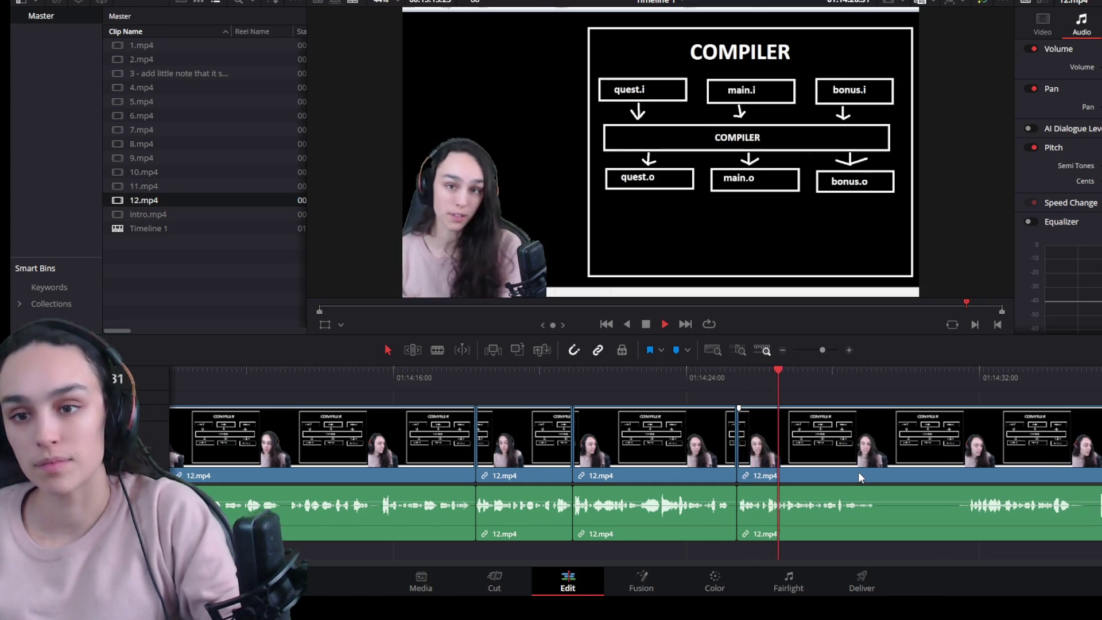
Step: Cut at the next pause, trim the silent start off the right piece and join the clips
left_click(866, 459)
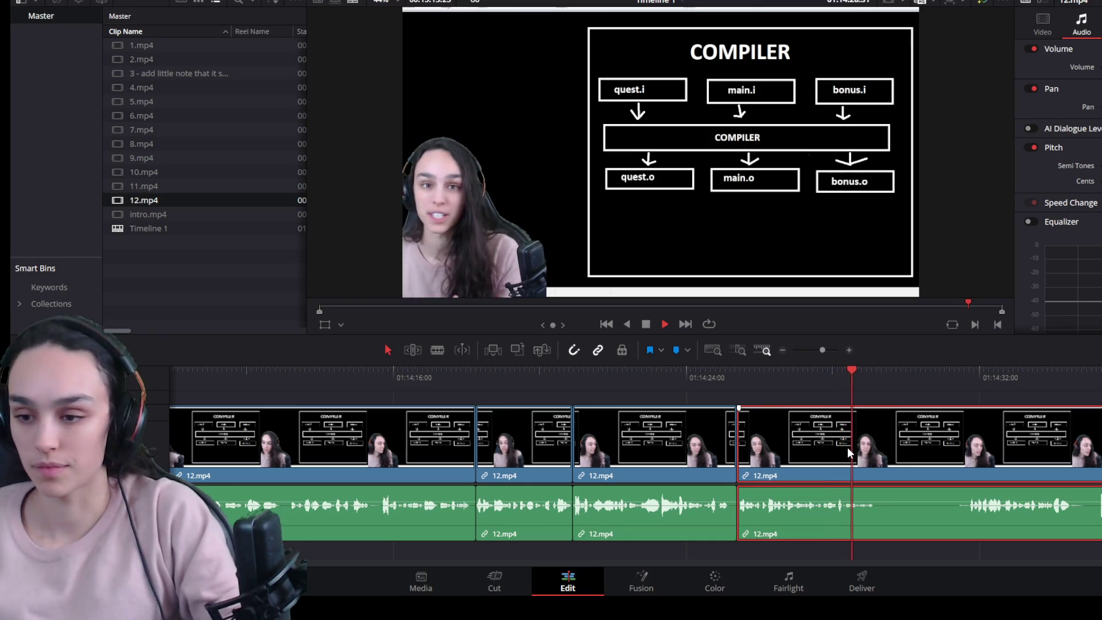
key("space")
key("ctrl+b")
left_click_drag(878, 447, 971, 469)
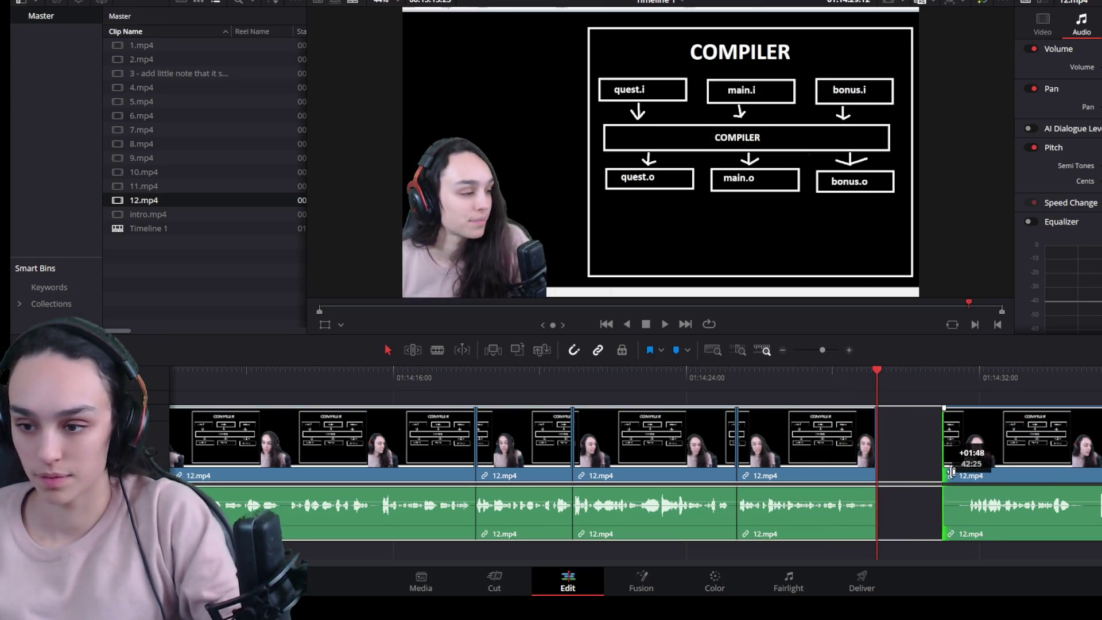
left_click(942, 471)
key("Delete")
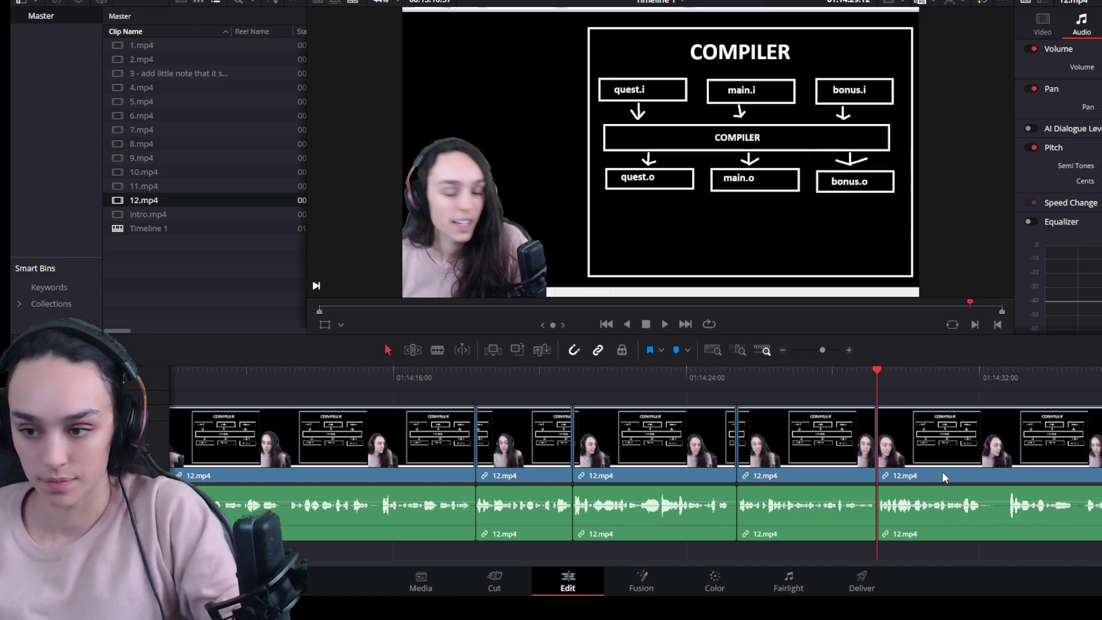
key("space")
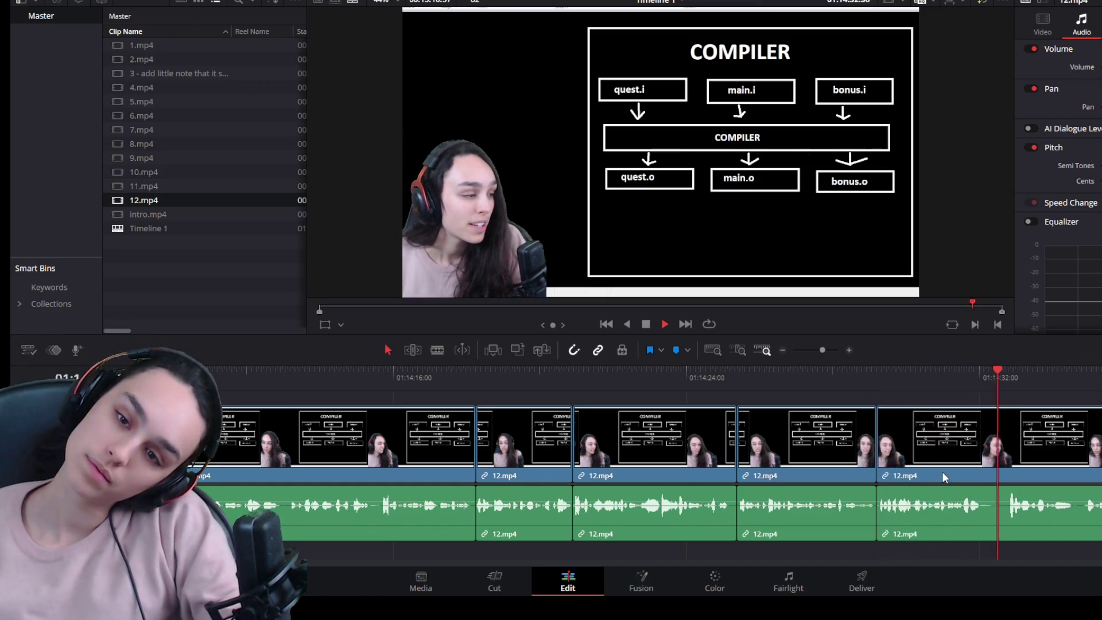
Step: Cut at the following pause, trim the 12.mp4 piece's silent tail and close the gap
left_click(1006, 377)
key("ctrl+b")
left_click(981, 463)
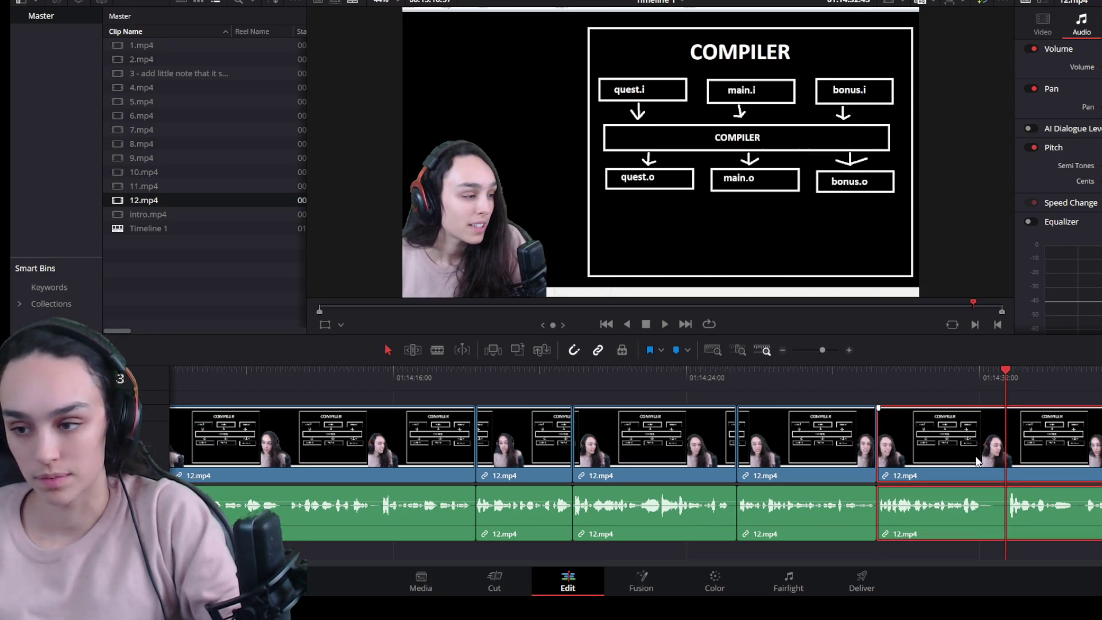
left_click_drag(1000, 463, 989, 459)
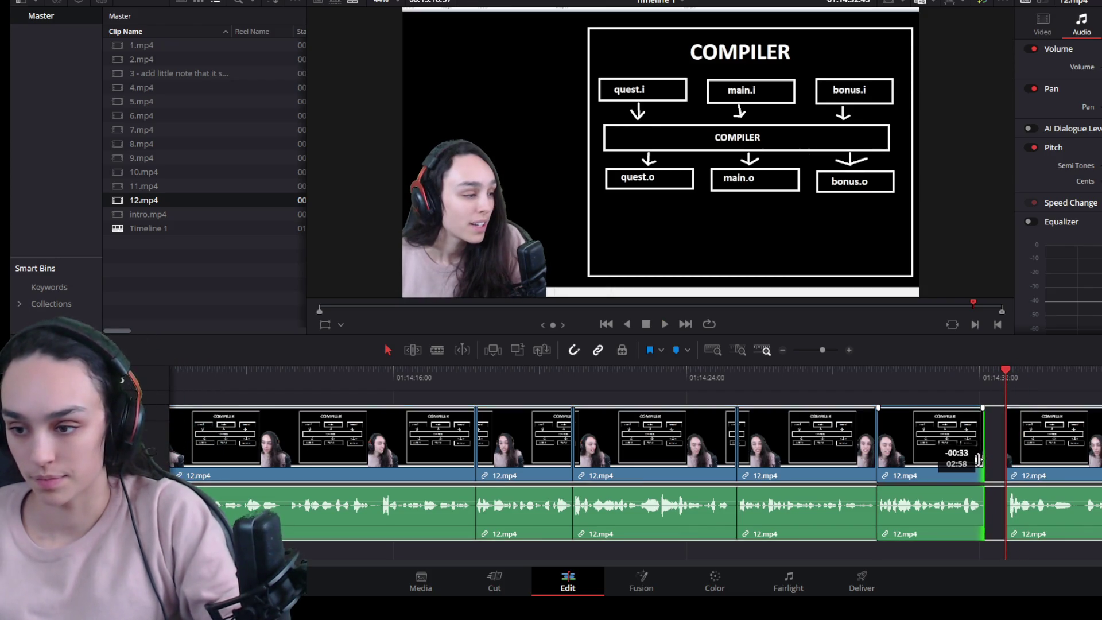
left_click(996, 460)
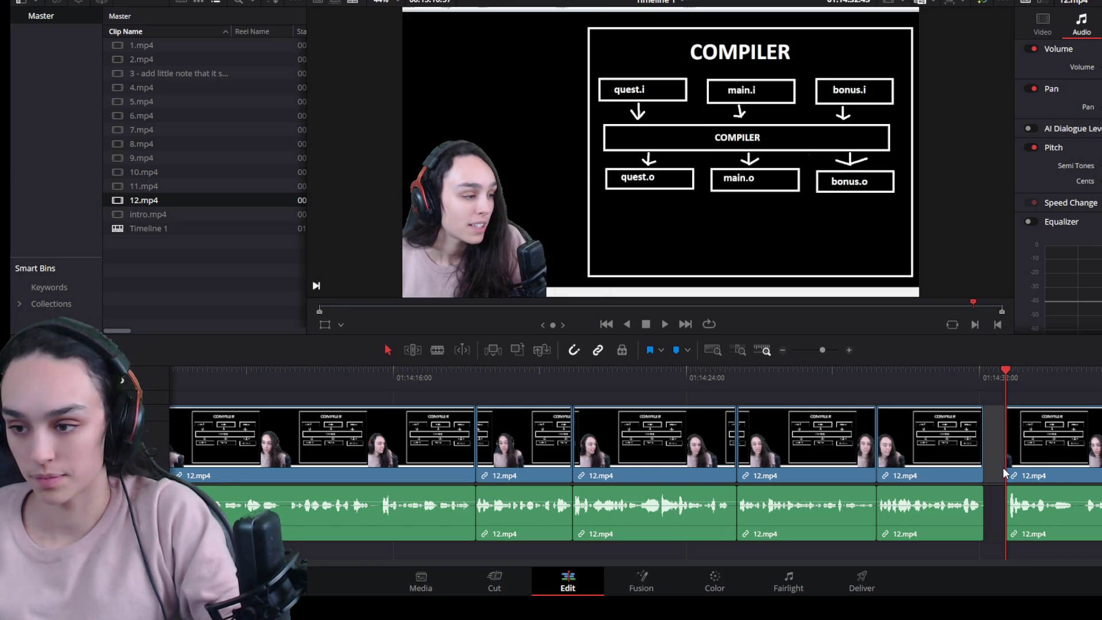
key("Delete")
key("space")
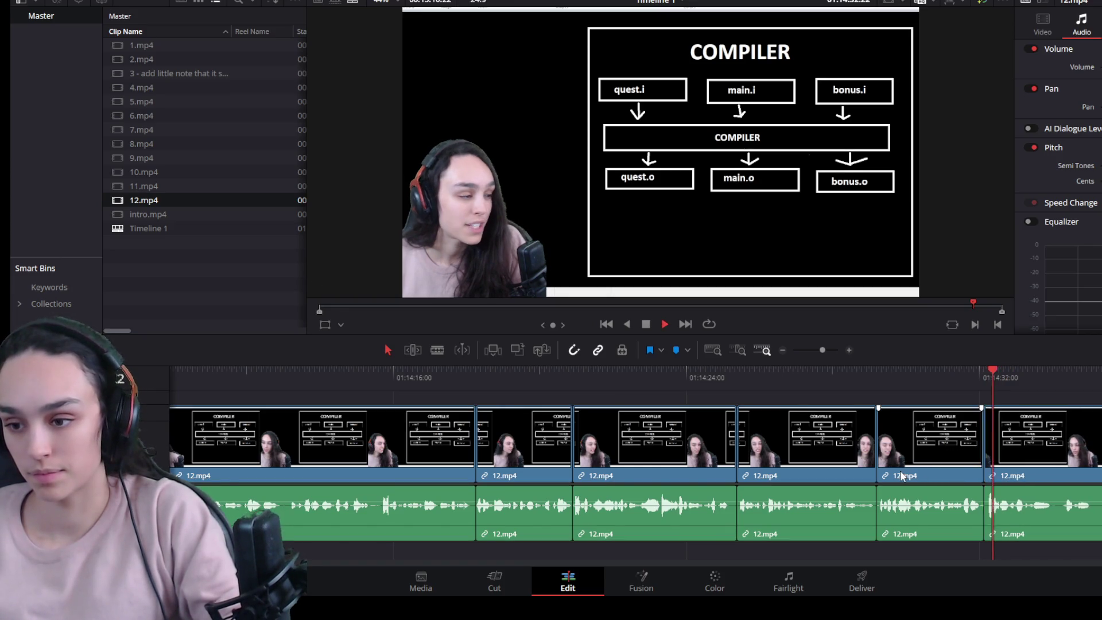
key("ctrl+minus")
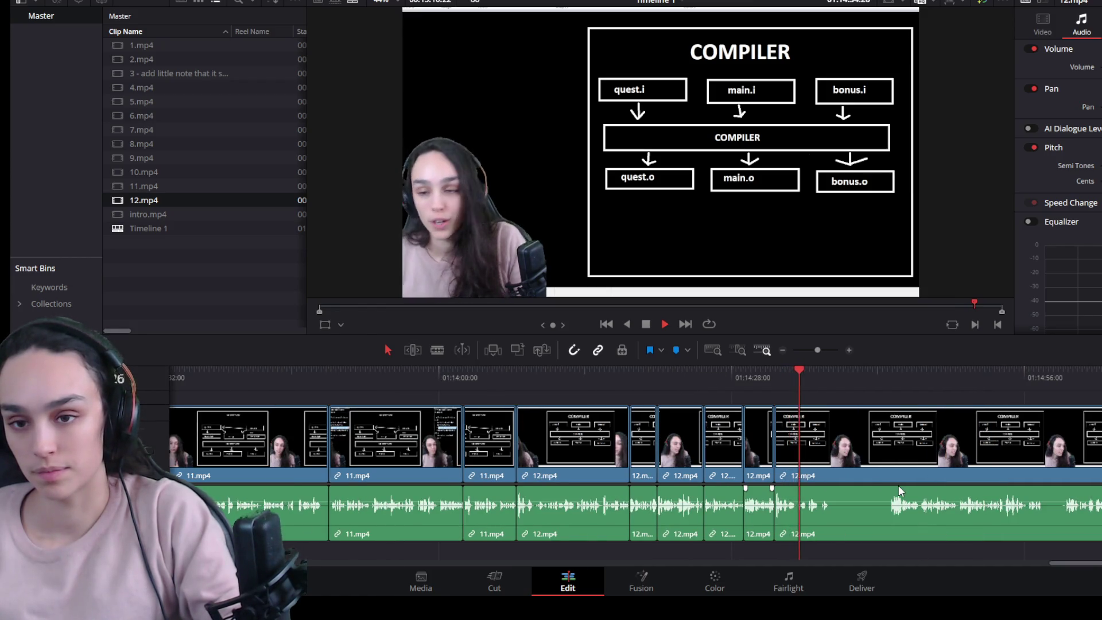
key("ctrl+equal")
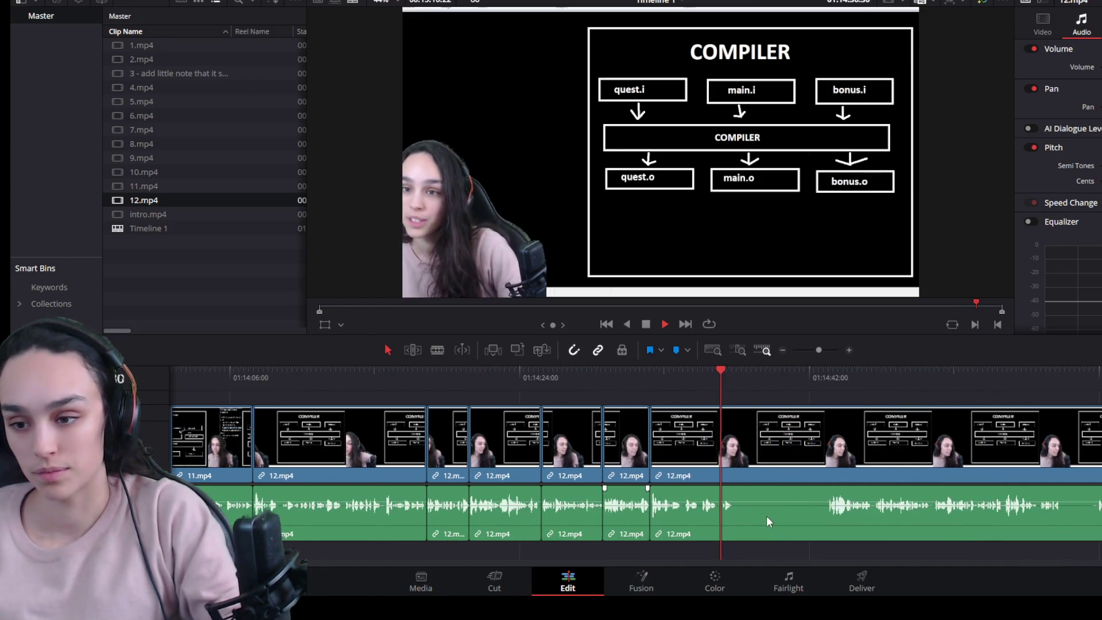
Step: Blade where speech resumes and ripple-delete the silent piece before it
left_click_drag(823, 373, 827, 373)
key("ctrl+b")
left_click(777, 487)
left_click(611, 377)
key("space")
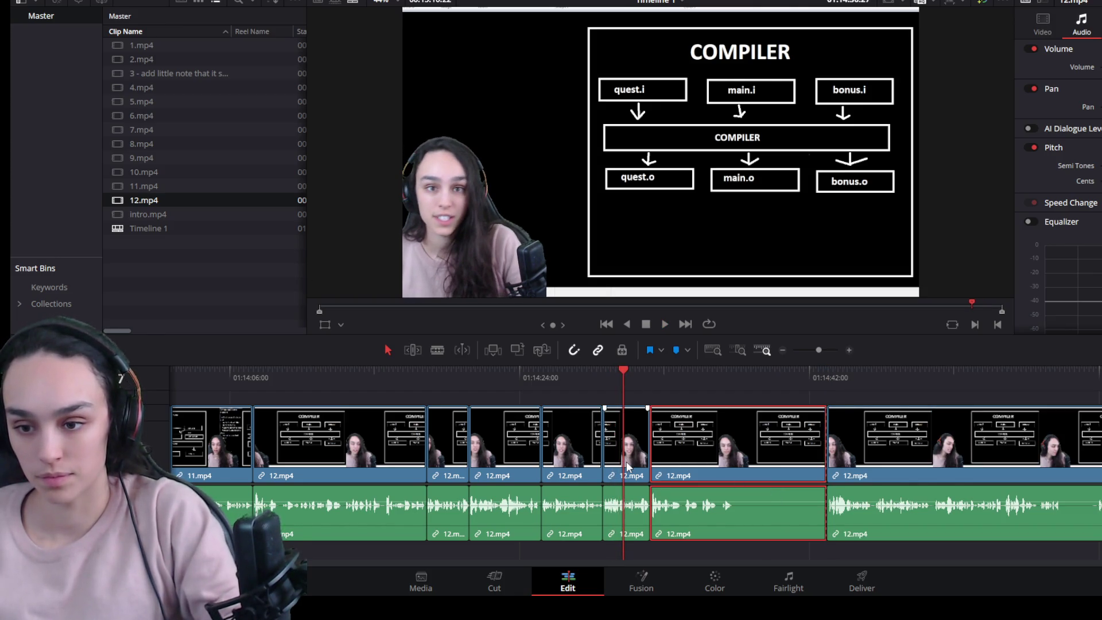
key("Delete")
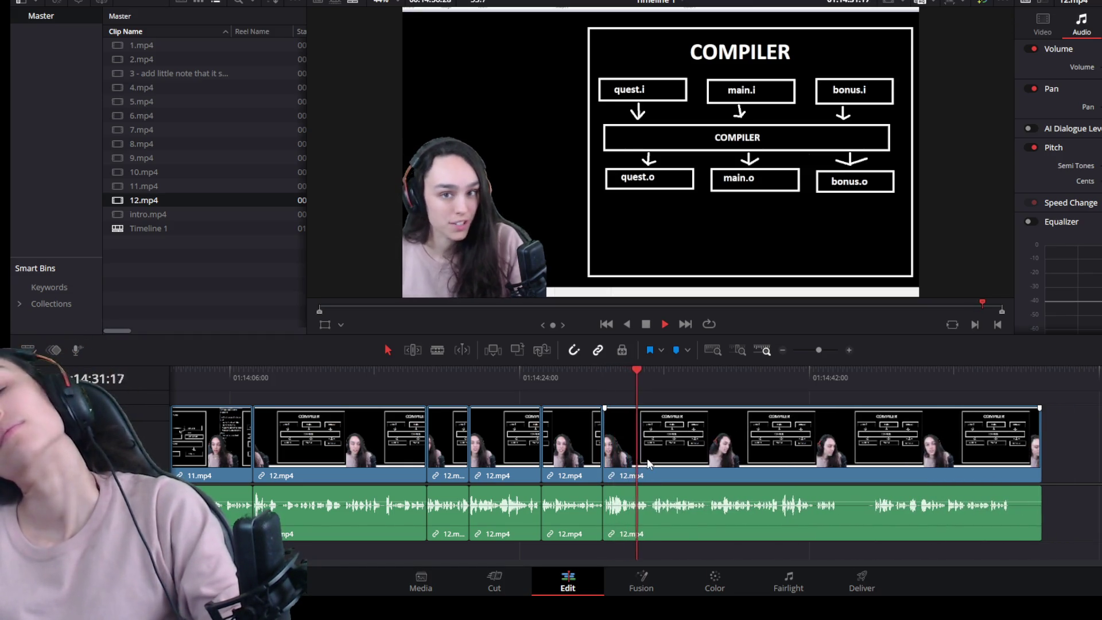
Step: Cut at the next pause start and ripple-delete the short silent piece
key("space")
left_click_drag(676, 394, 650, 392)
key("ctrl+b")
left_click(634, 466)
key("Delete")
key("space")
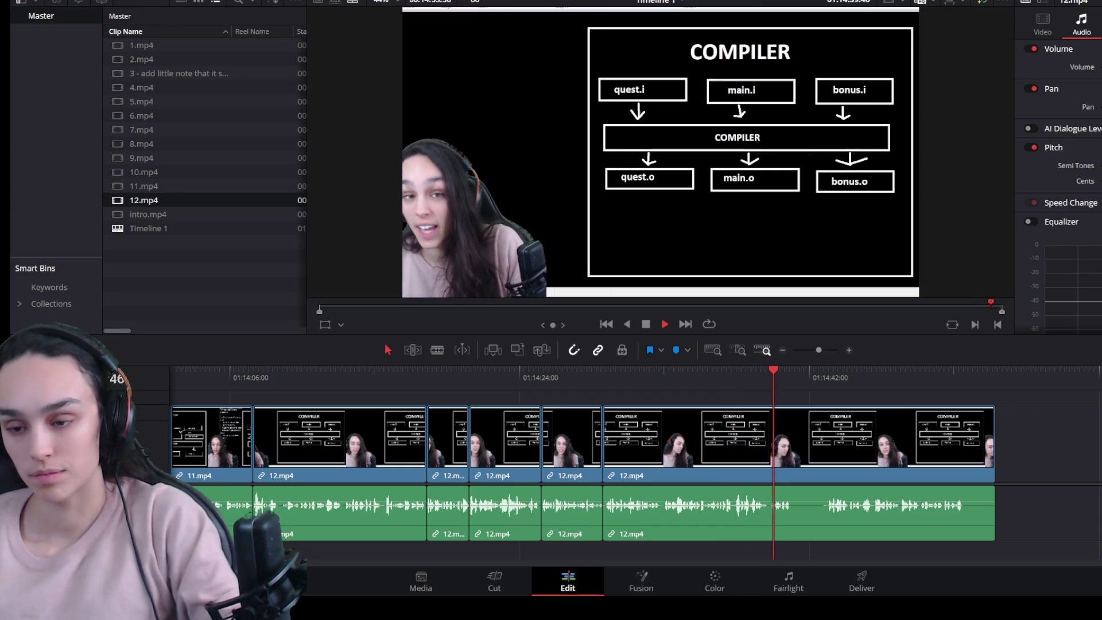
Step: Cut out the last pause in 12.mp4, trim the next piece to the playhead and join the clips
key("space")
left_click(742, 424)
key("ctrl+b")
key("ctrl+equal")
left_click_drag(834, 373, 847, 373)
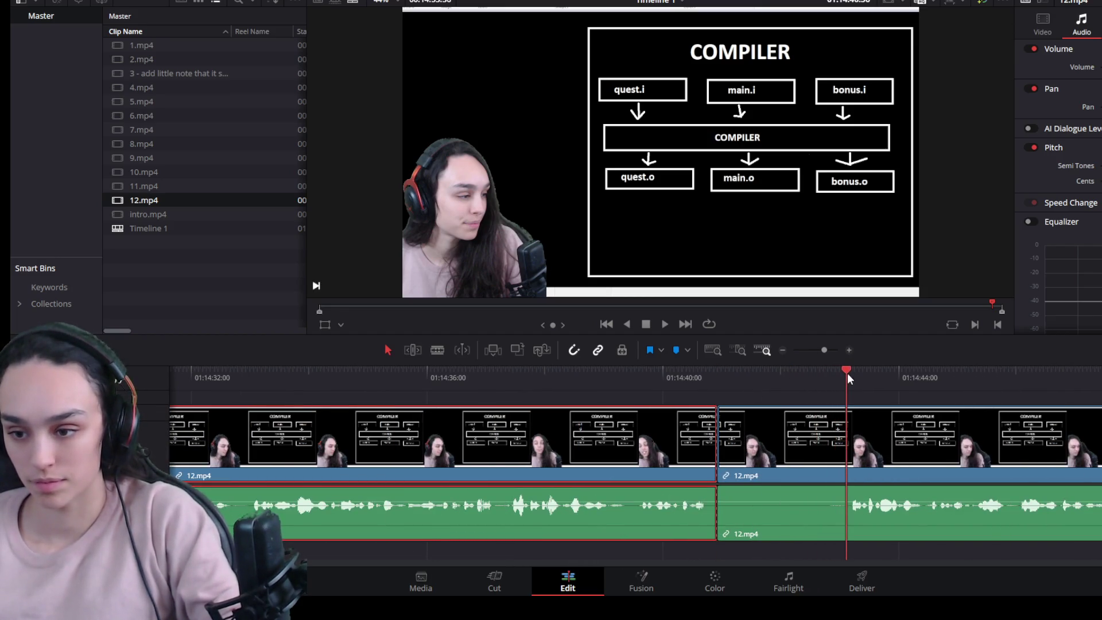
left_click_drag(718, 476, 855, 476)
left_click(802, 469)
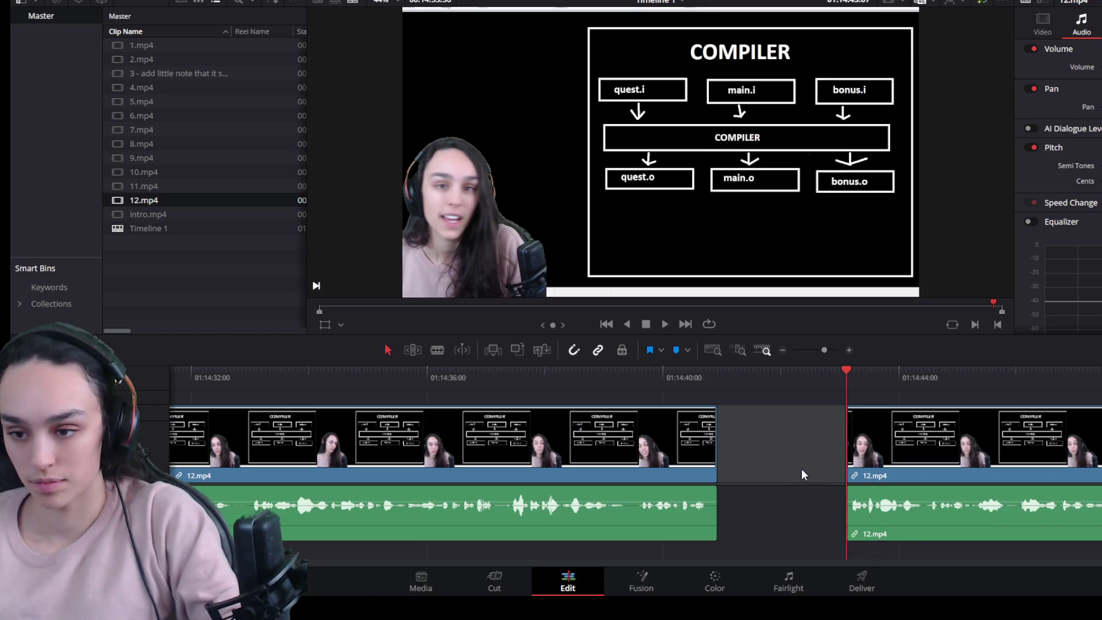
key("Delete")
key("space")
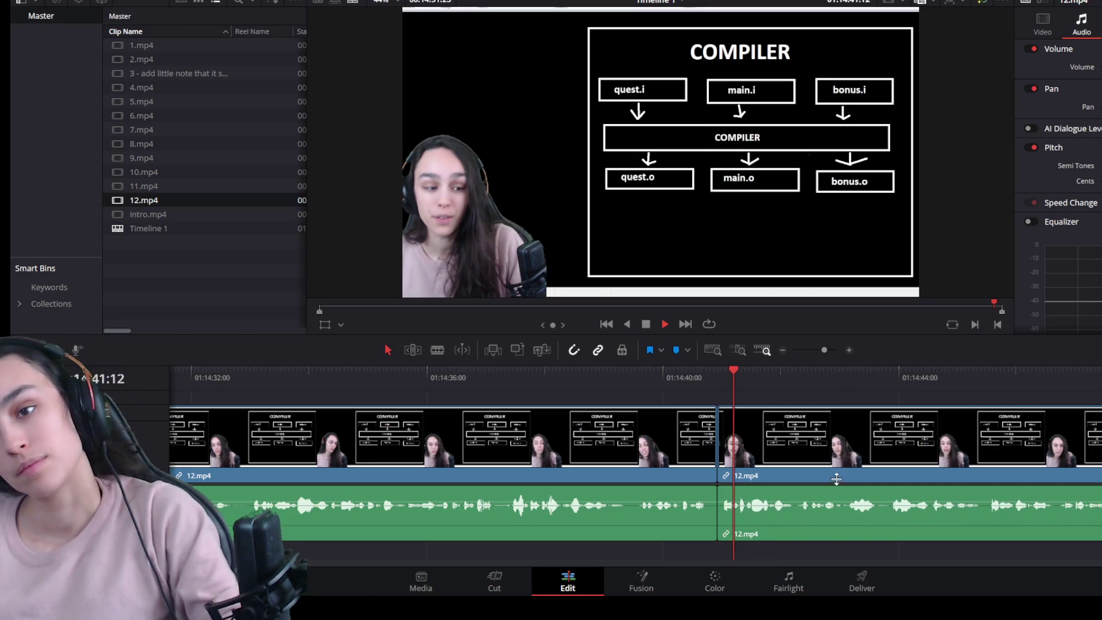
key("ctrl+minus")
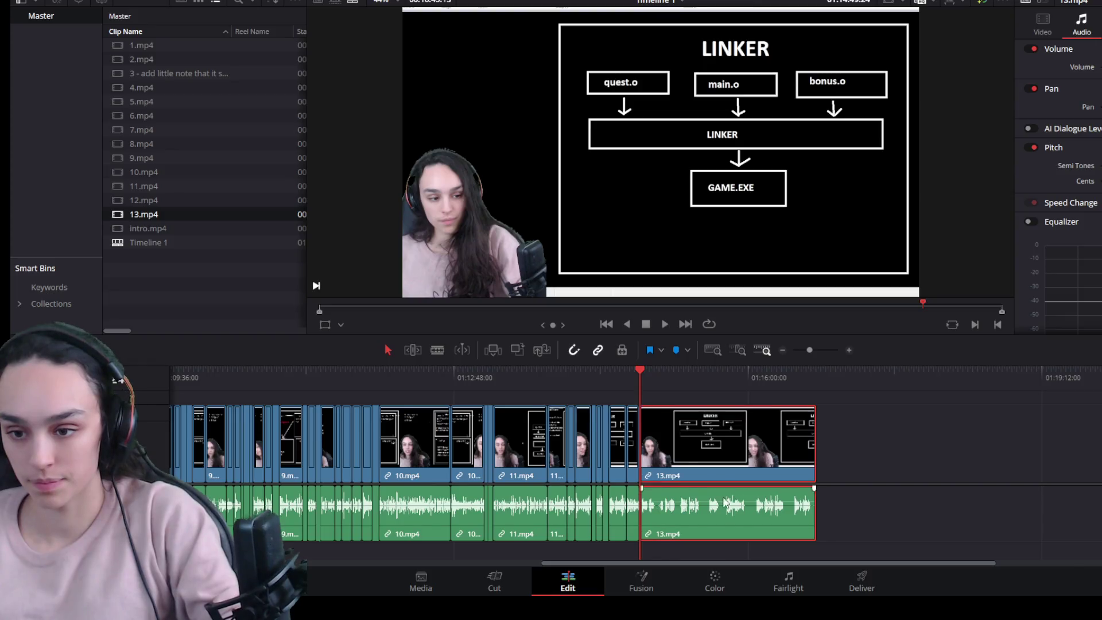
Step: Trim the silent opening off 13.mp4 and close the gap so it follows 12.mp4 directly
key("ctrl+equal")
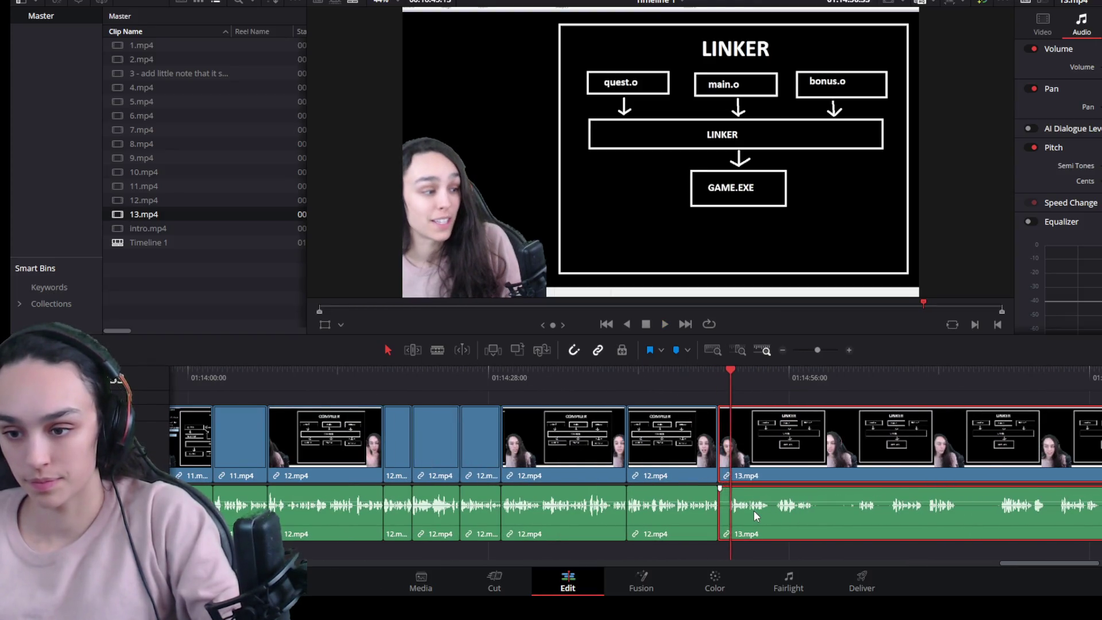
key("ctrl+equal")
left_click(718, 376)
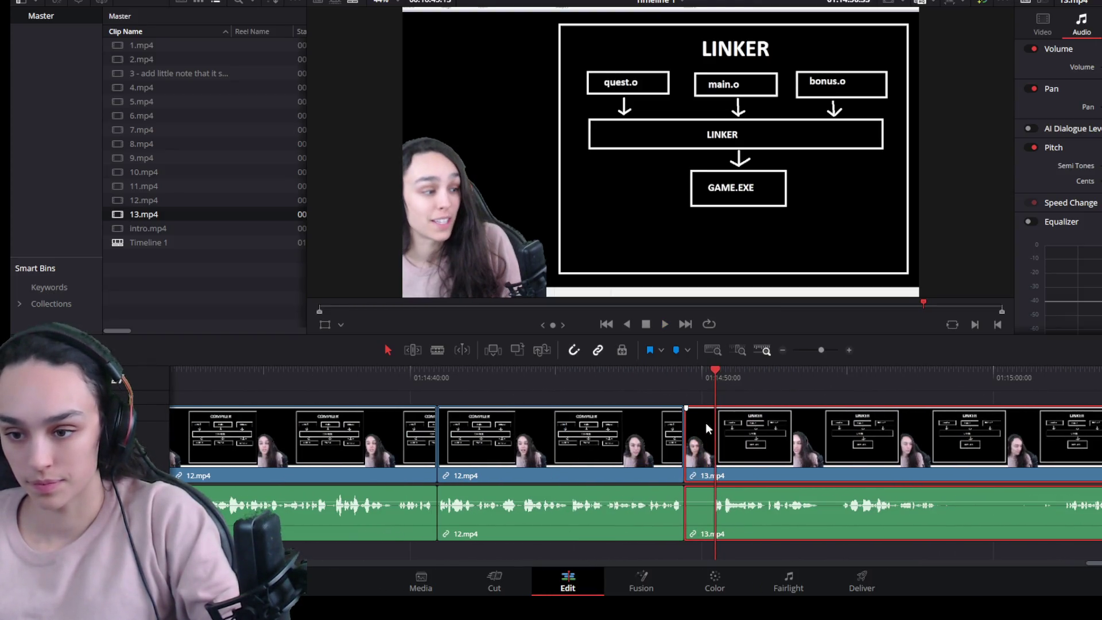
left_click_drag(686, 448, 718, 452)
left_click(695, 452)
key("Delete")
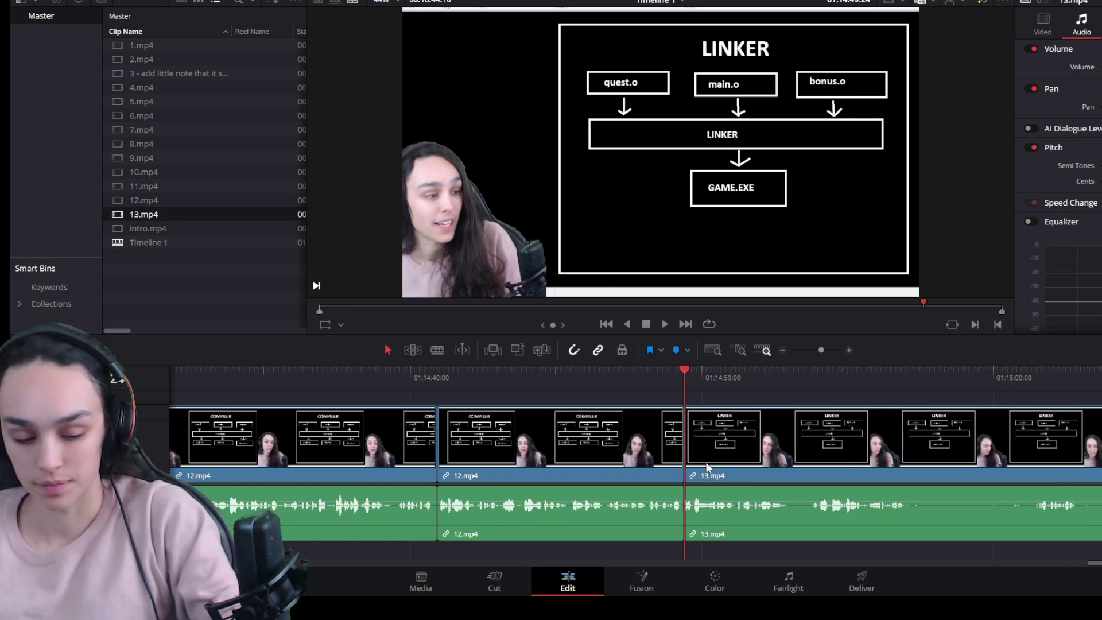
key("space")
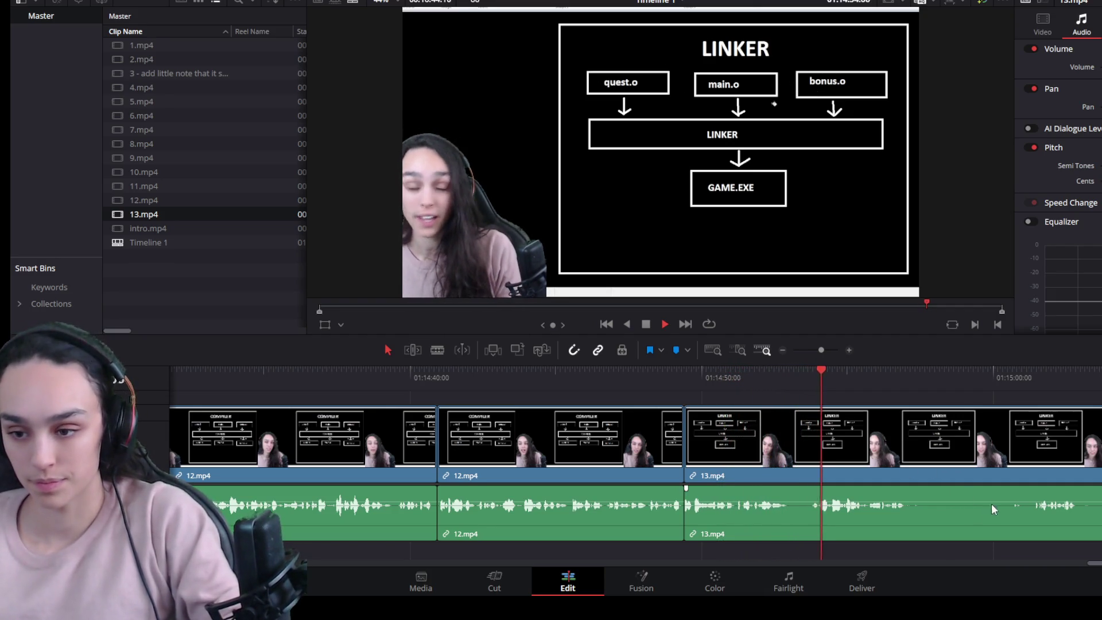
scroll(991, 504, "up", 3)
Step: Cut 13.mp4 at the first pause, trim the left piece's silent end and close the gap
key("ctrl+b")
left_click_drag(646, 436, 549, 443)
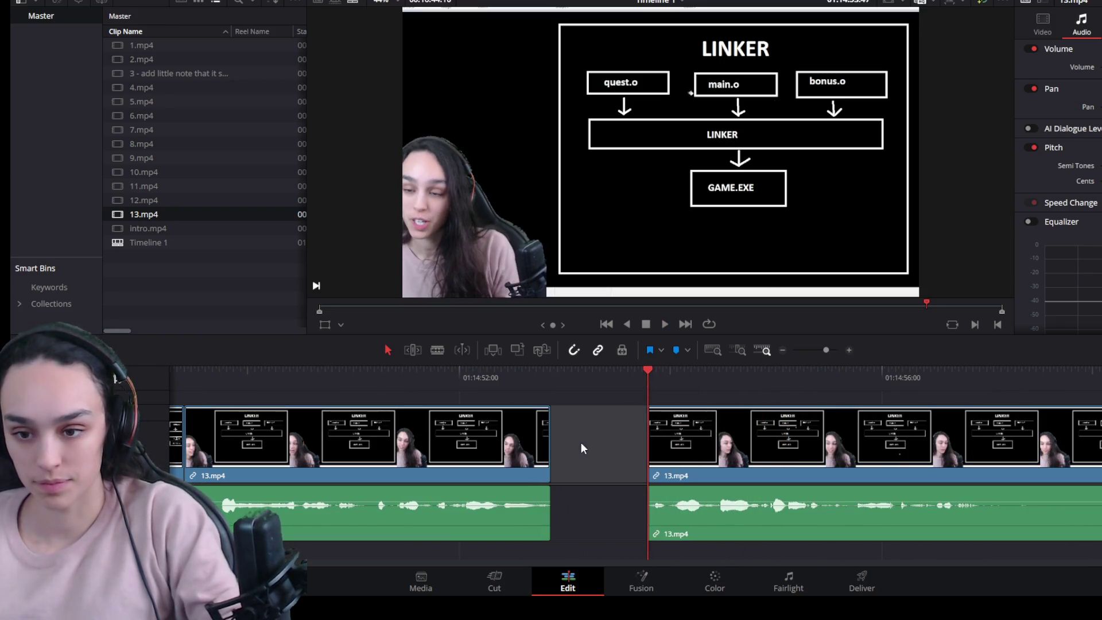
left_click(581, 447)
key("Delete")
key("space")
scroll(719, 442, "down", 3)
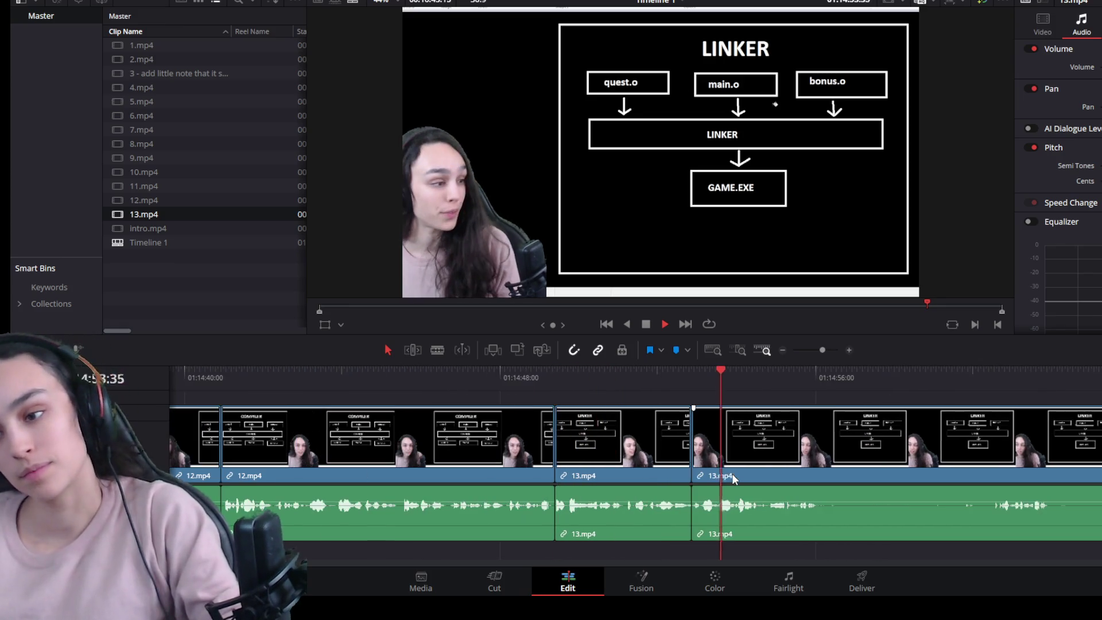
Step: Cut at the second pause, trim the right piece's silent start and ripple the gap closed
left_click(837, 448)
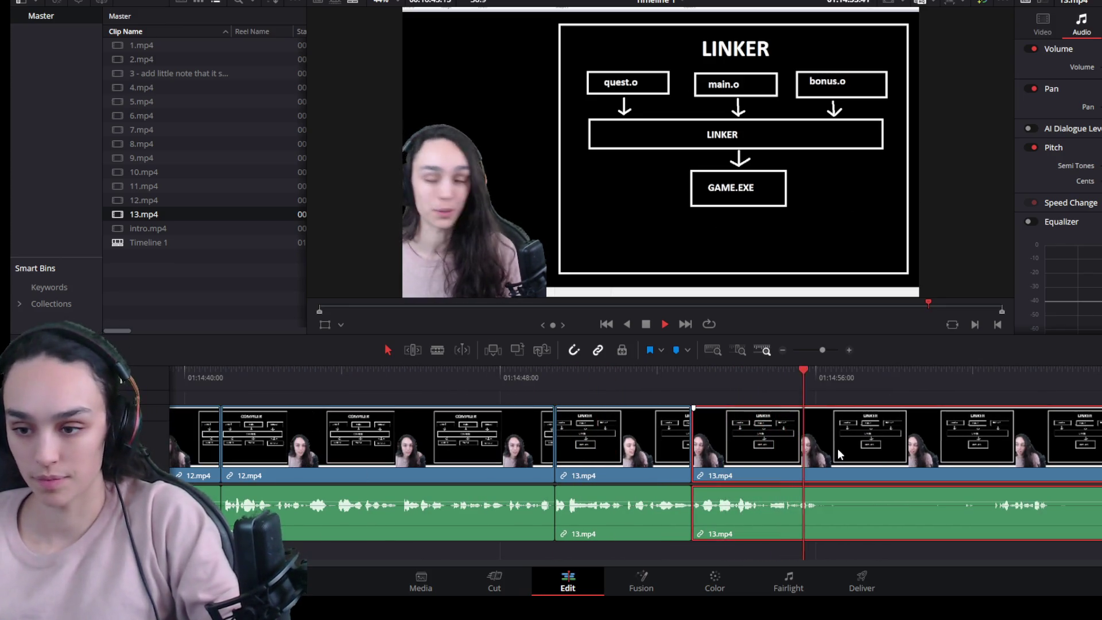
key("space")
key("ctrl+b")
left_click_drag(821, 444, 991, 462)
left_click(911, 442)
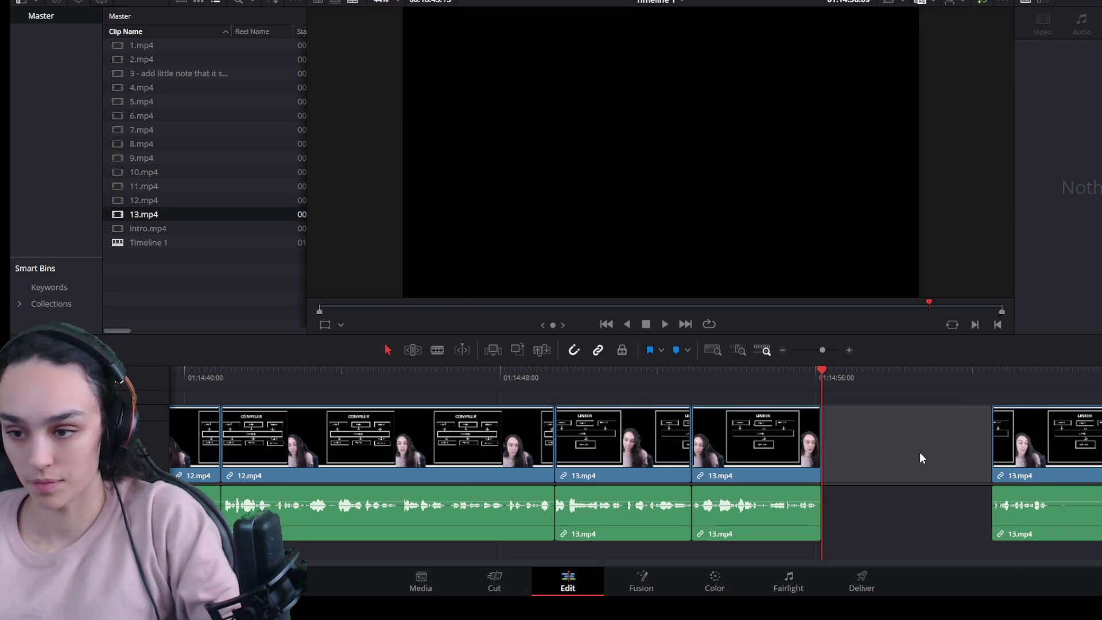
key("BackSpace")
key("space")
Step: Remove the third pause by cutting, trimming the right piece's head and deleting the gap
key("space")
key("ctrl+b")
left_click_drag(883, 466, 950, 465)
left_click(927, 464)
key("BackSpace")
key("space")
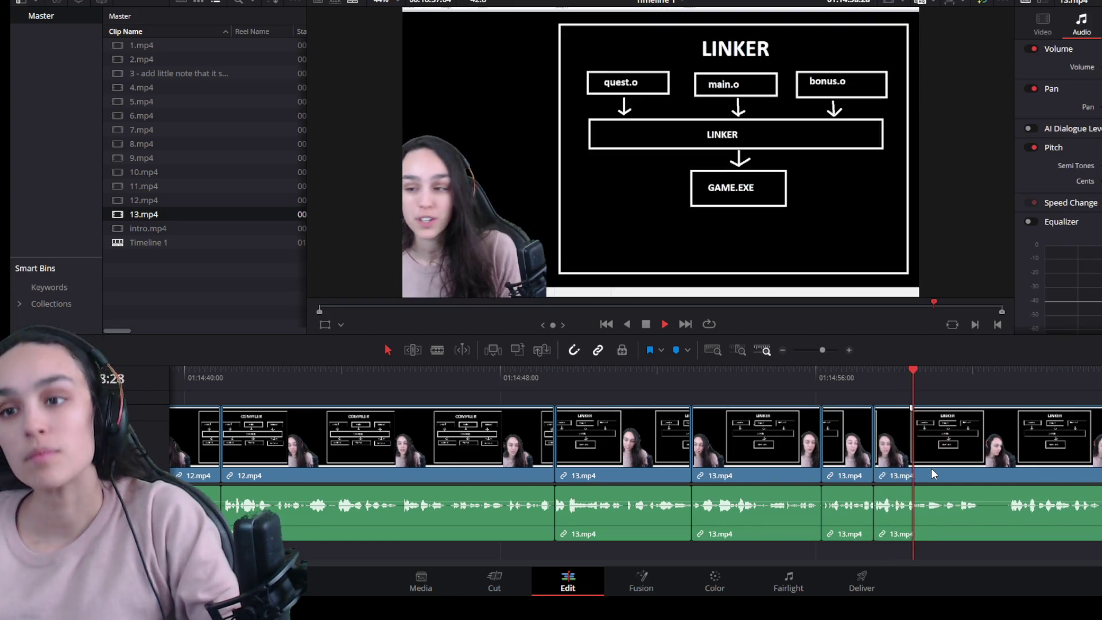
Step: Cut at the fourth pause, trim the left piece's silent tail and join the clips
key("space")
key("ctrl+backslash")
left_click_drag(1009, 443, 976, 452)
left_click(987, 450)
key("Delete")
key("space")
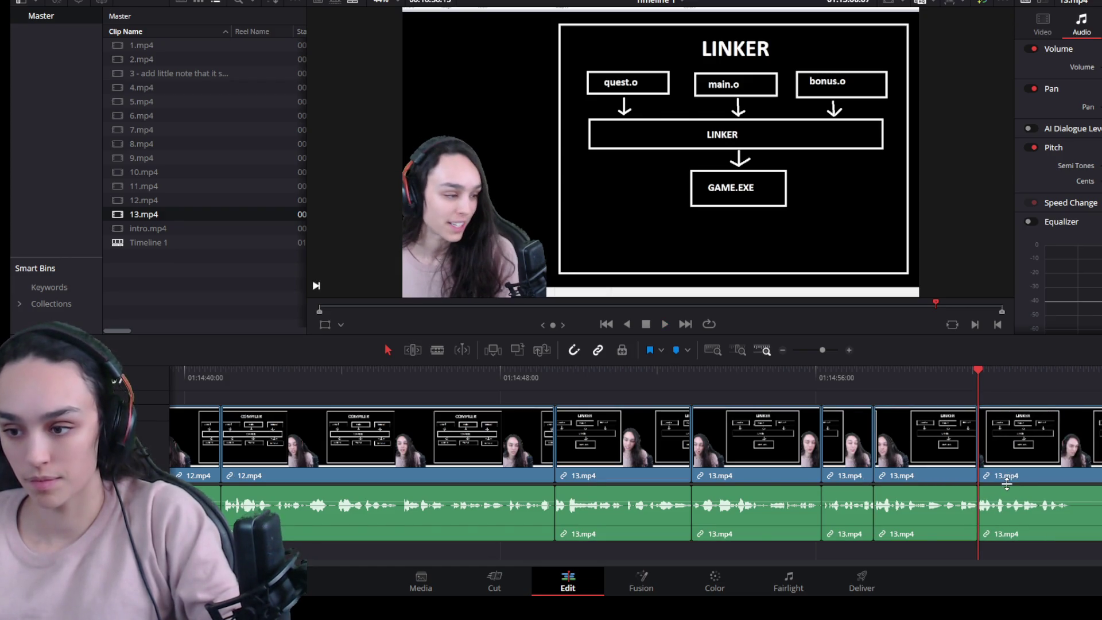
scroll(1011, 476, "down", 3)
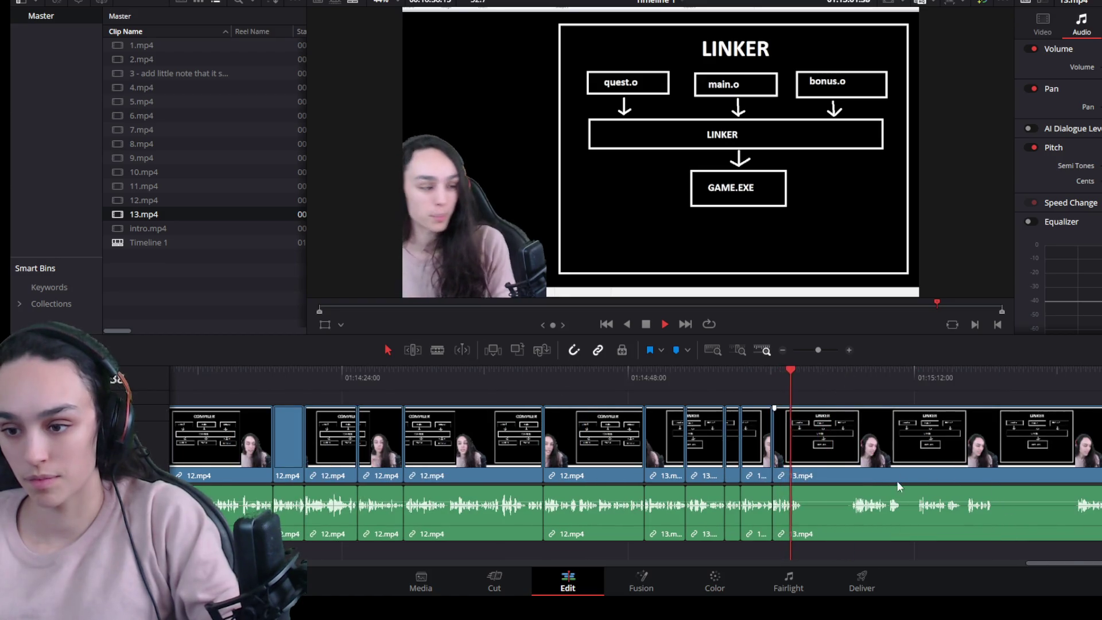
scroll(897, 481, "up", 2)
Step: Cut 13.mp4 at the pause, delete the silent stretch and close the resulting gap
key("space")
key("ctrl+b")
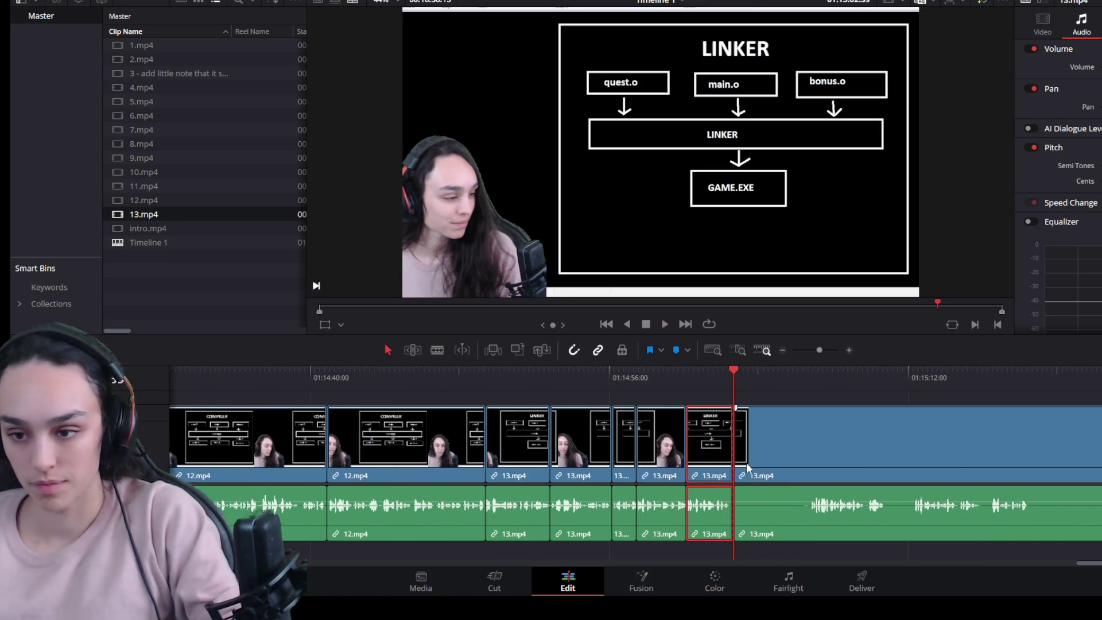
left_click(748, 466)
key("Delete")
left_click(791, 466)
key("Delete")
key("space")
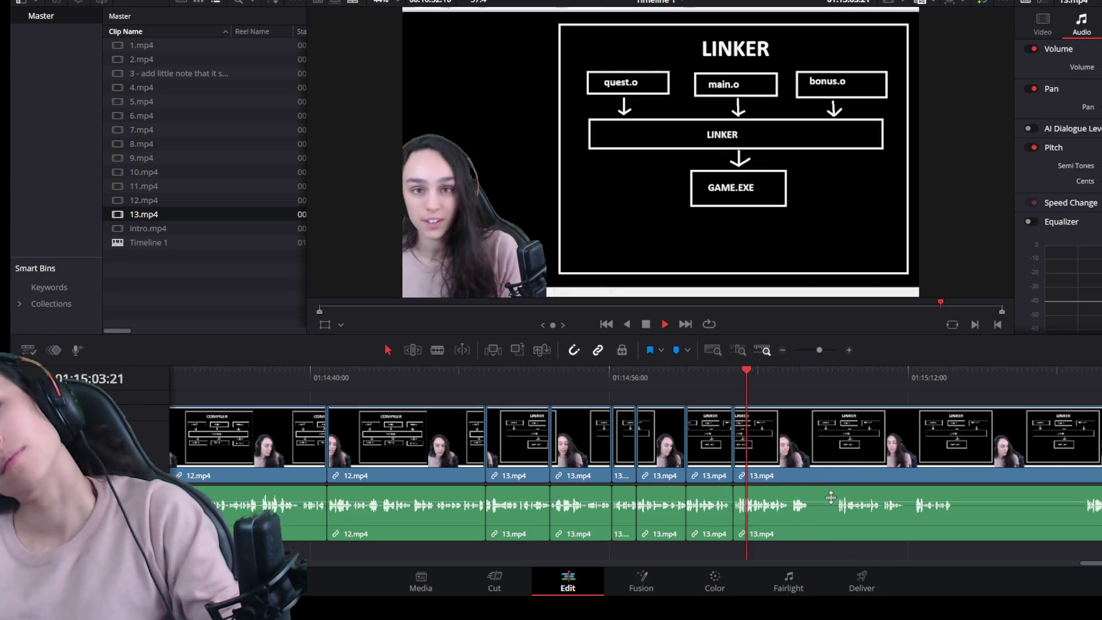
scroll(846, 512, "up", 2)
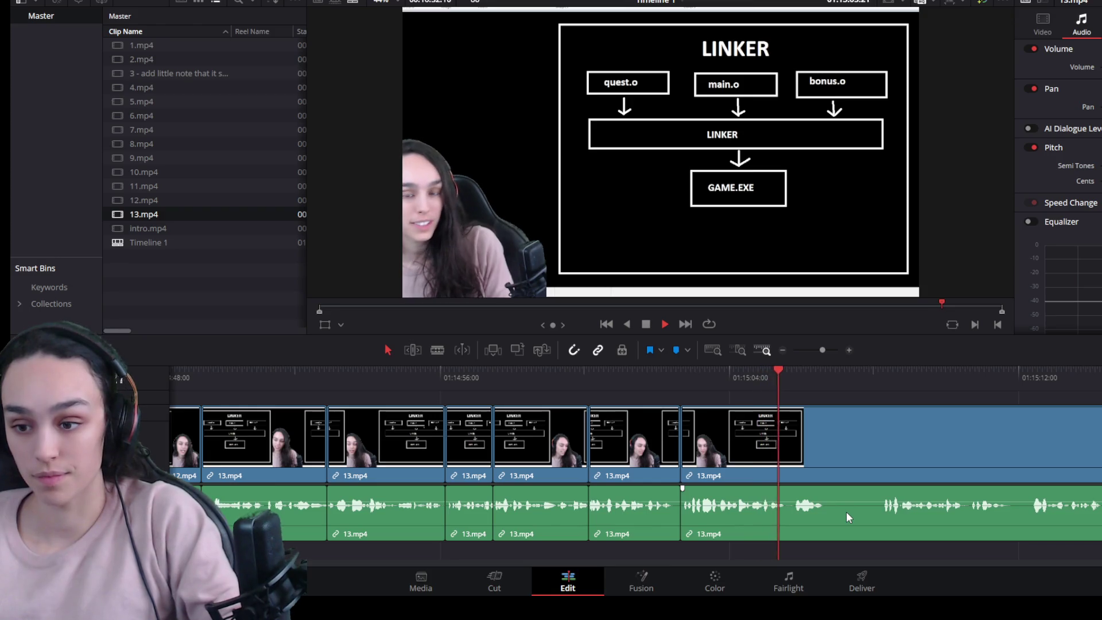
Step: Cut at the next pause, trim the following piece's silent start and close the gap
key("space")
key("ctrl+b")
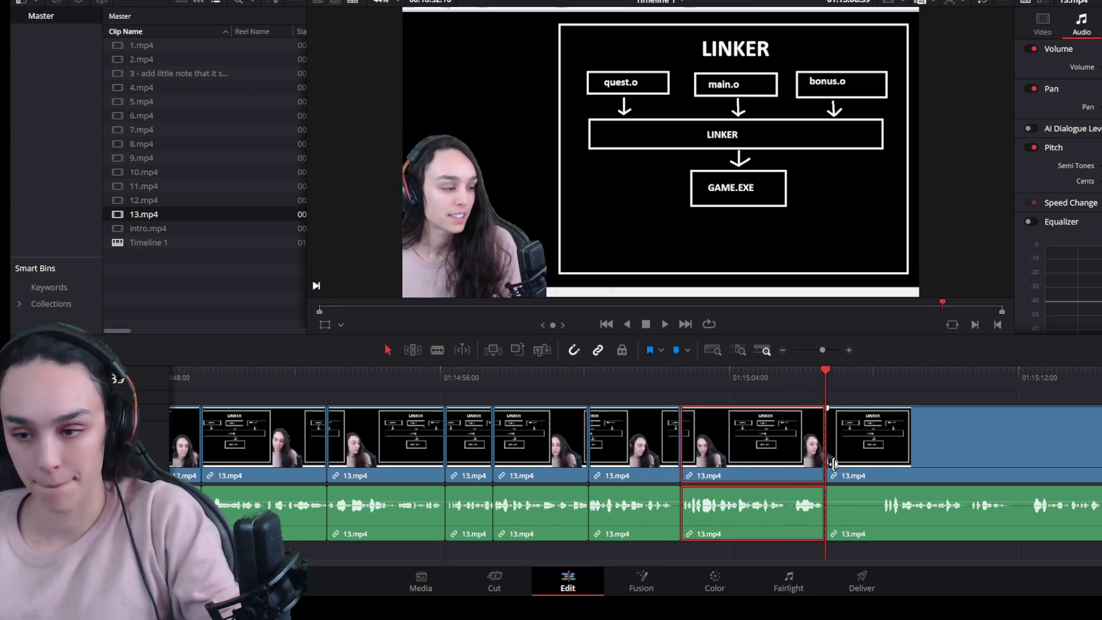
left_click_drag(834, 465, 880, 471)
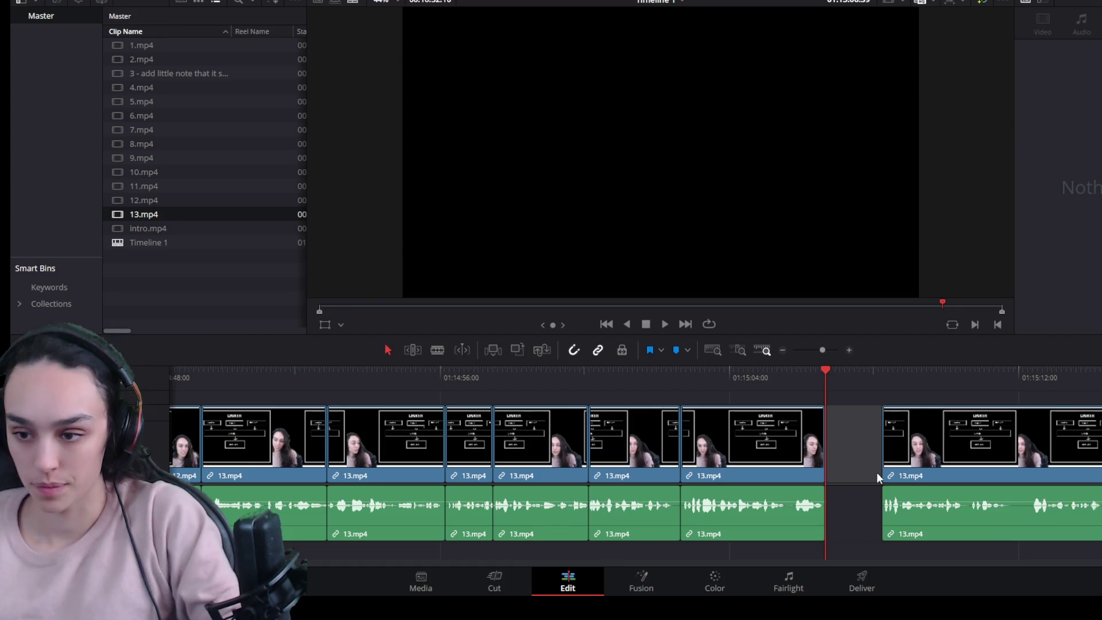
key("Delete")
key("space")
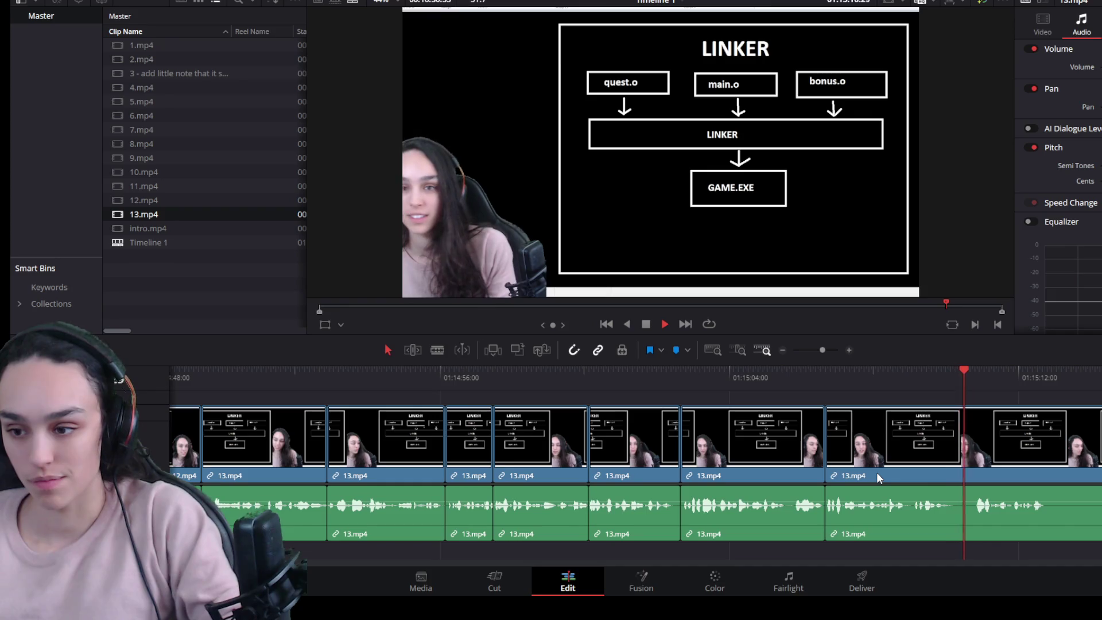
Step: Split near 01:15:12, trim the right piece to where speech resumes and join the clips
left_click(1019, 464)
key("space")
key("ctrl+b")
key("ctrl+minus")
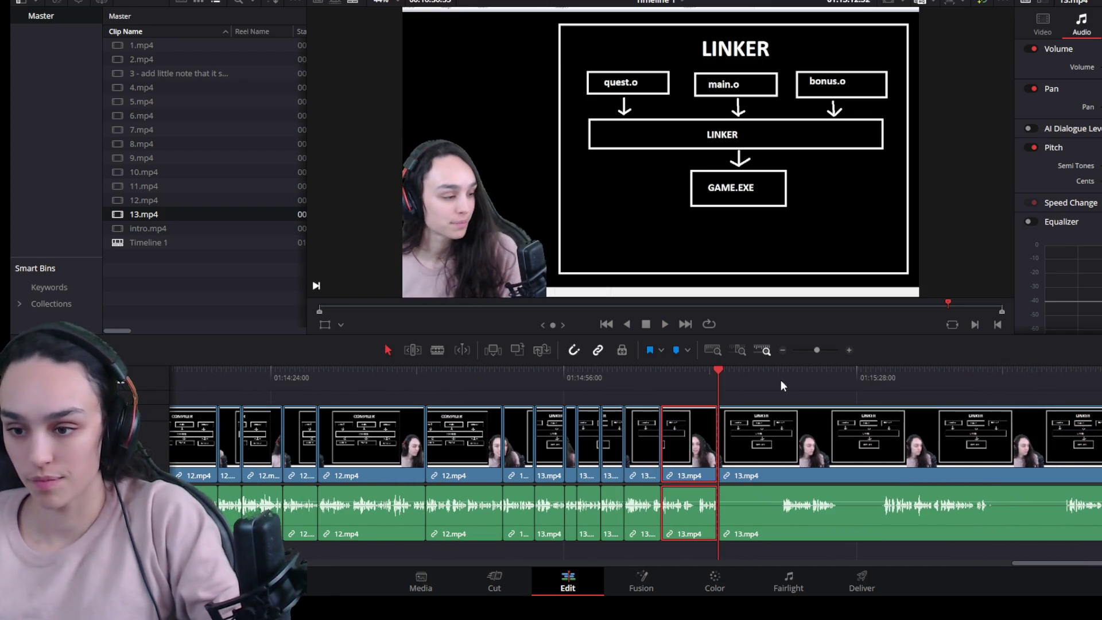
left_click(781, 377)
left_click(765, 431)
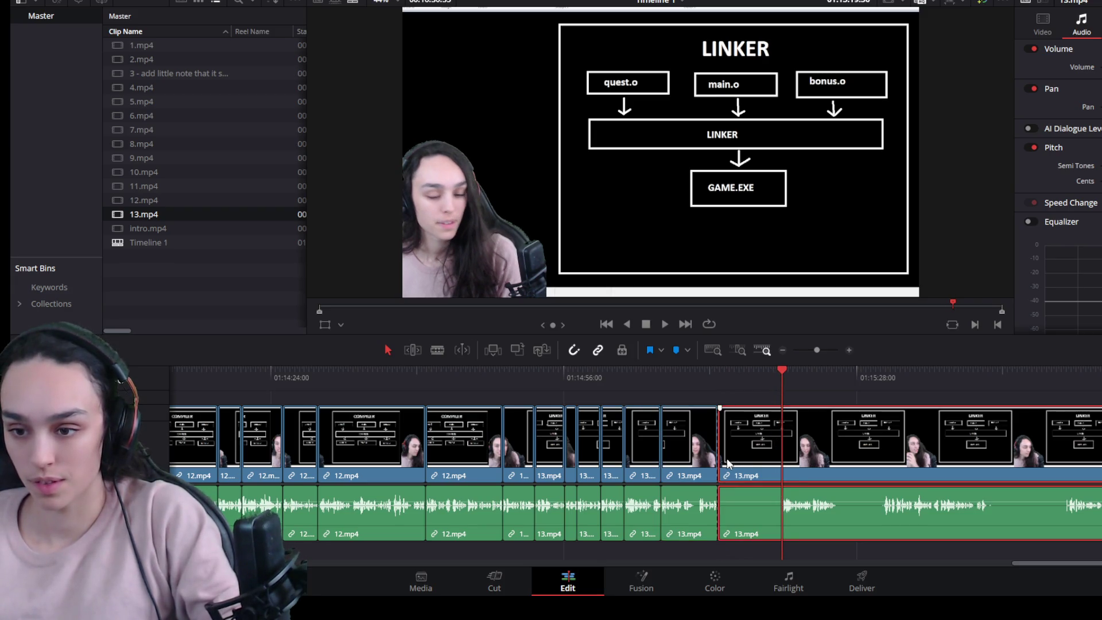
left_click_drag(728, 463, 782, 464)
left_click(754, 457)
key("Delete")
key("space")
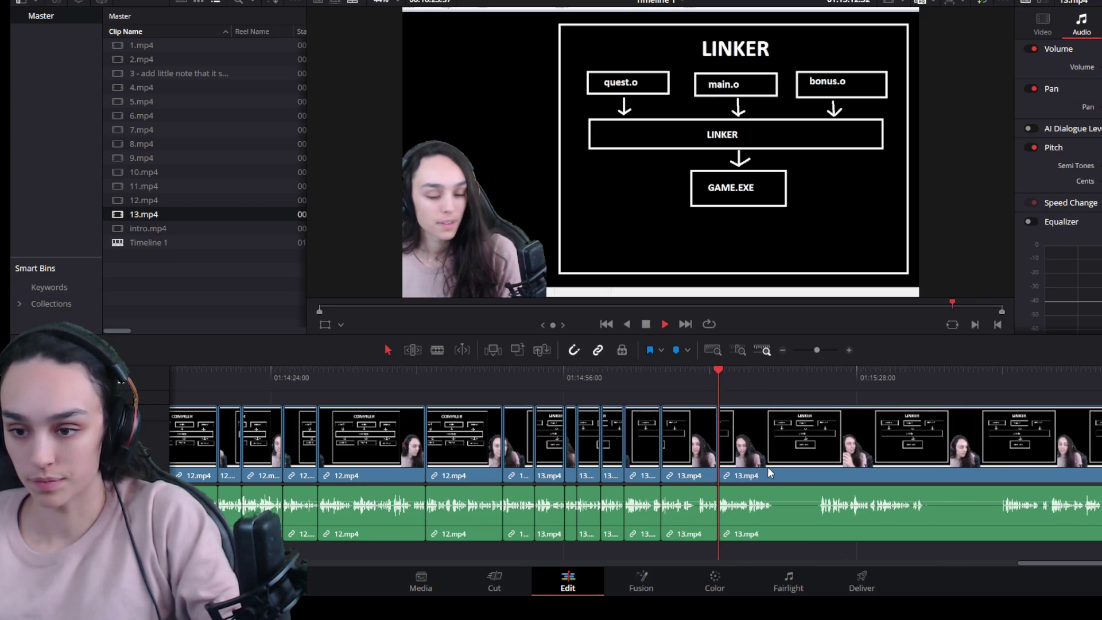
scroll(856, 507, "up", 5)
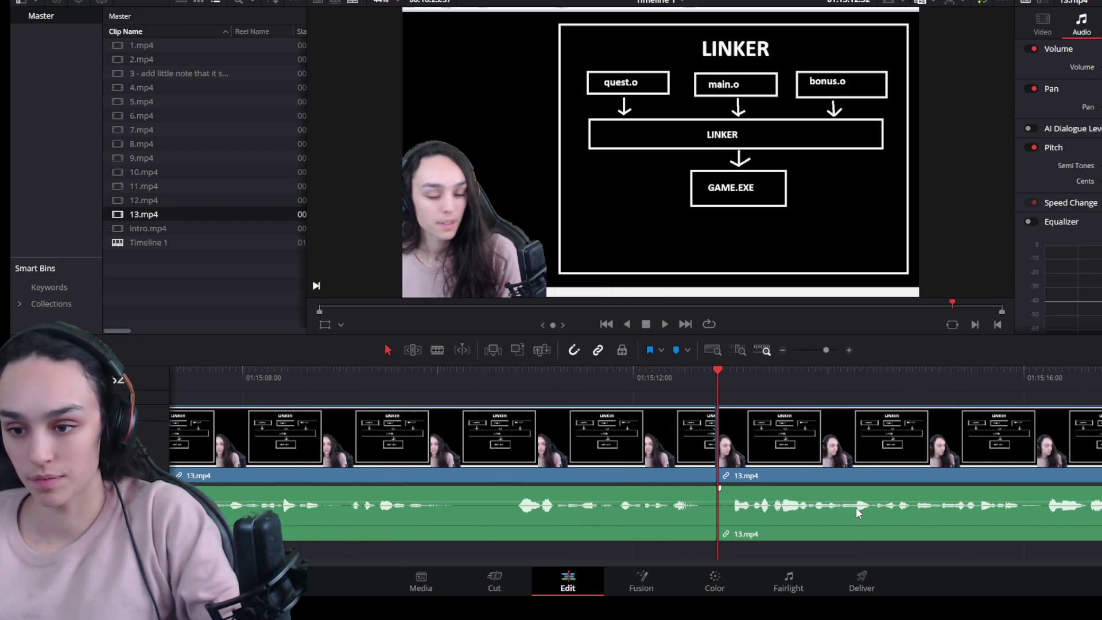
Step: Split 13.mp4 at a pause, trim the silent start off the next piece and close the gap
key("space")
scroll(808, 460, "down", 3)
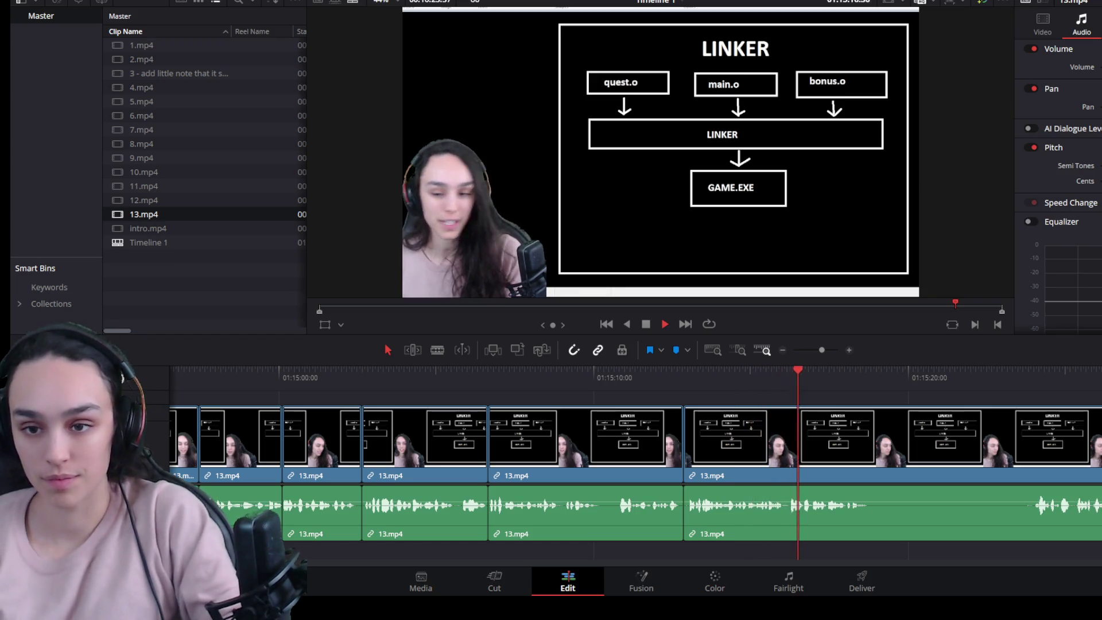
left_click(820, 456)
key("space")
key("ctrl+b")
left_click_drag(870, 456, 1033, 454)
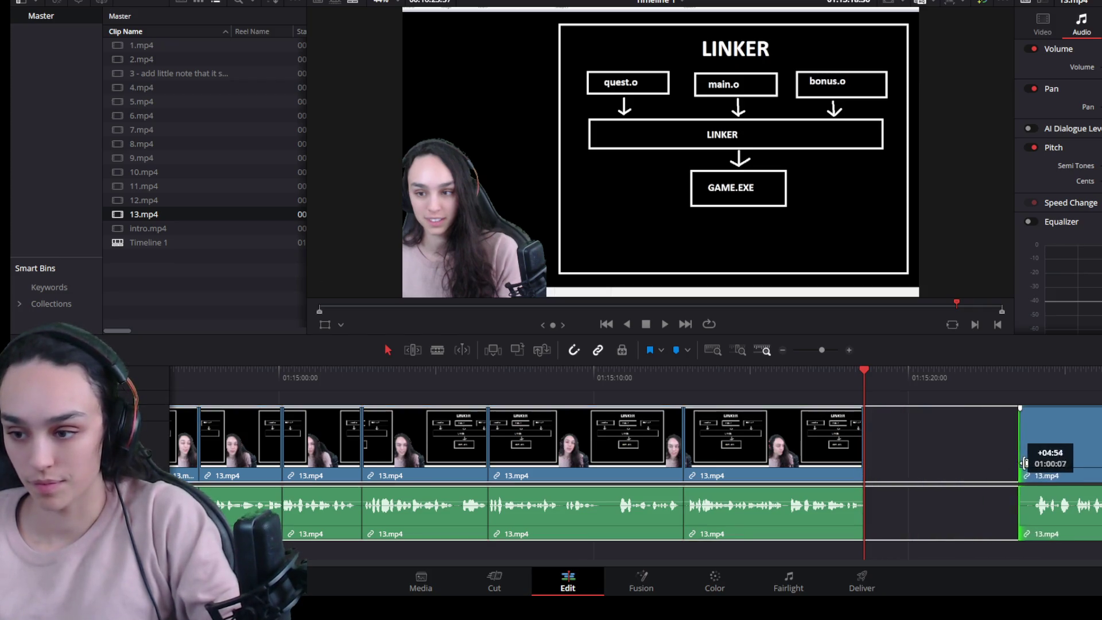
left_click(1002, 451)
key("Delete")
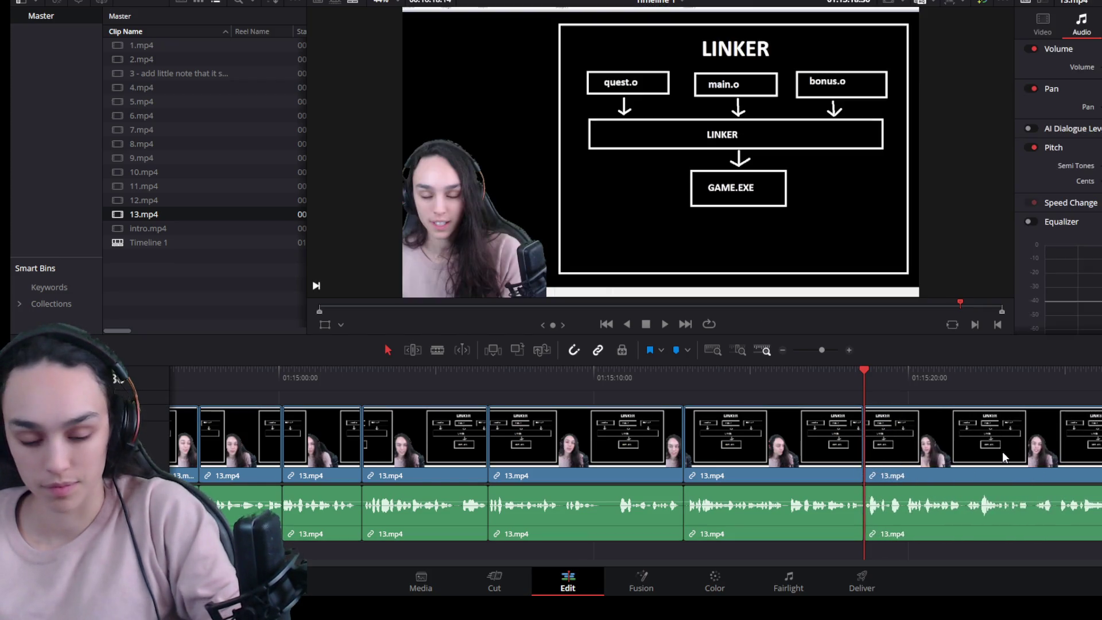
key("space")
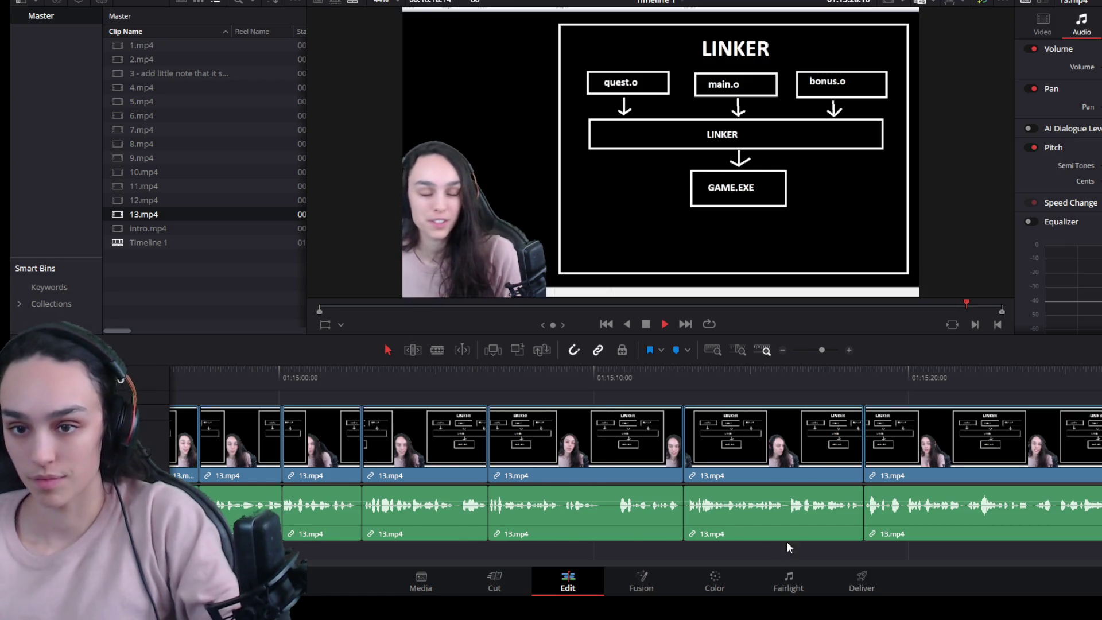
scroll(787, 546, "down", 2)
Step: Split at both ends of the next pause, trim the earlier piece's silent tail and close the gap
key("space")
key("ctrl+b")
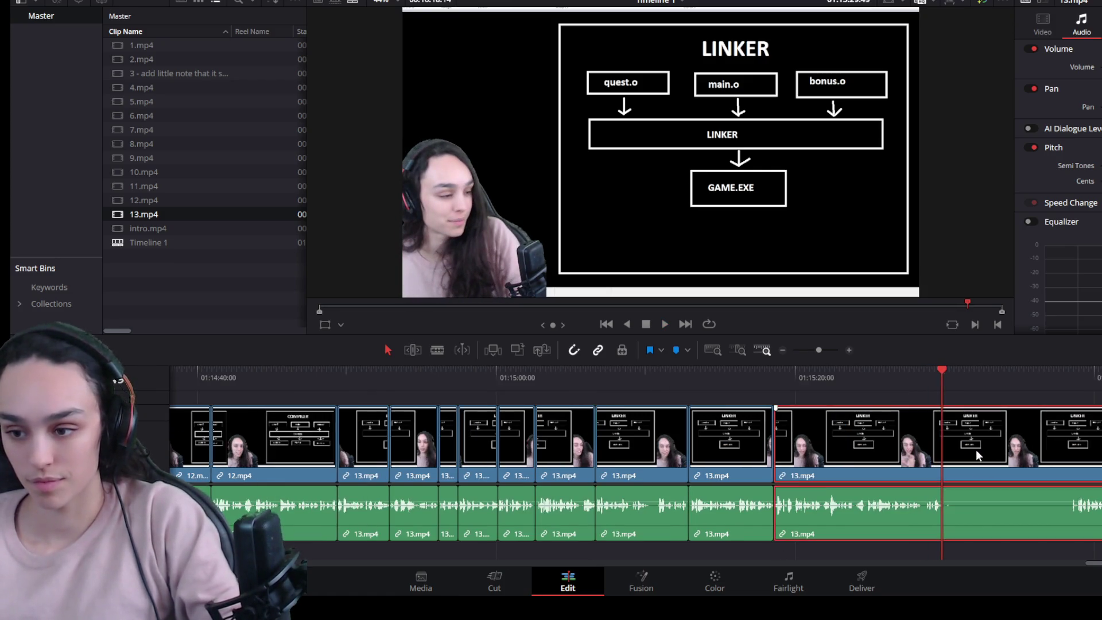
scroll(799, 495, "up", 2)
scroll(656, 412, "up", 1)
left_click(641, 375)
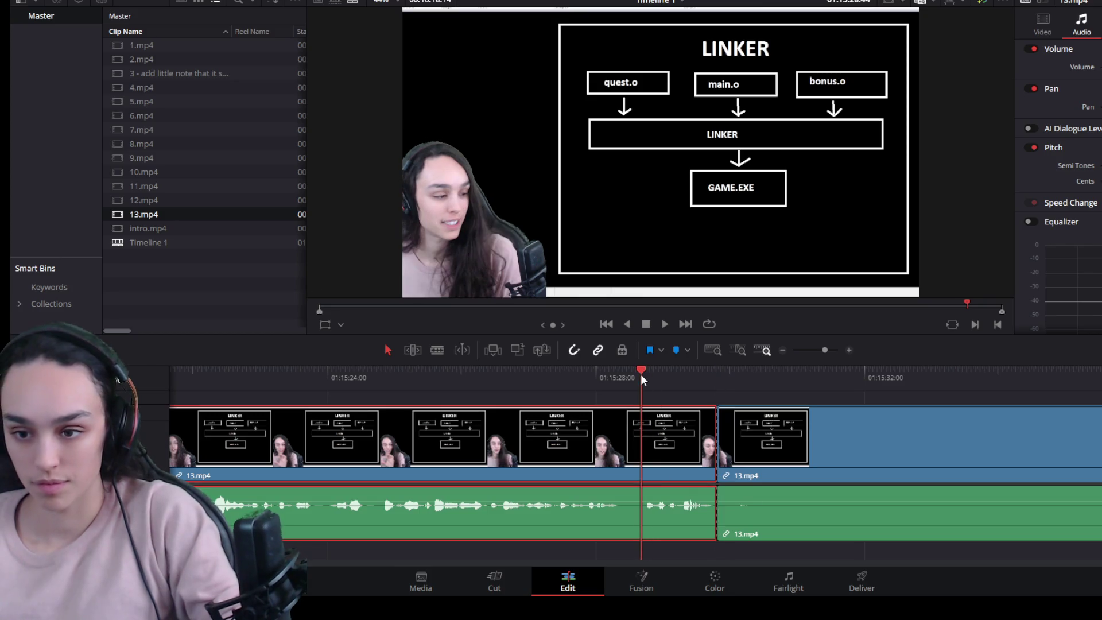
key("ctrl+b")
left_click_drag(642, 448, 614, 462)
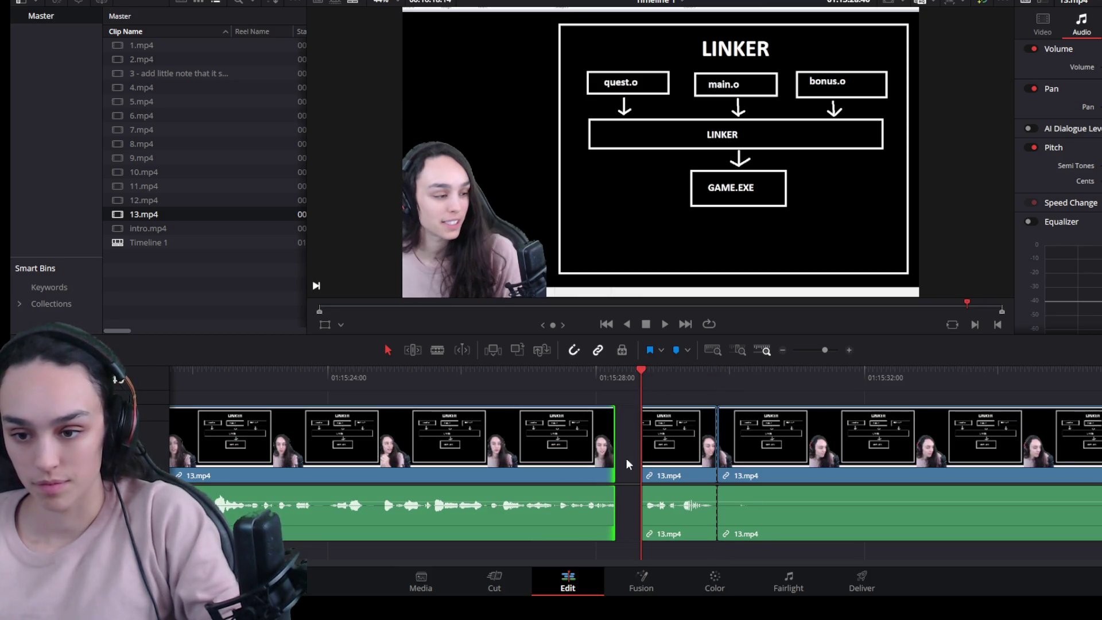
left_click(632, 466)
key("Delete")
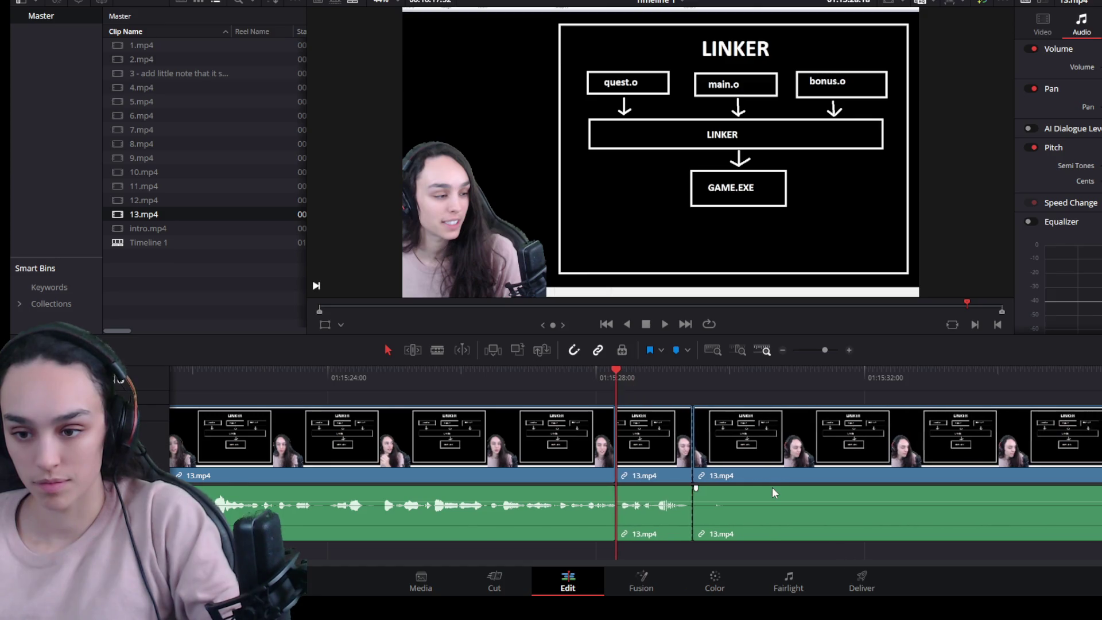
scroll(772, 486, "down", 2)
Step: Trim the silent start off the following clip to where speech resumes and remove the gap
left_click(891, 373)
left_click(758, 477)
left_click_drag(745, 474, 890, 475)
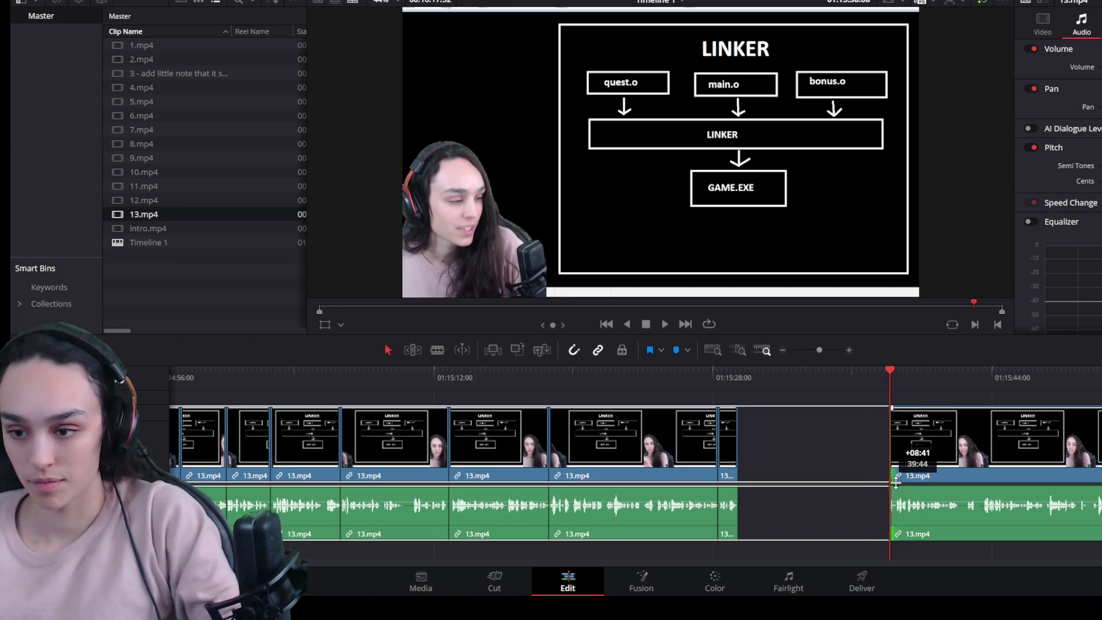
left_click(786, 448)
key("Delete")
key("space")
scroll(794, 508, "up", 3)
scroll(775, 509, "up", 2)
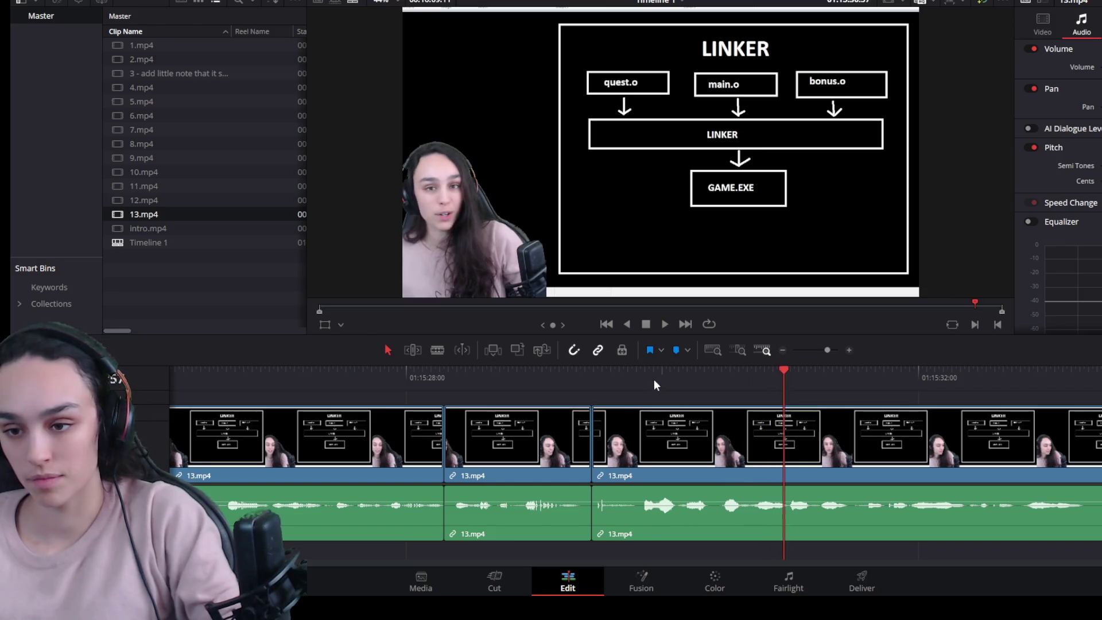
Step: Cut out the silent stretch before the playhead and delete the leftover gaps
left_click(637, 374)
left_click(613, 460)
key("ctrl+b")
left_click(614, 460)
key("Delete")
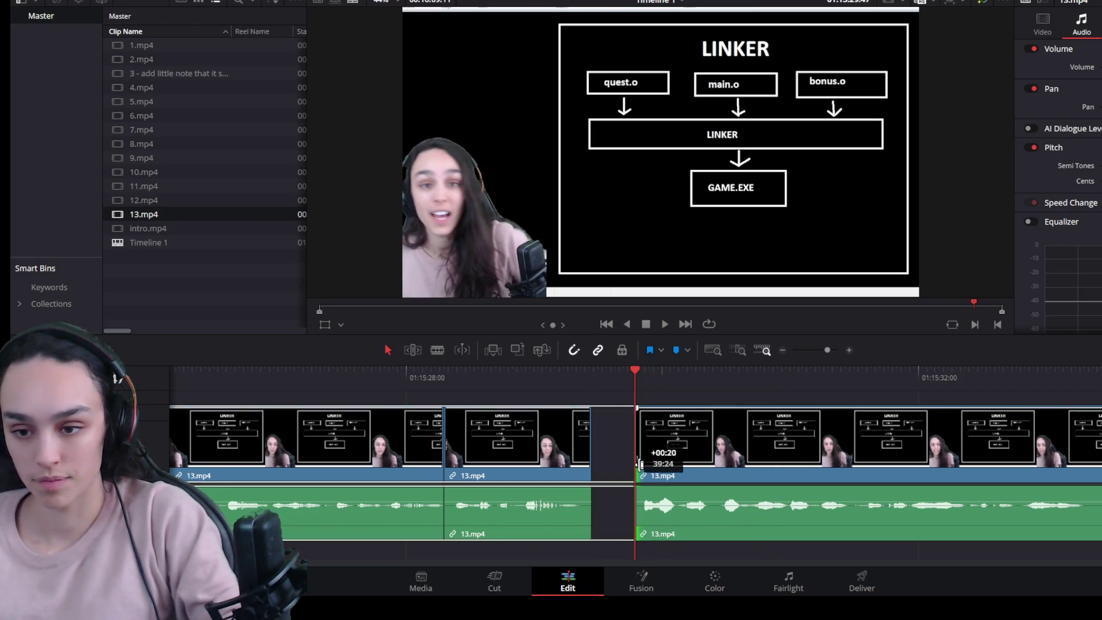
left_click(615, 465)
key("Delete")
key("space")
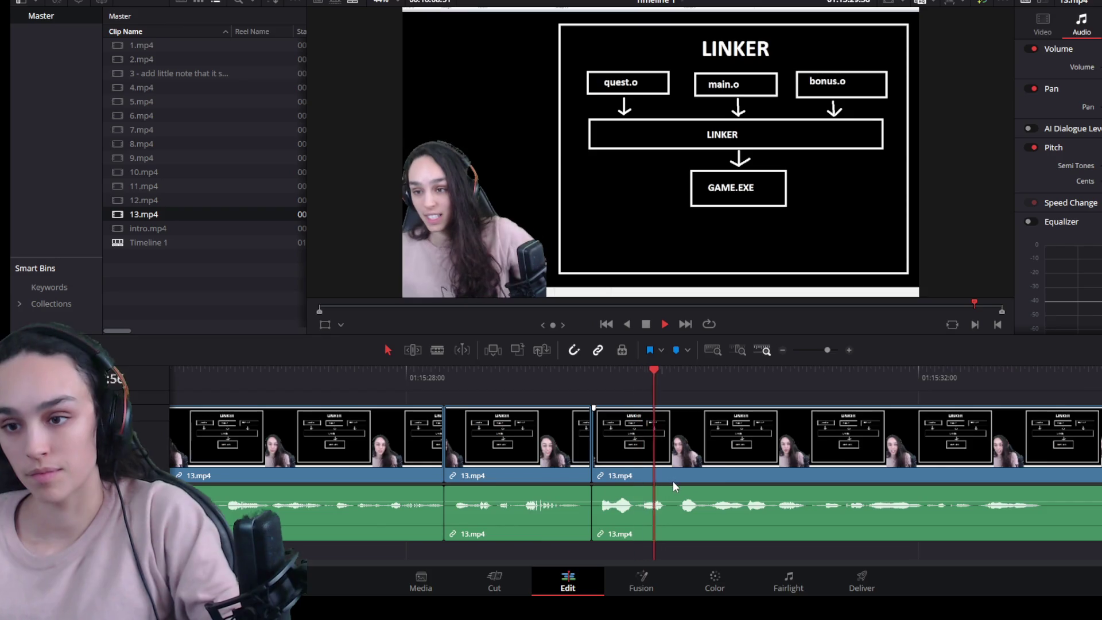
scroll(673, 482, "down", 2)
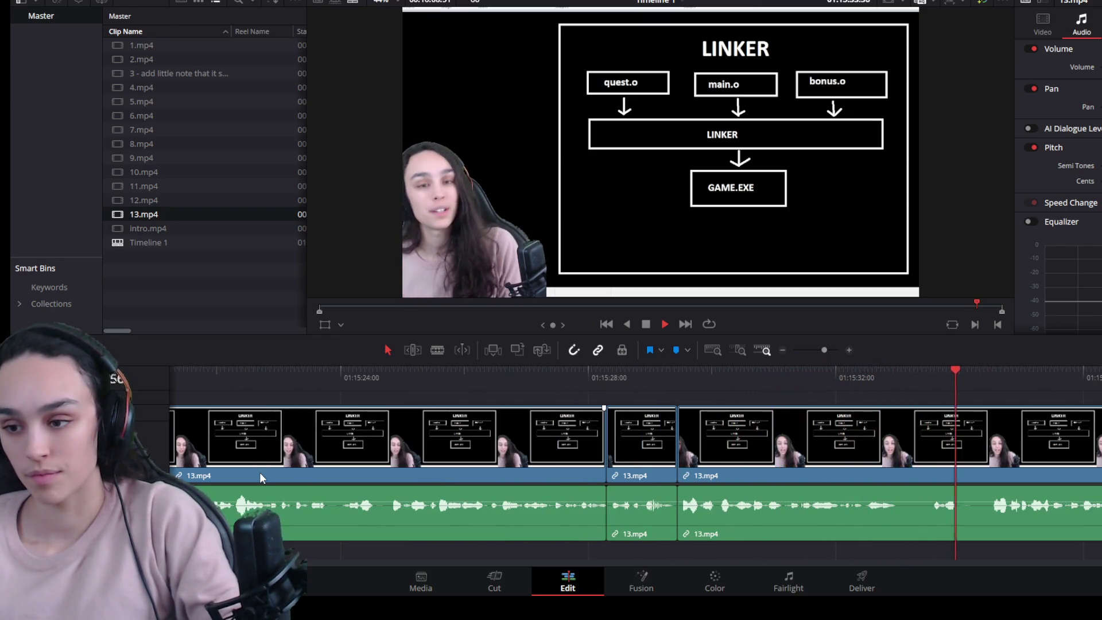
Step: Split the clip where the pause near 01:15:28 begins and delete the silent piece
key("space")
left_click(987, 390)
key("ctrl+b")
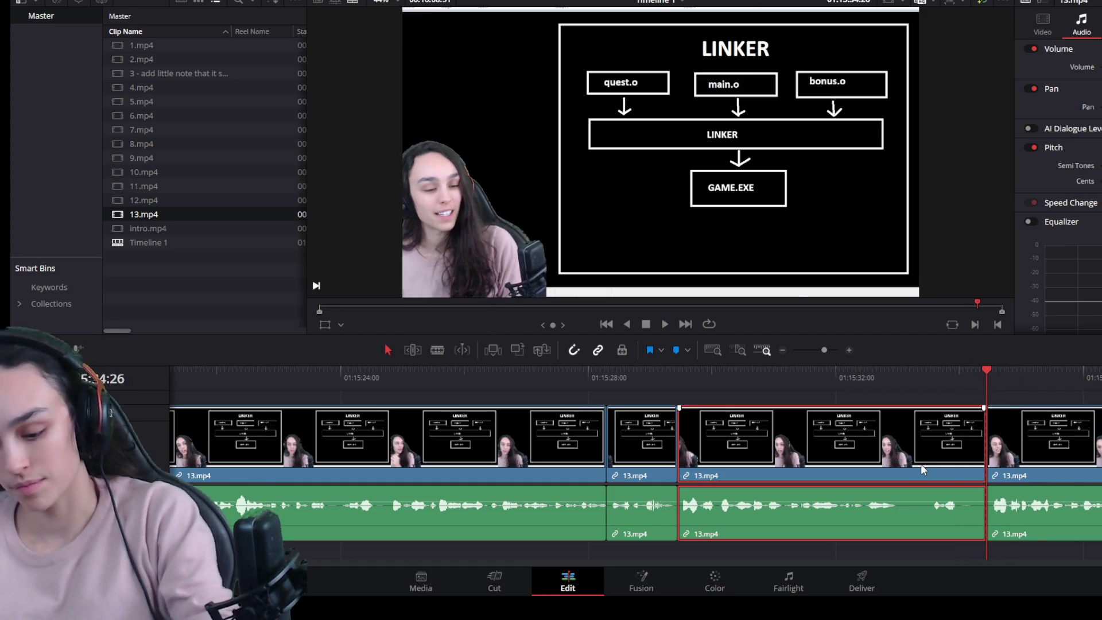
key("BackSpace")
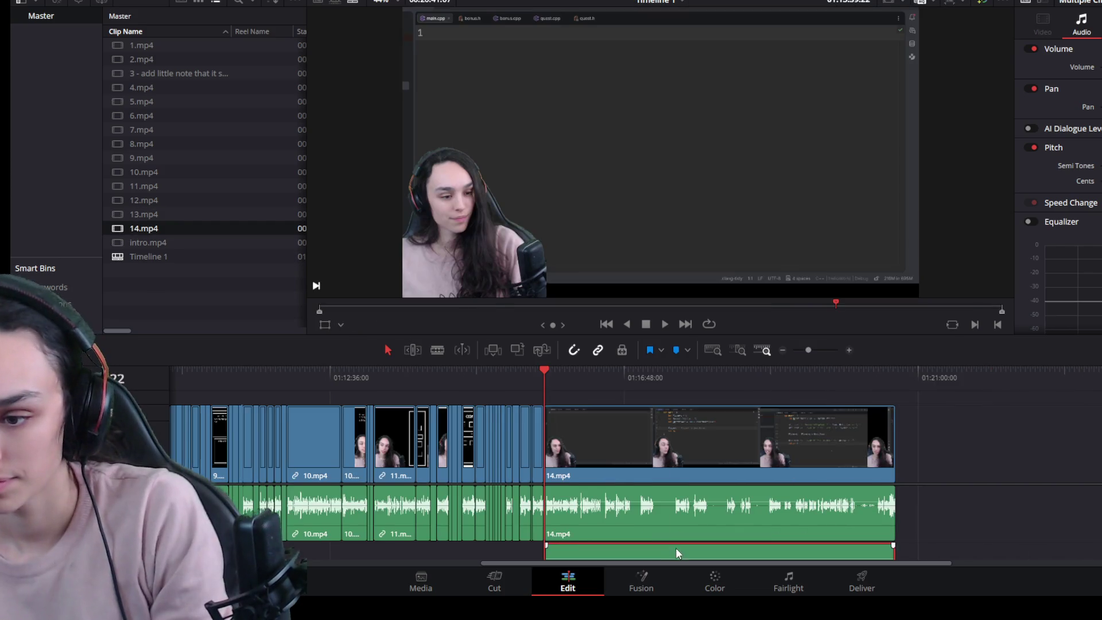
Step: Trim 14.mp4's head to where speech starts and delete the gap after 13.mp4
left_click(737, 430)
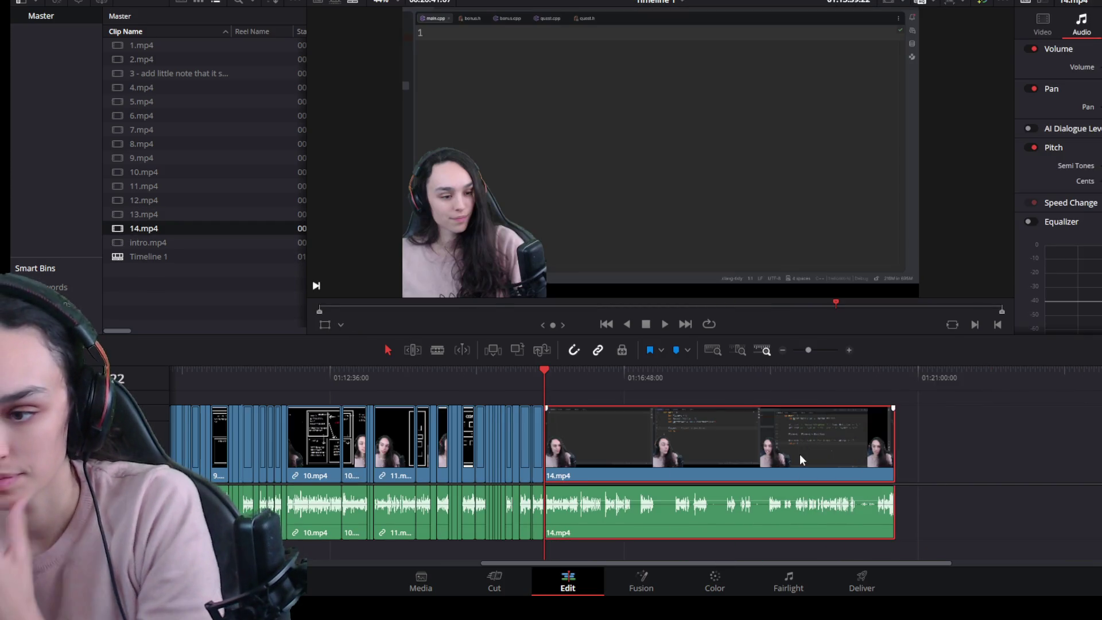
scroll(695, 483, "up", 3)
scroll(748, 490, "up", 2)
scroll(748, 491, "up", 2)
left_click(769, 372)
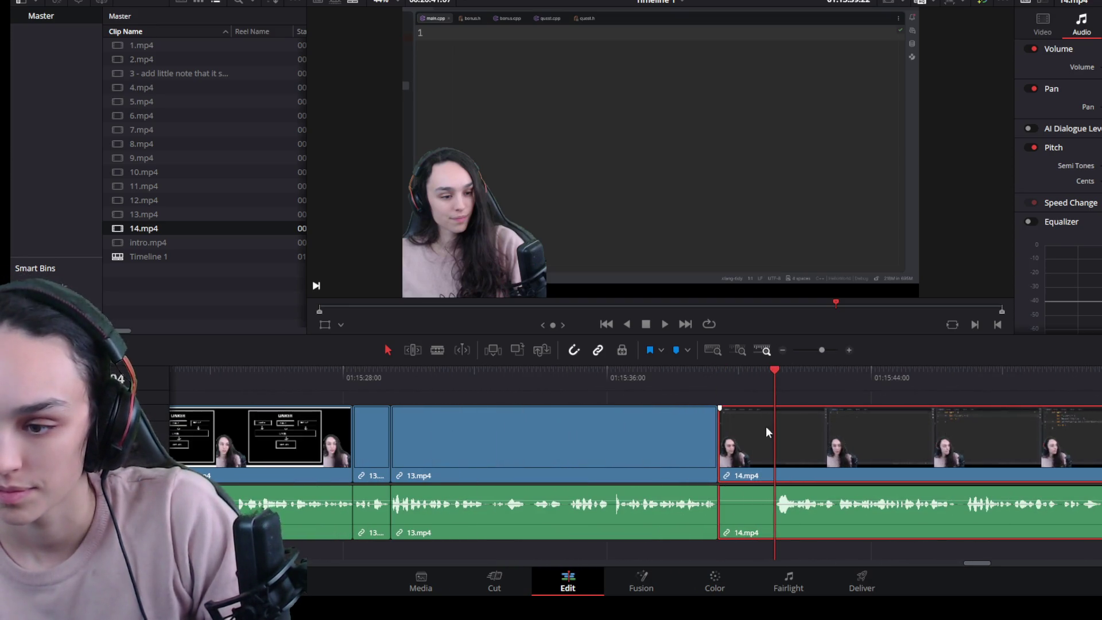
left_click_drag(719, 448, 774, 457)
left_click(748, 455)
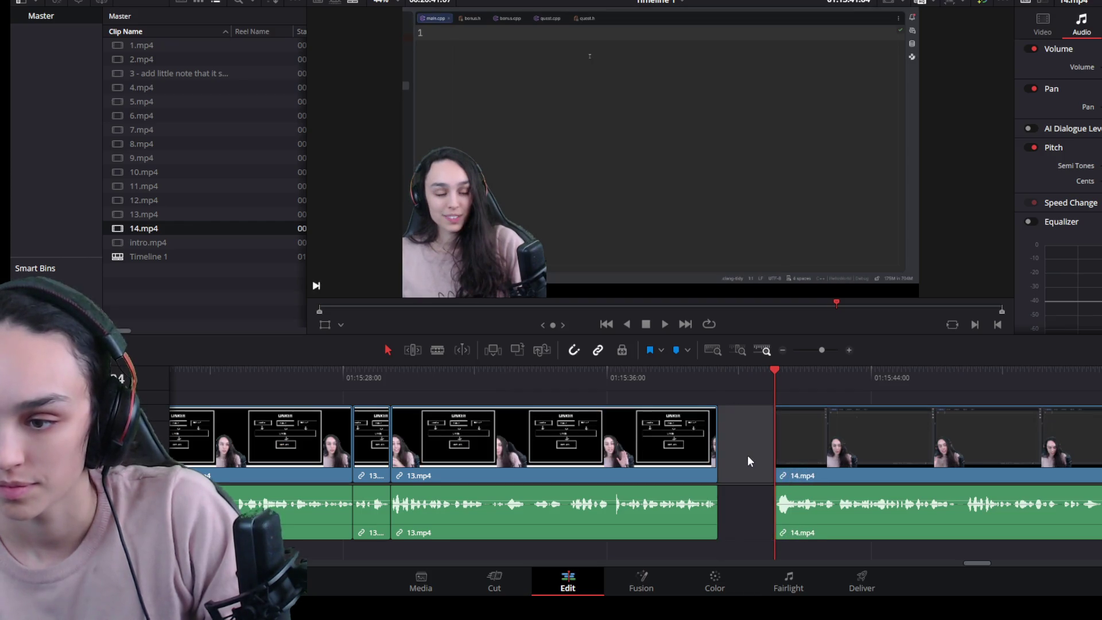
key("Delete")
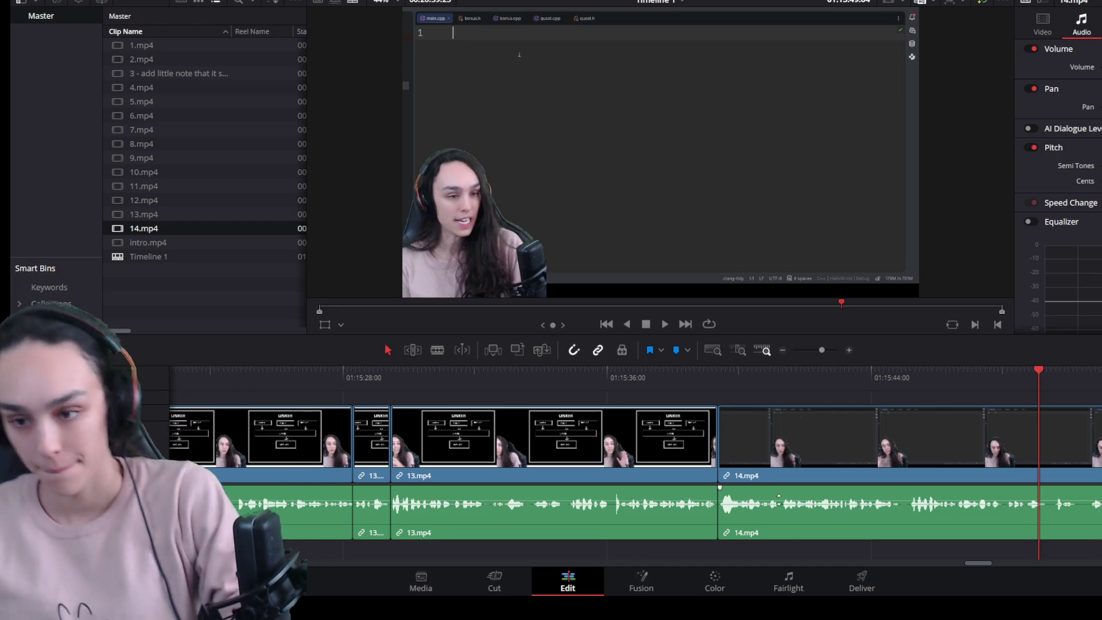
Step: Play through 14.mp4 to the pause, trim the clip to end there and pull the rest up to the cut
left_click(701, 376)
key("space")
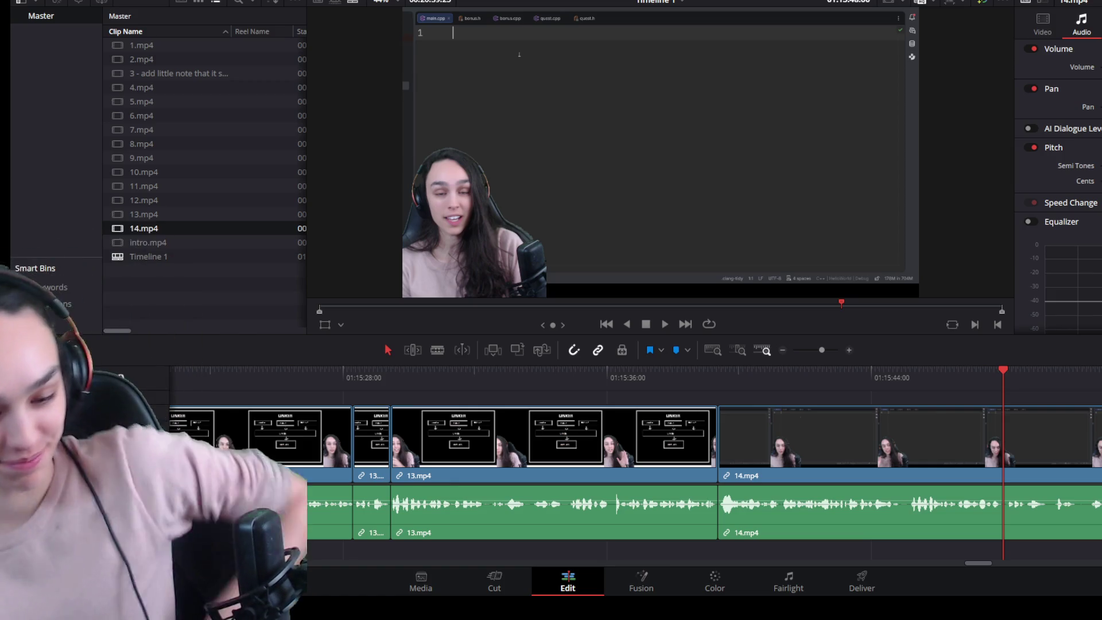
key("space")
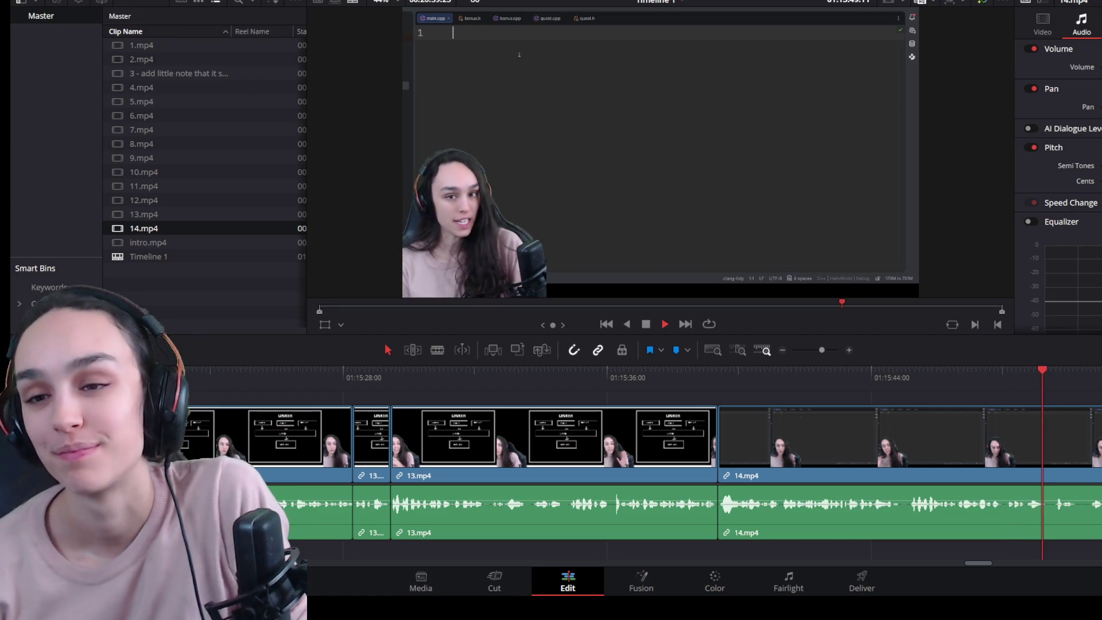
key("space")
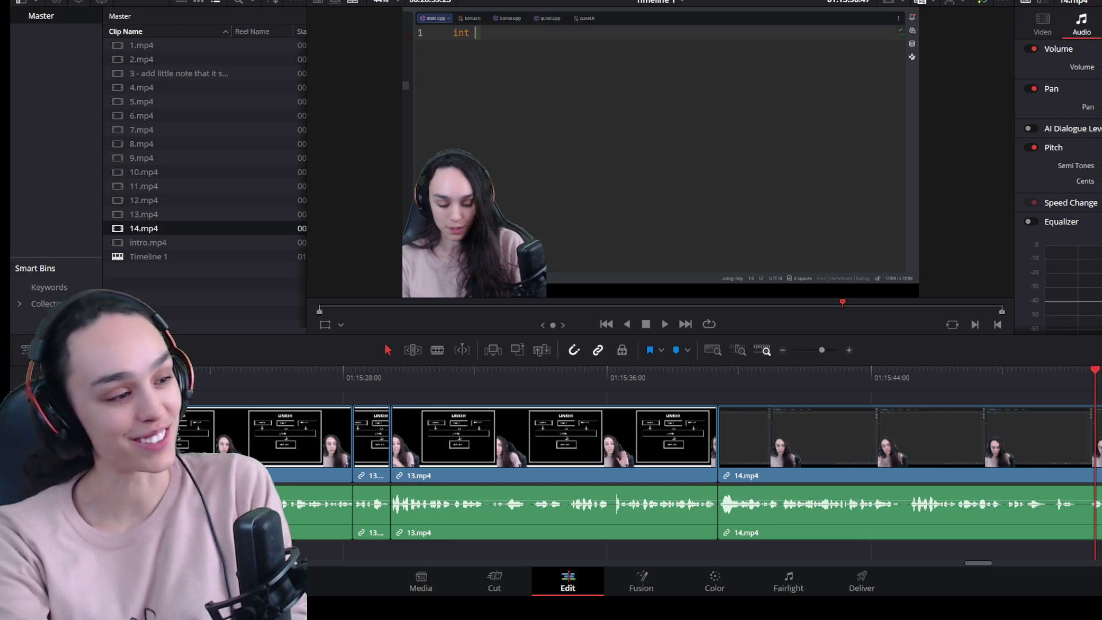
key("space")
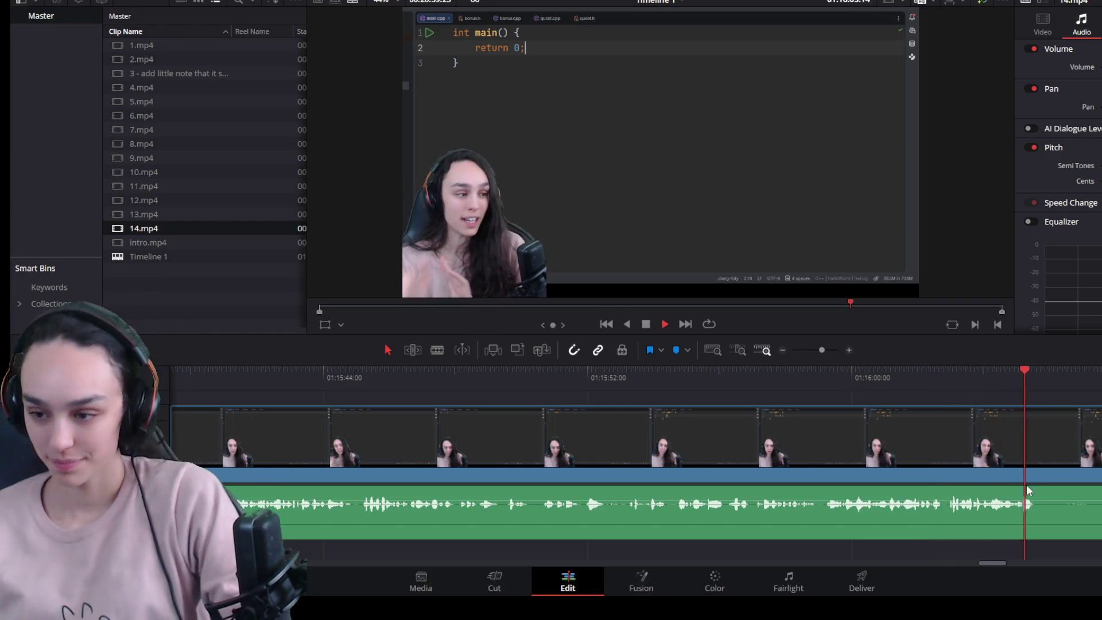
key("space")
mouse_move(1037, 458)
left_mouse_down()
mouse_move(1087, 446)
mouse_move(1100, 461)
left_mouse_up()
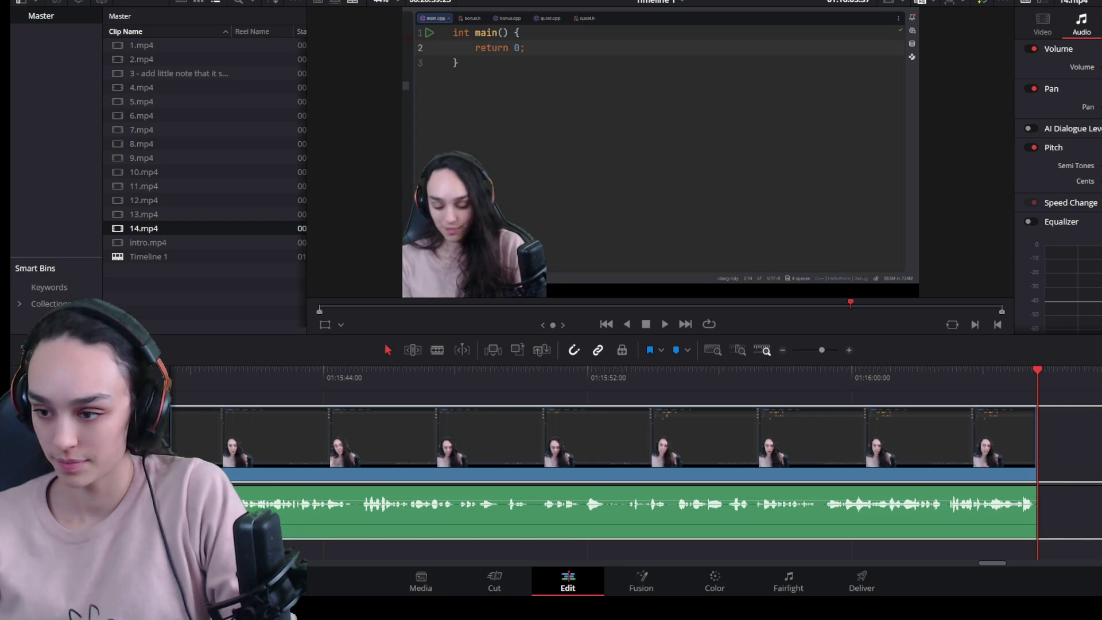
key("ctrl+z")
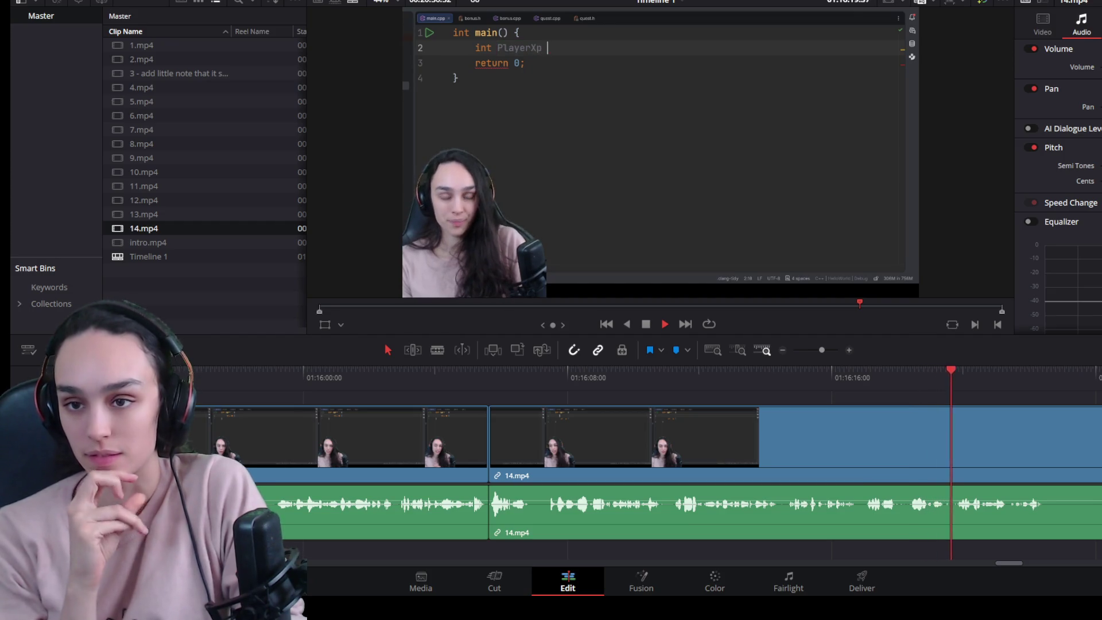
Step: Split 14.mp4 at the pause, delete the silent piece and close the gap
left_click(1067, 447)
key("space")
key("ctrl+b")
left_click(1058, 443)
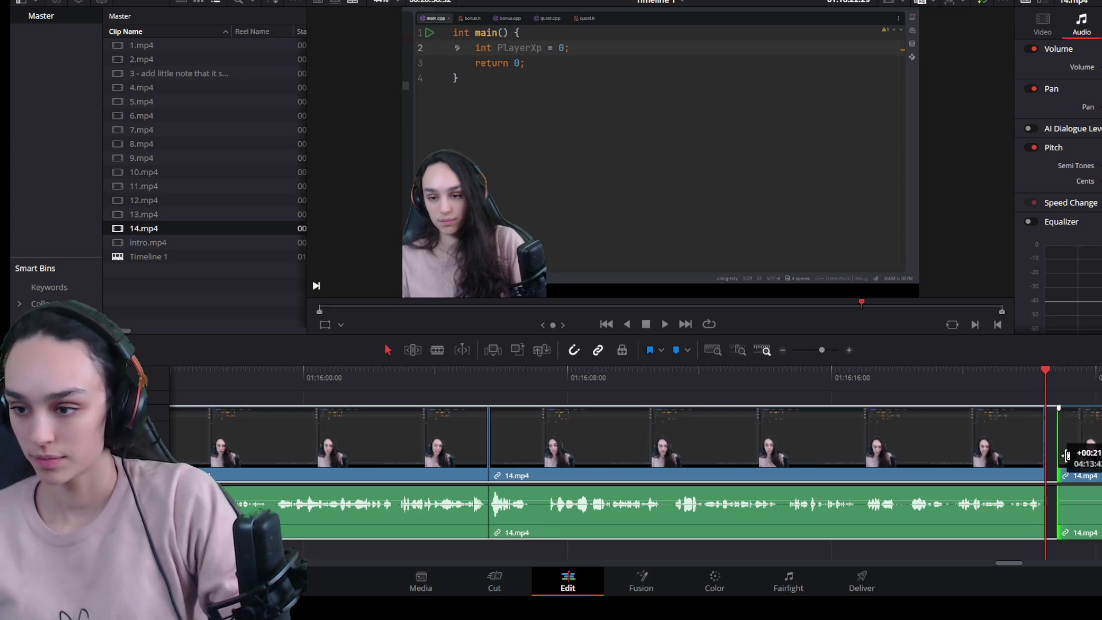
key("Delete")
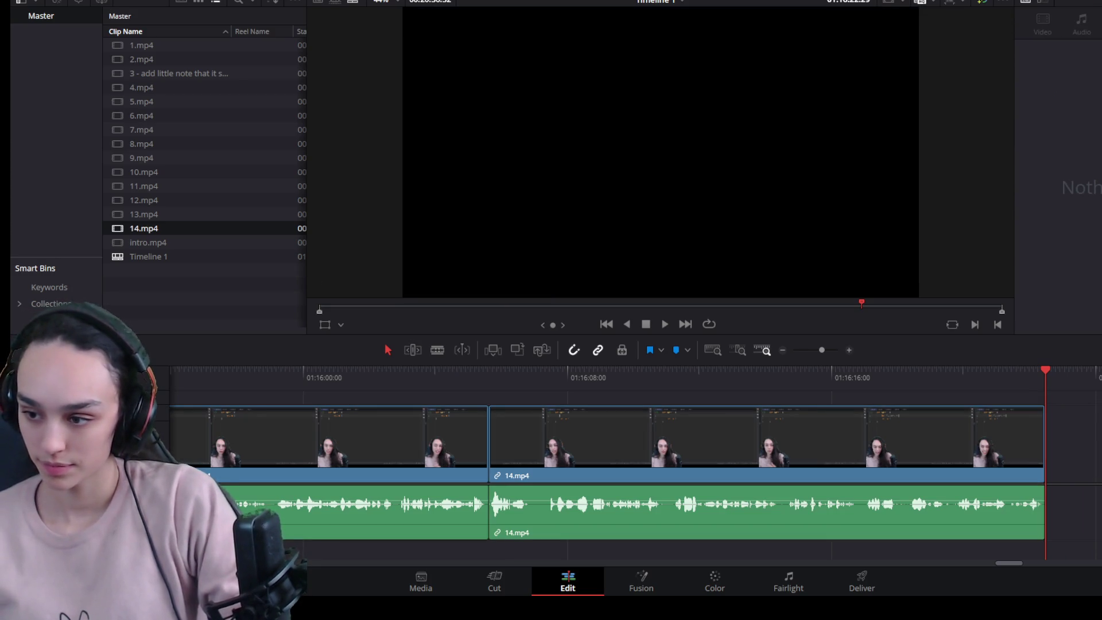
key("ctrl+z")
key("space")
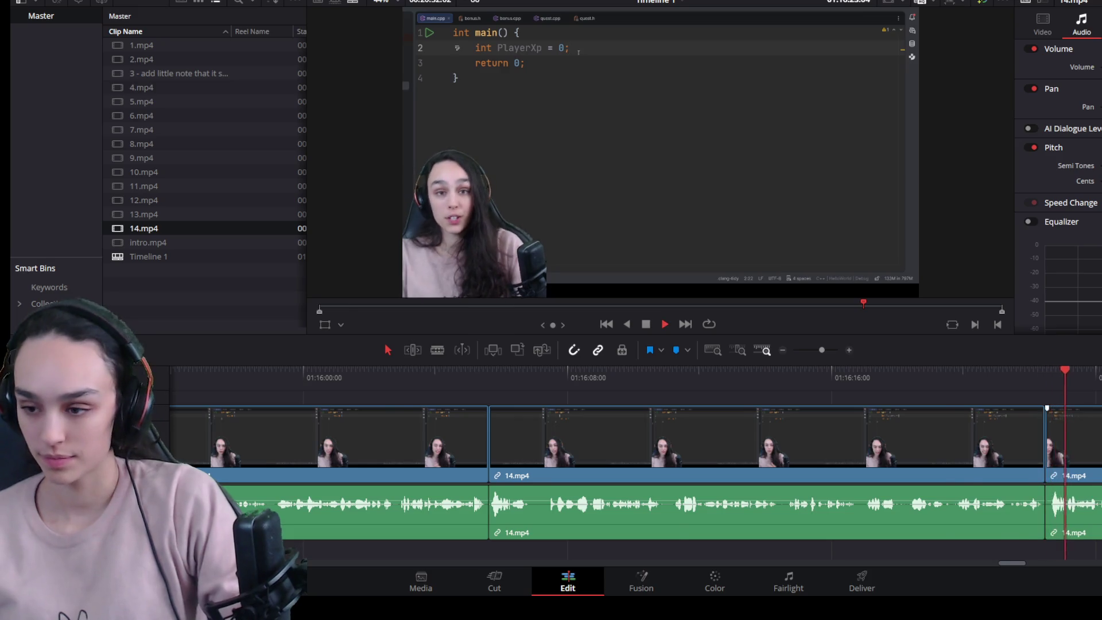
key("ctrl+minus")
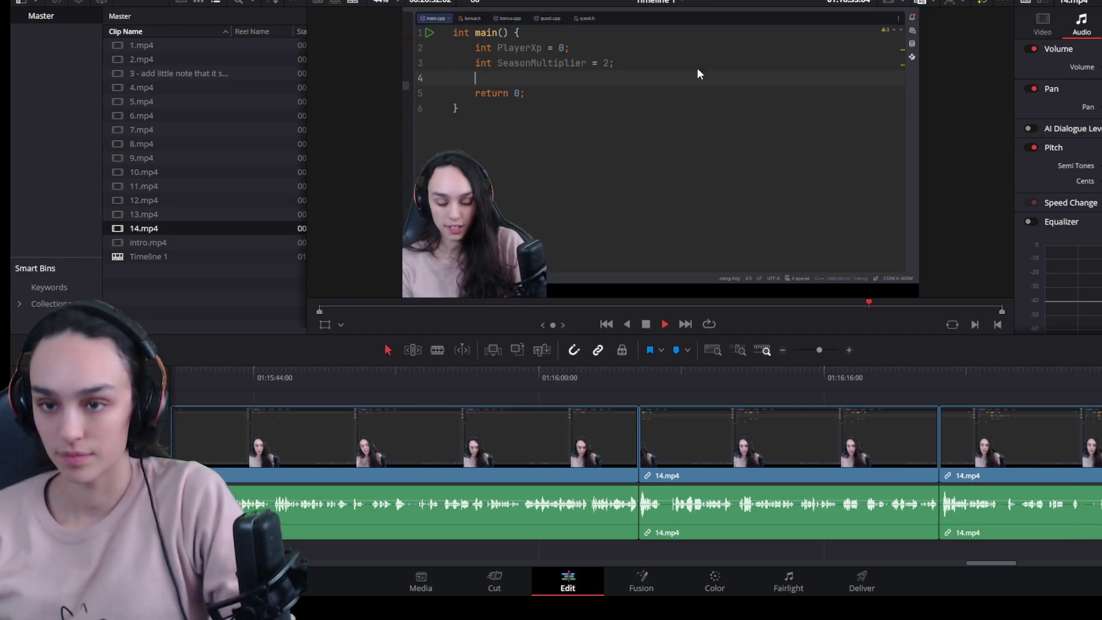
scroll(899, 515, "down", 1)
scroll(982, 561, "up", 1)
scroll(955, 525, "up", 1)
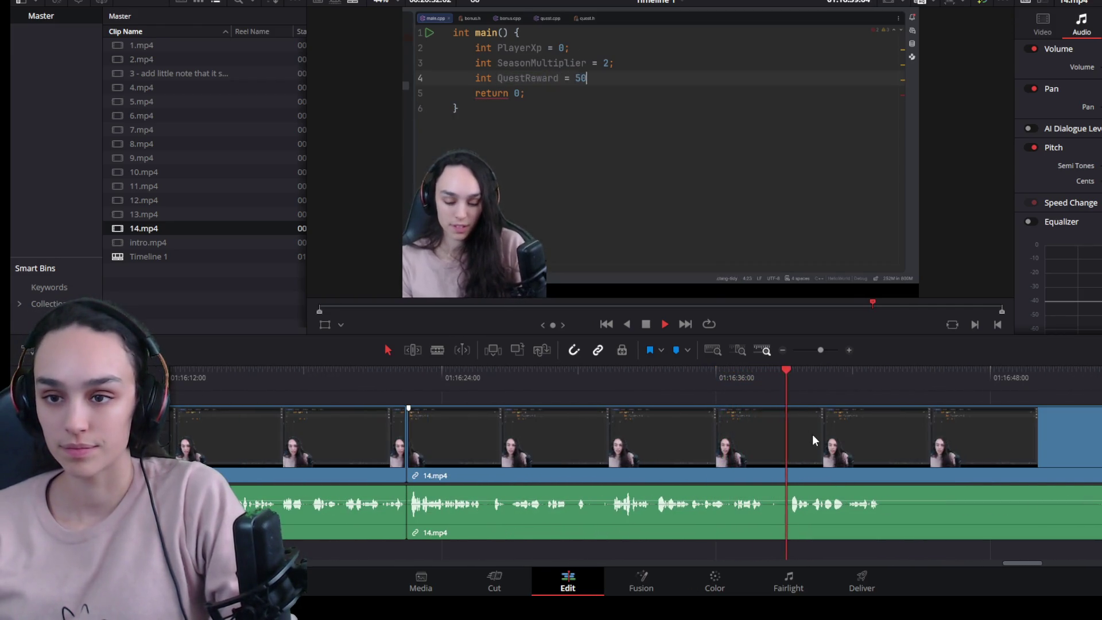
scroll(742, 505, "up", 2)
Step: Remove the pause near 01:16:37 by splitting, trimming the left piece's tail and deleting the gap
left_click(679, 377)
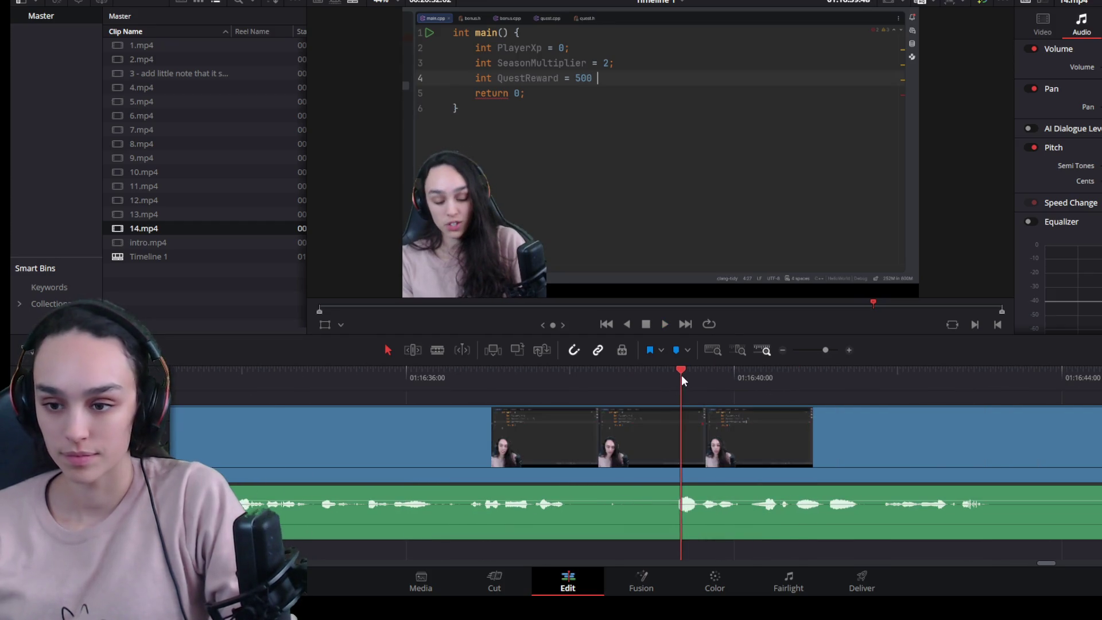
key("ctrl+b")
left_click(637, 462)
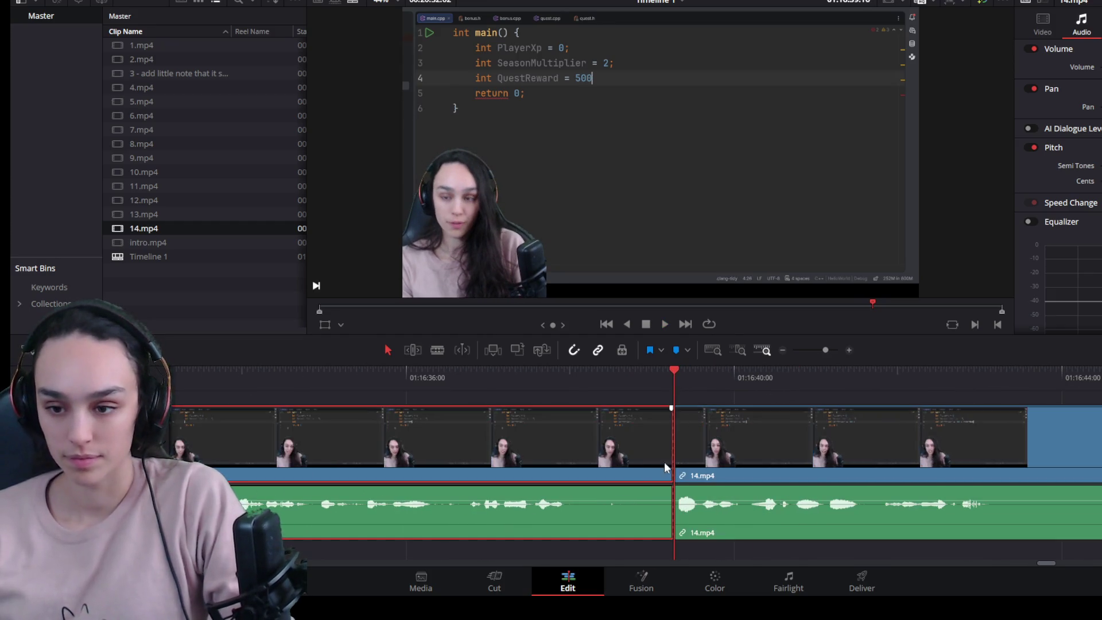
left_click_drag(664, 462, 568, 456)
left_click(594, 447)
key("Delete")
key("space")
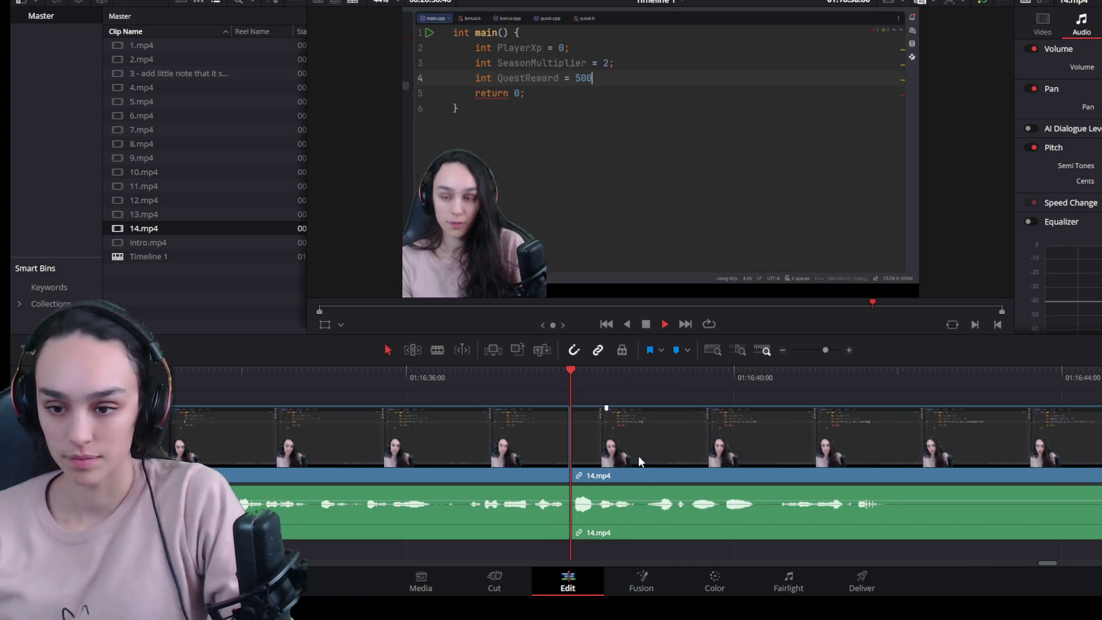
Step: Split the next clip where its spoken line ends and move the playhead further along
key("space")
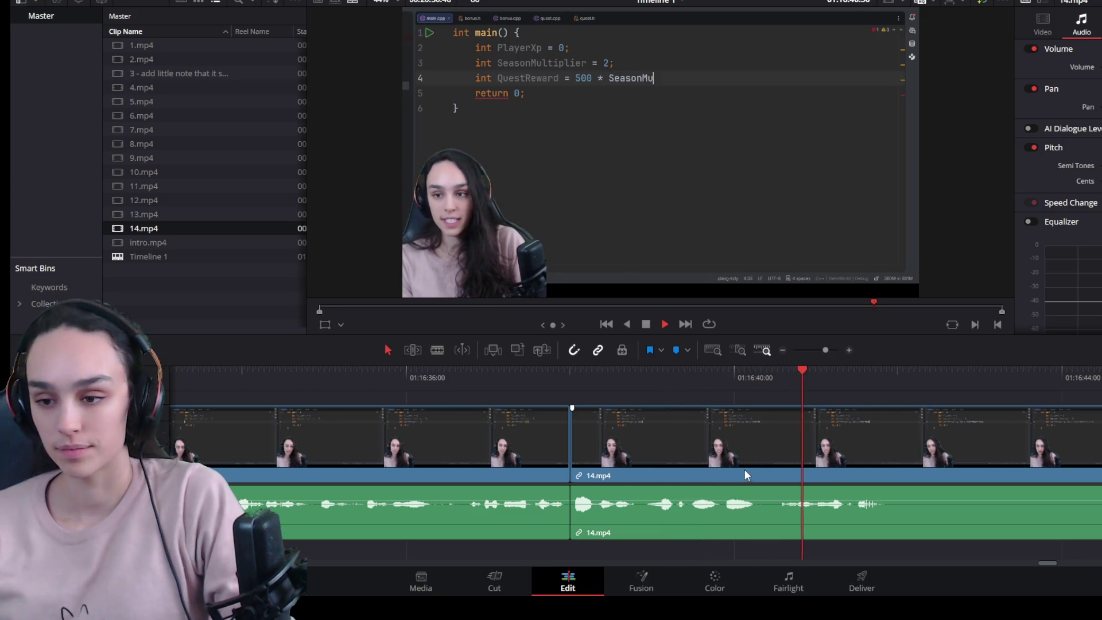
left_click(847, 444)
key("space")
key("ctrl+b")
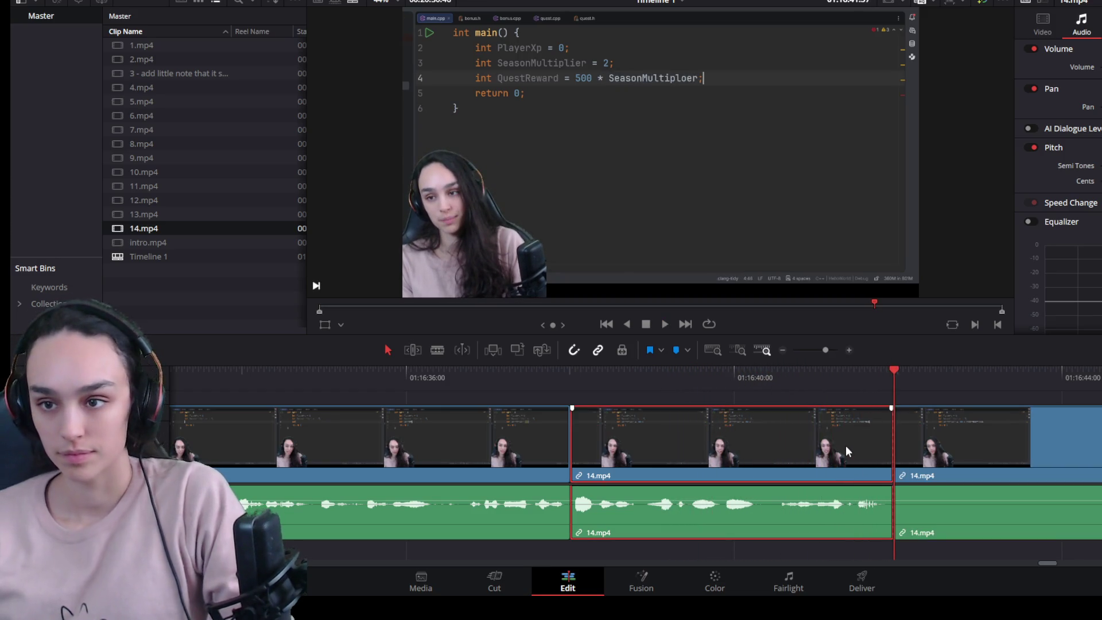
key("ctrl+minus")
left_click(868, 367)
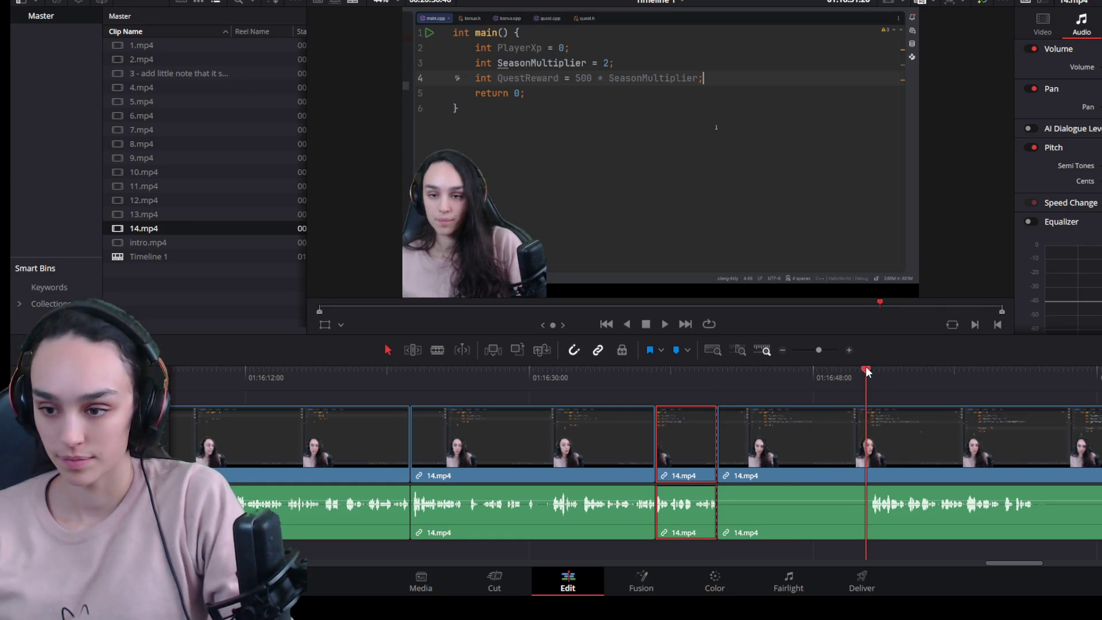
Step: Trim the silent head off the piece after the split and close the gap, then review
left_click(775, 455)
left_click_drag(725, 472, 871, 472)
left_click(812, 451)
key("Delete")
key("space")
scroll(989, 516, "up", 2)
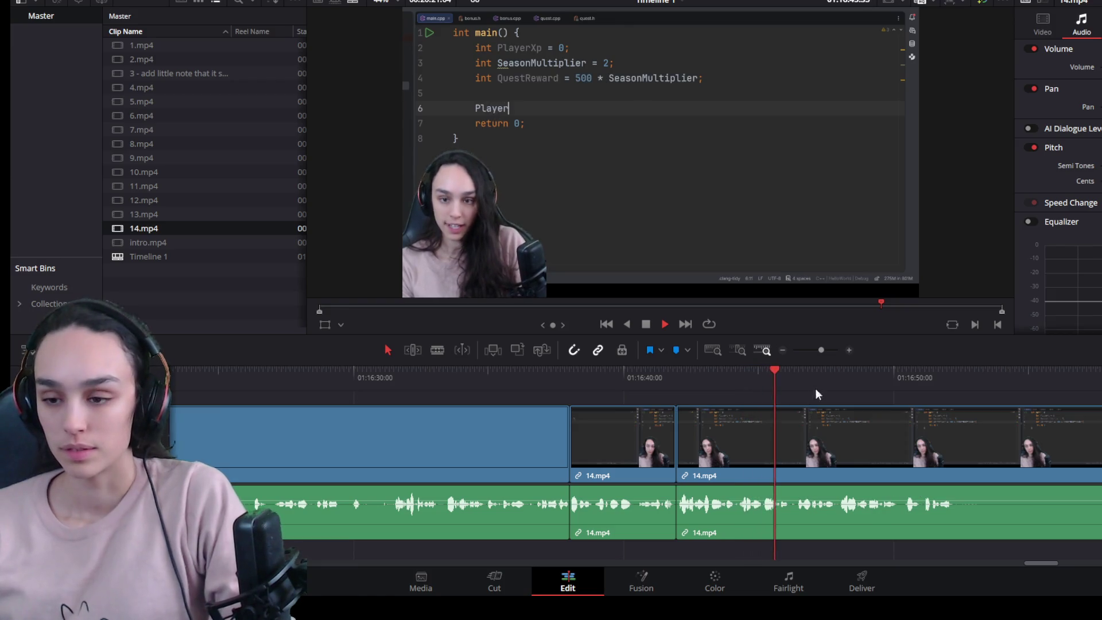
Step: Cut the next pause: split 14.mp4 there, trim the following piece up to where speech resumes, close the gap
left_click_drag(866, 379, 951, 388)
left_click(956, 441)
key("space")
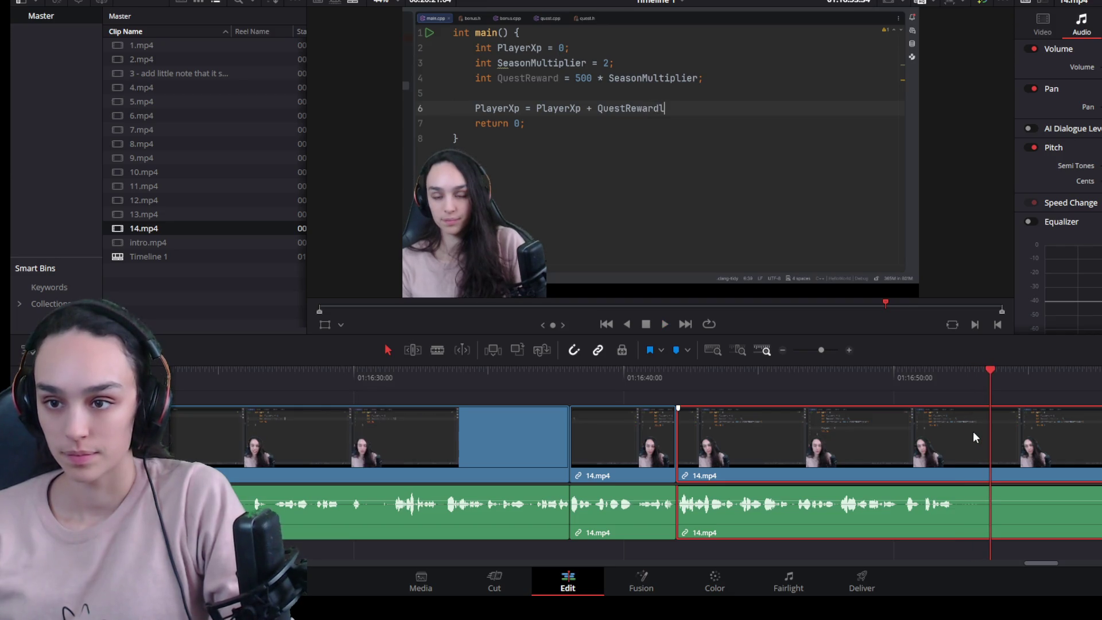
key("ctrl+b")
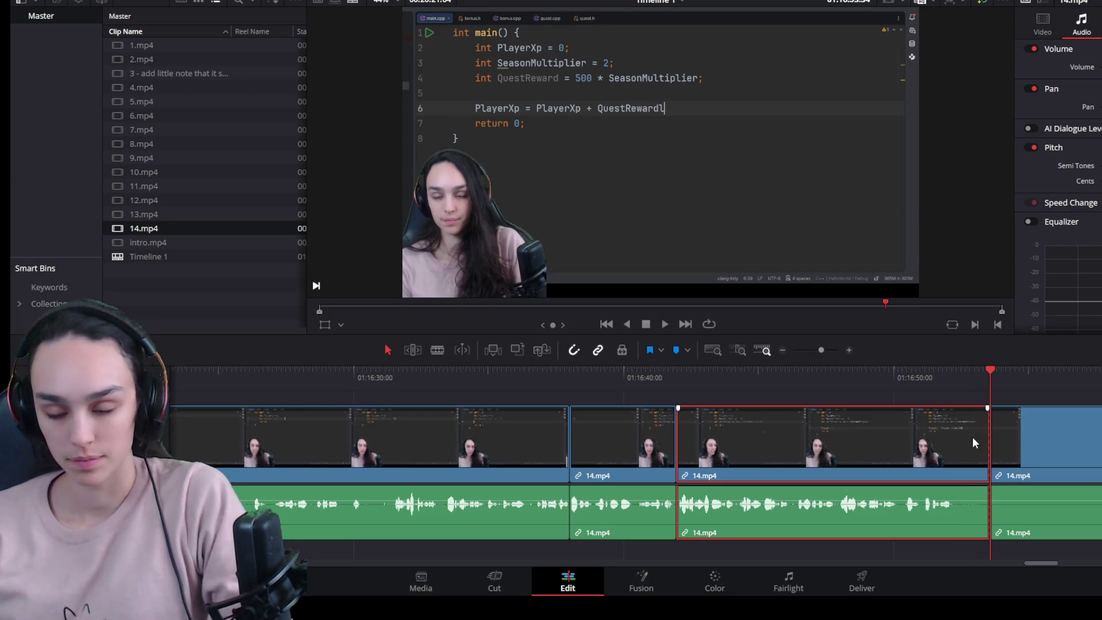
key("ctrl+minus")
left_click_drag(1062, 374, 1077, 372)
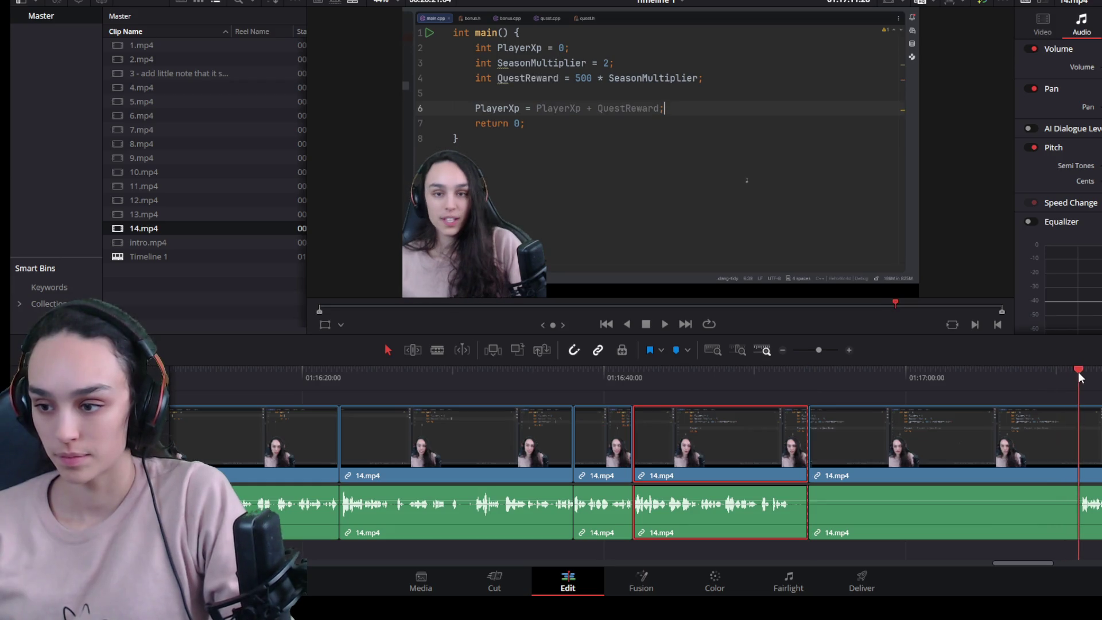
left_click(987, 470)
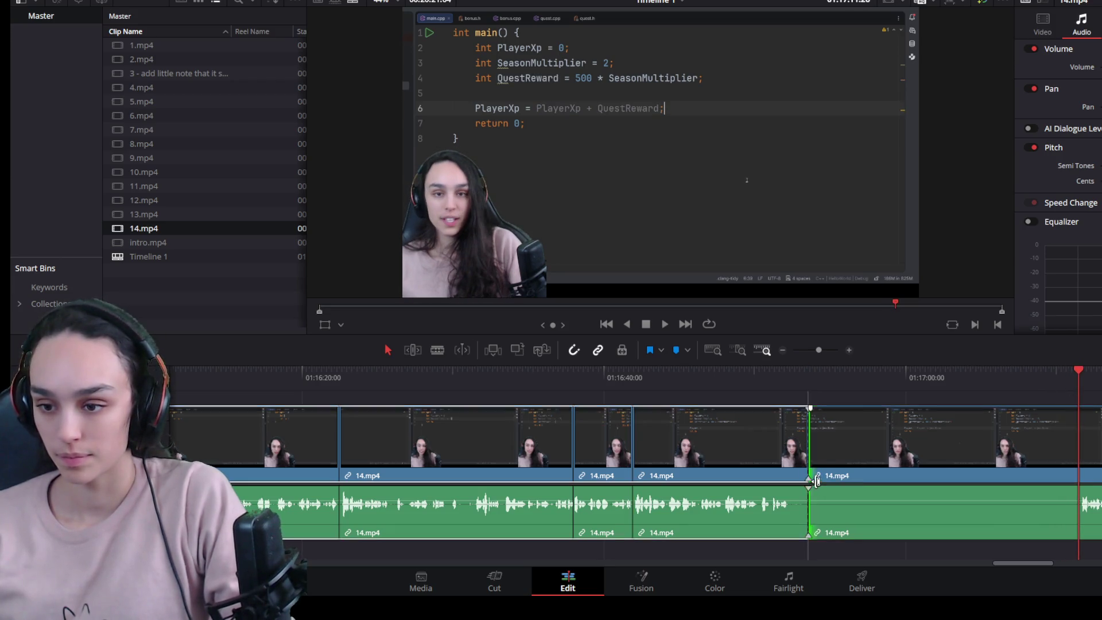
left_click_drag(818, 475, 1079, 475)
left_click(1019, 463)
key("BackSpace")
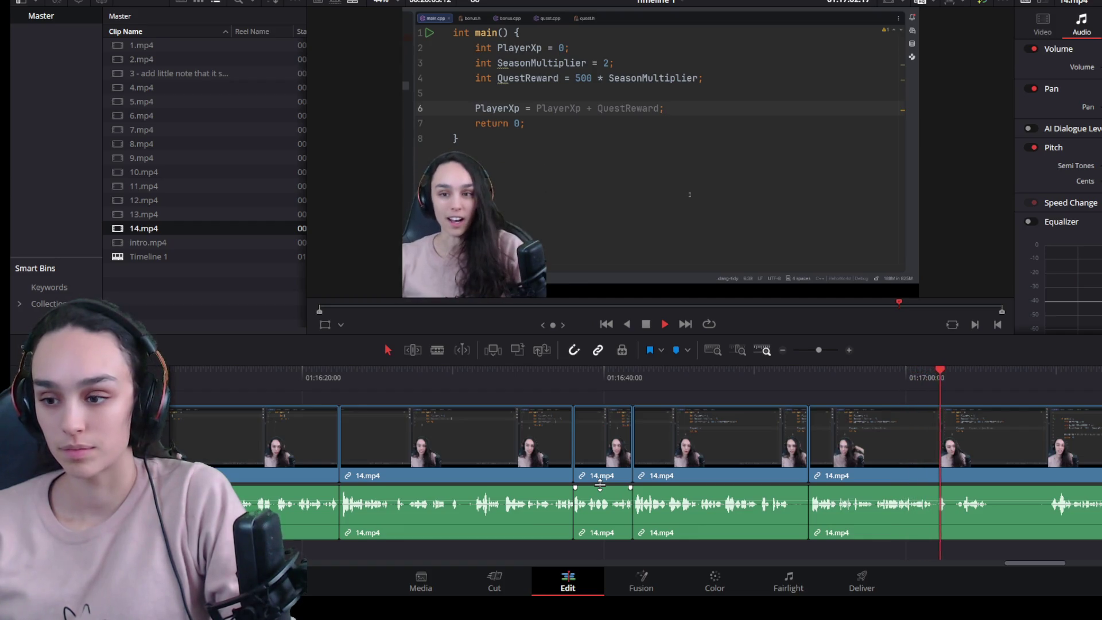
Step: Split 14.mp4 where the speech ends and replay the lead-in to locate the pause
left_click(940, 504)
scroll(782, 463, "up", 2)
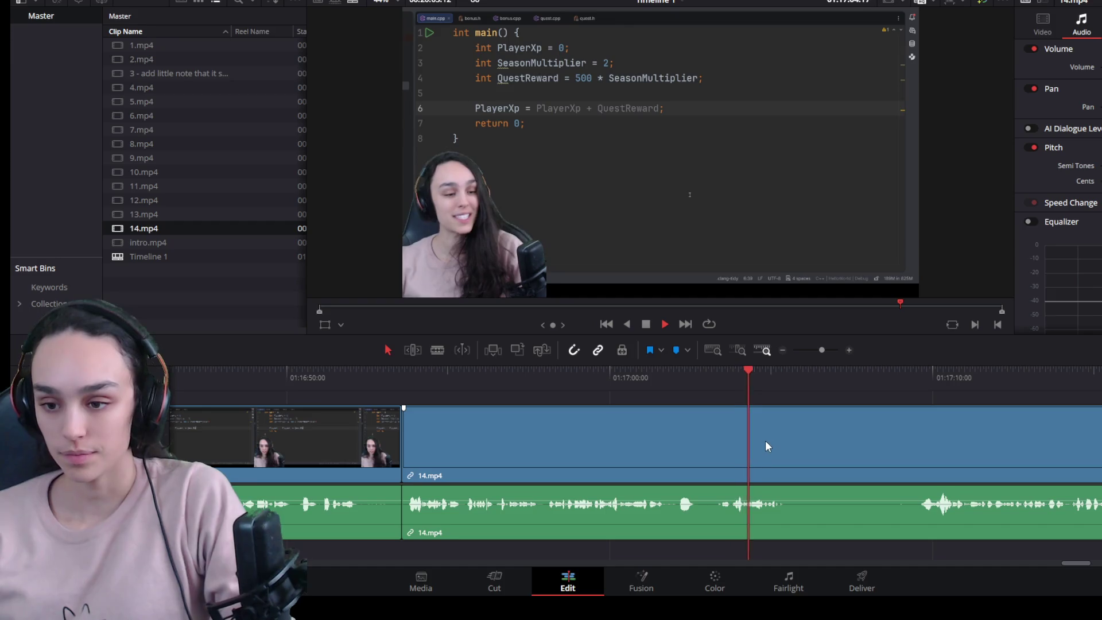
key("space")
key("ctrl+b")
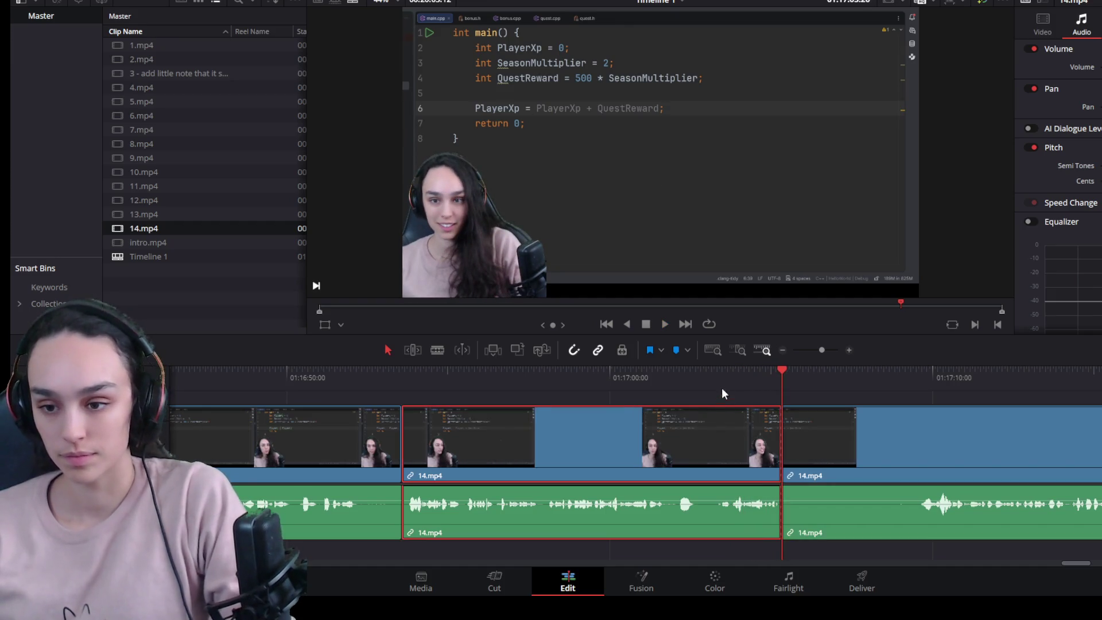
left_click_drag(732, 377, 717, 383)
left_click(608, 376)
key("space")
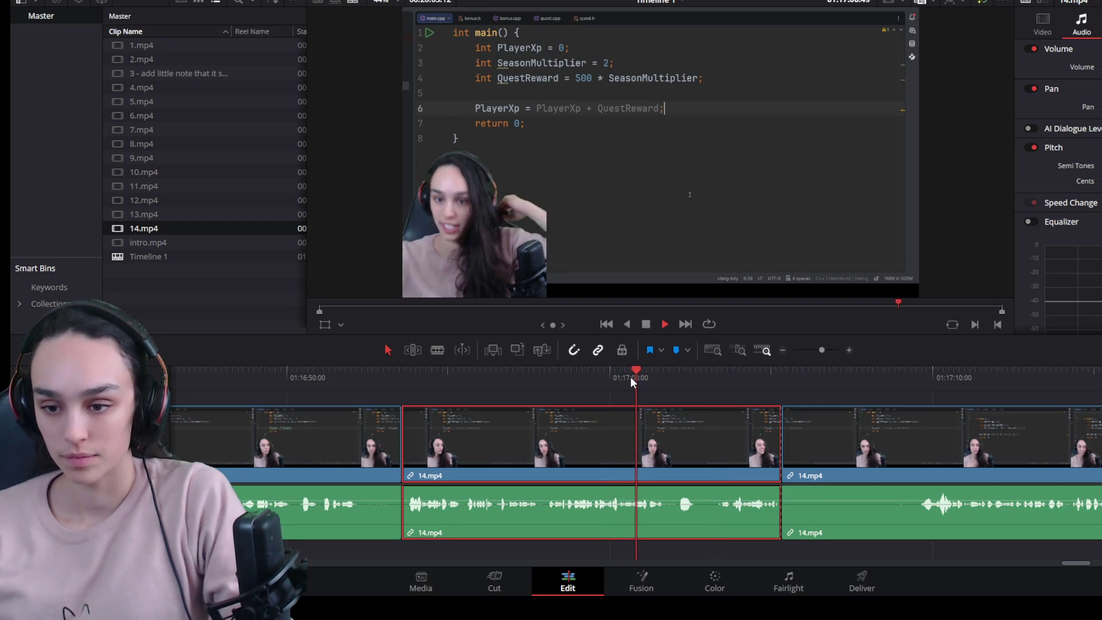
key("space")
scroll(645, 479, "up", 1)
scroll(645, 480, "up", 1)
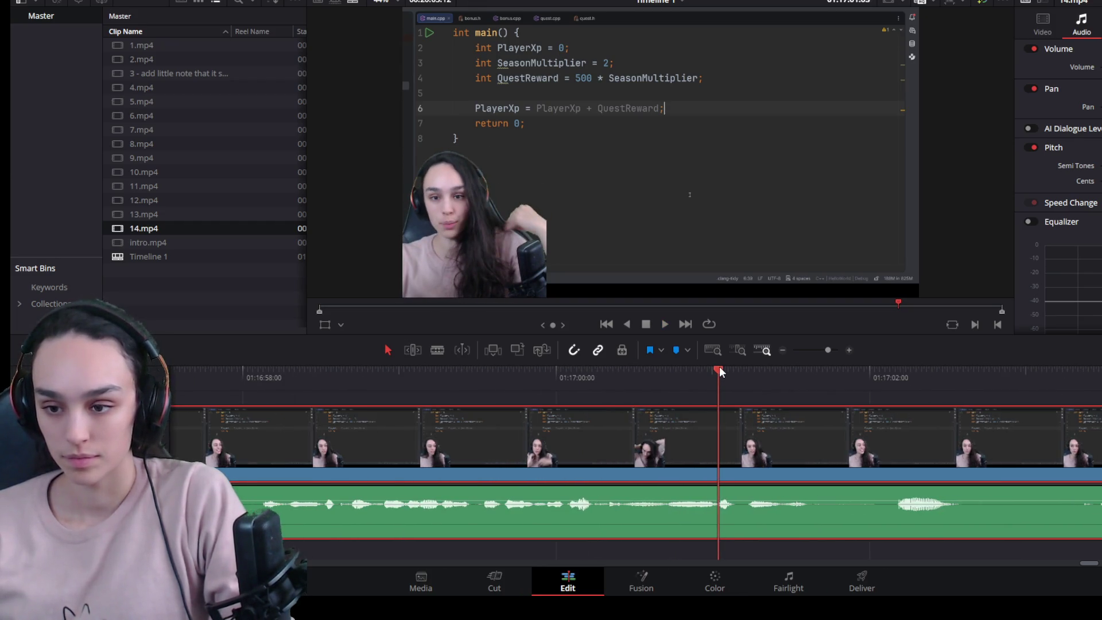
scroll(766, 462, "down", 1)
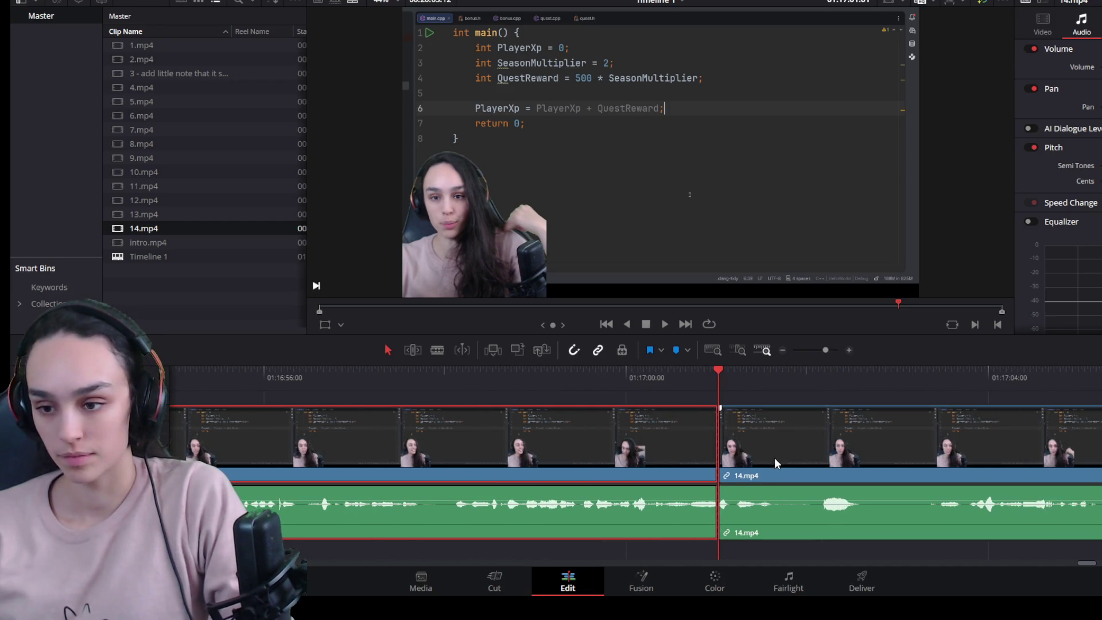
Step: Isolate the silent stretch with two splits and ripple-delete it so the pieces join
key("ctrl+b")
left_click(782, 453)
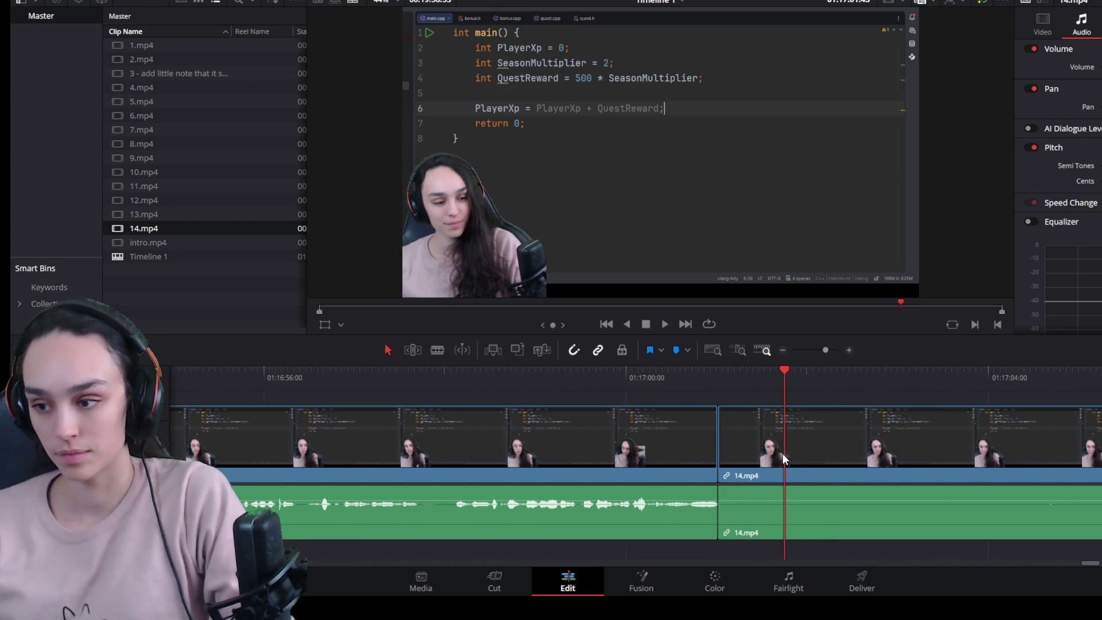
left_click(945, 385)
key("space")
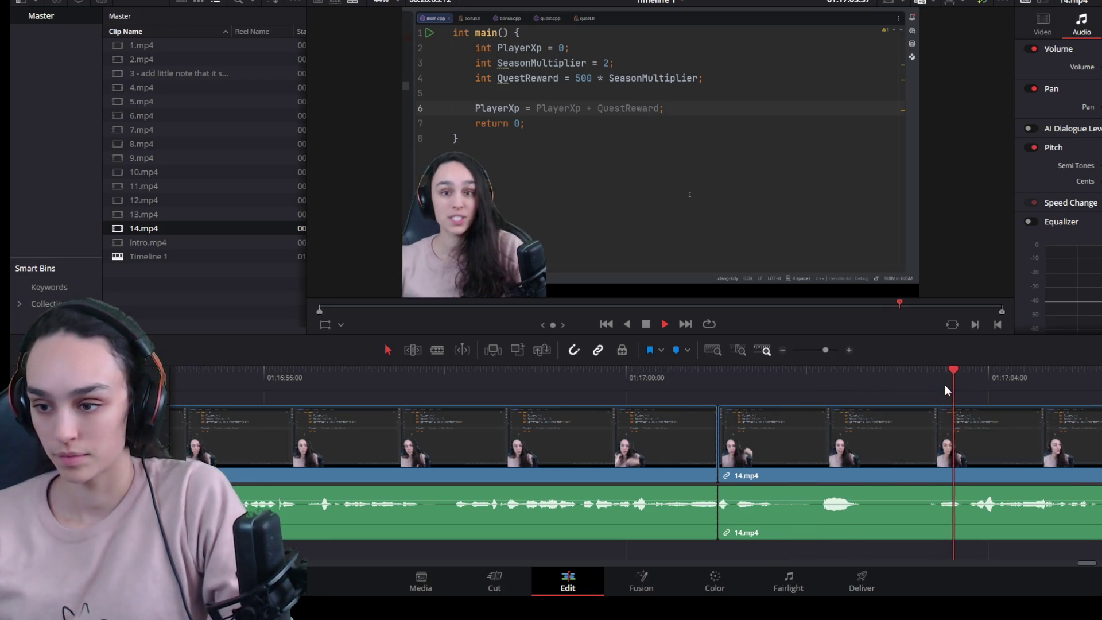
key("space")
left_click(938, 377)
key("ctrl+b")
left_click(898, 450)
key("BackSpace")
Step: Recheck the tightened cut, split where speech starts and delete the unwanted left piece
left_click(800, 465)
key("Delete")
left_click(598, 367)
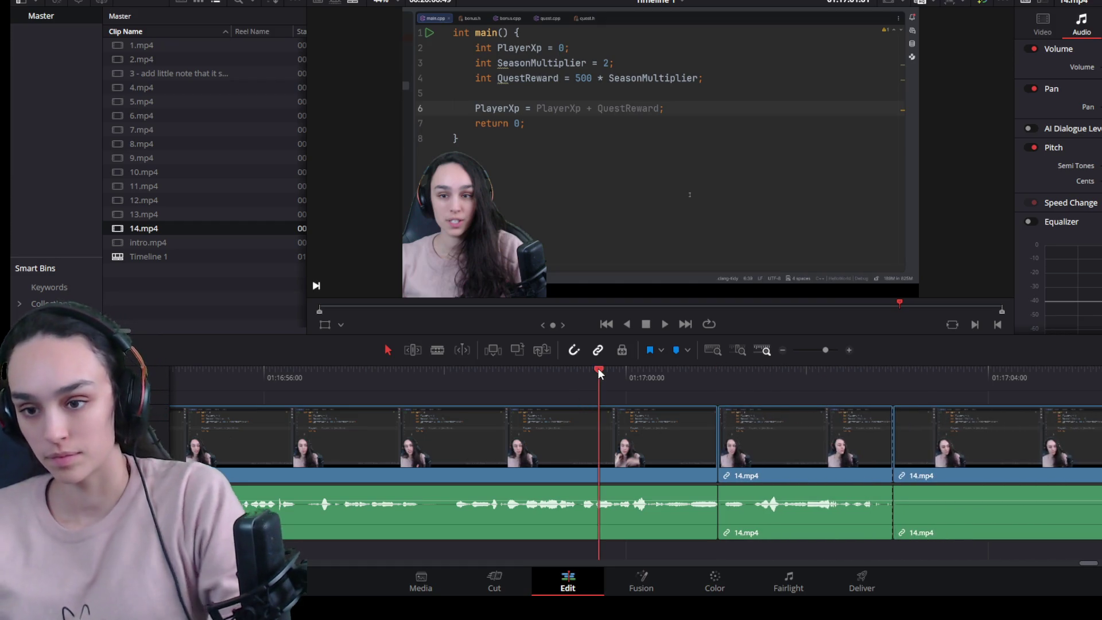
key("space")
key("space")
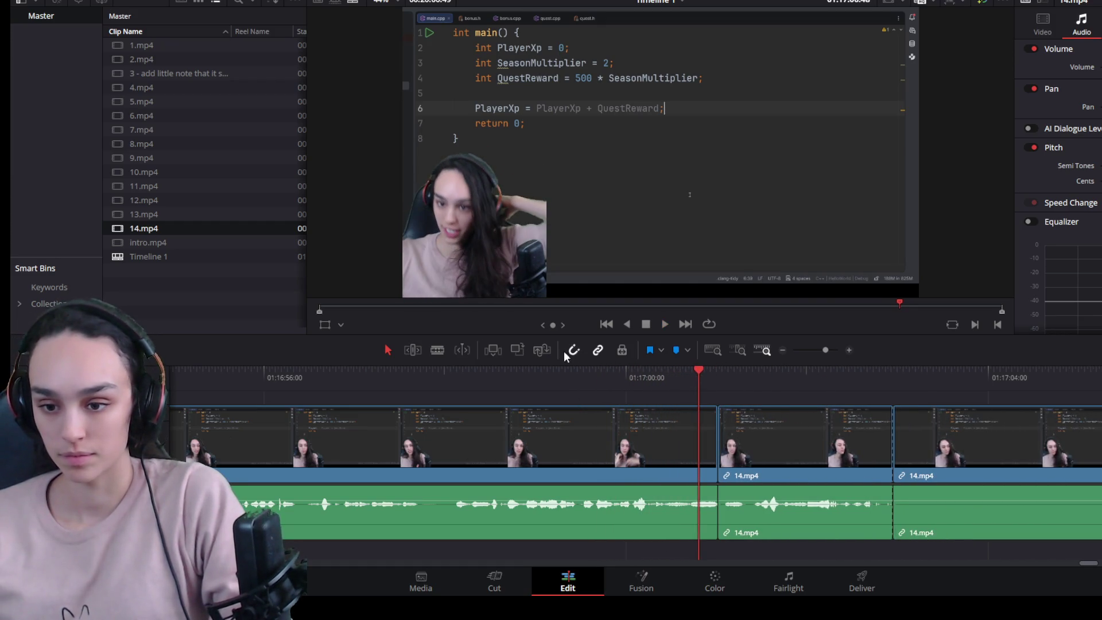
left_click(557, 375)
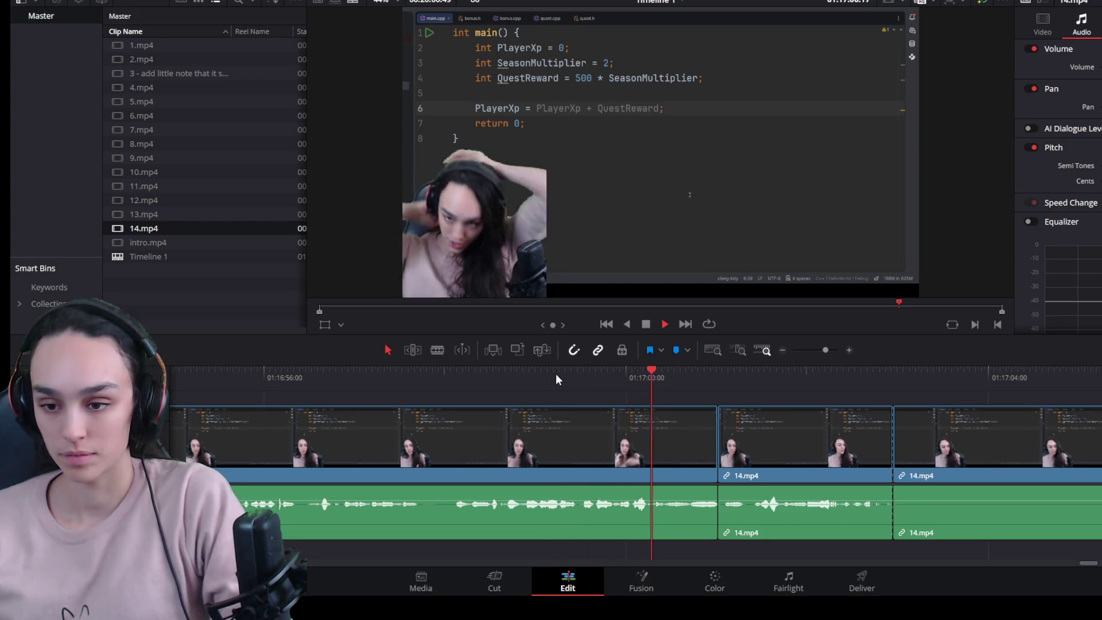
key("space")
left_click_drag(758, 370, 751, 408)
key("ctrl+b")
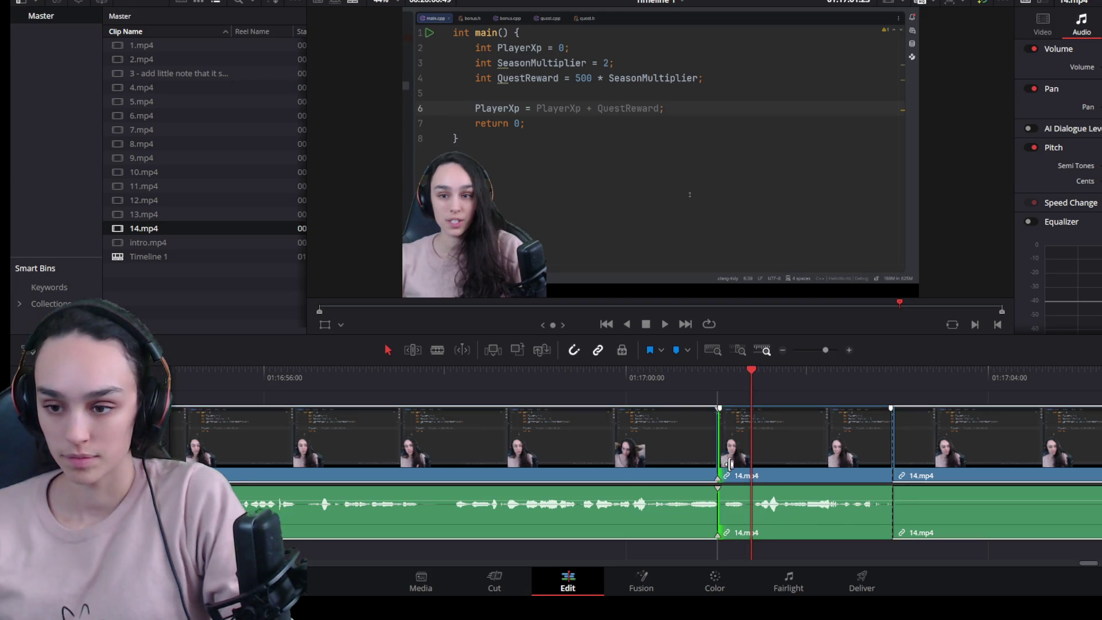
left_click(731, 448)
key("Delete")
Step: Play to the next pause, split 14.mp4 there and delete the silent piece
left_click(519, 379)
key("space")
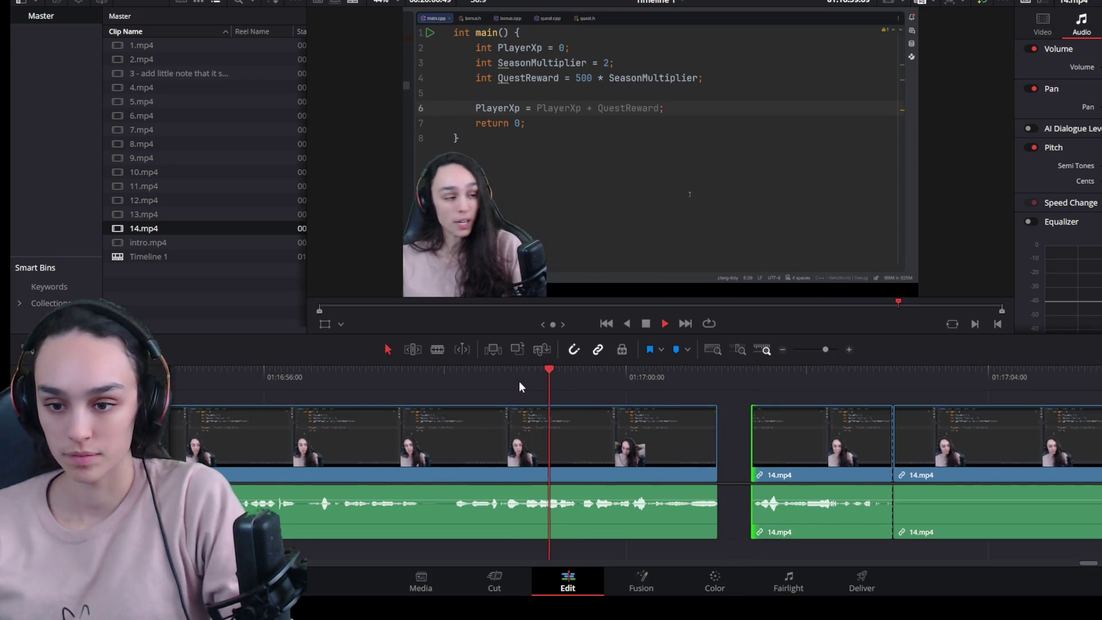
key("space")
key("ctrl+b")
left_click(651, 448)
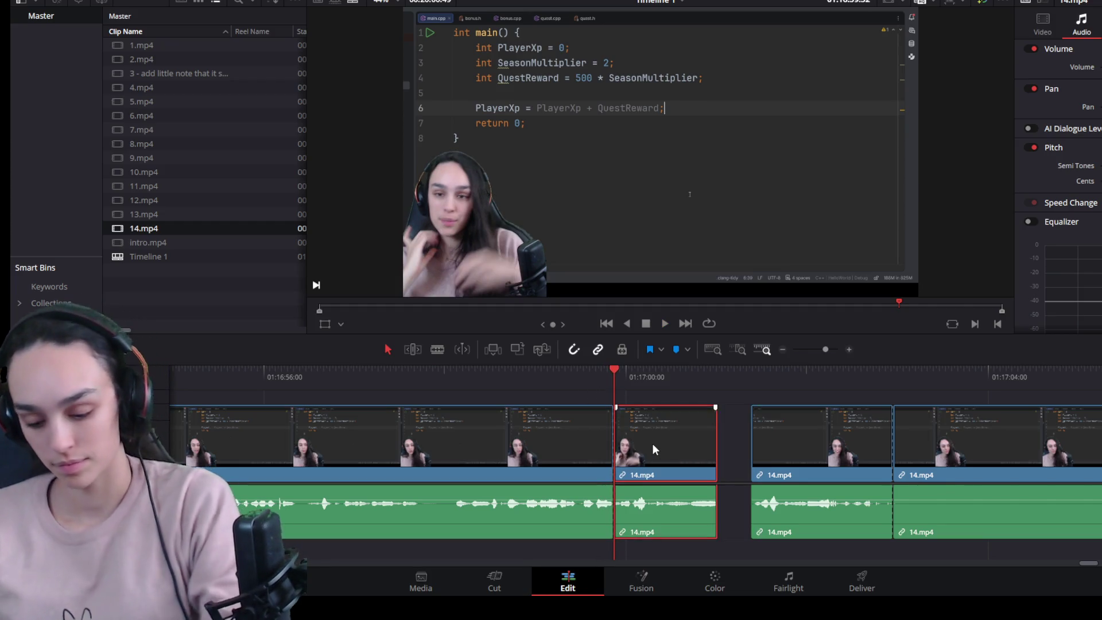
key("Delete")
key("Delete")
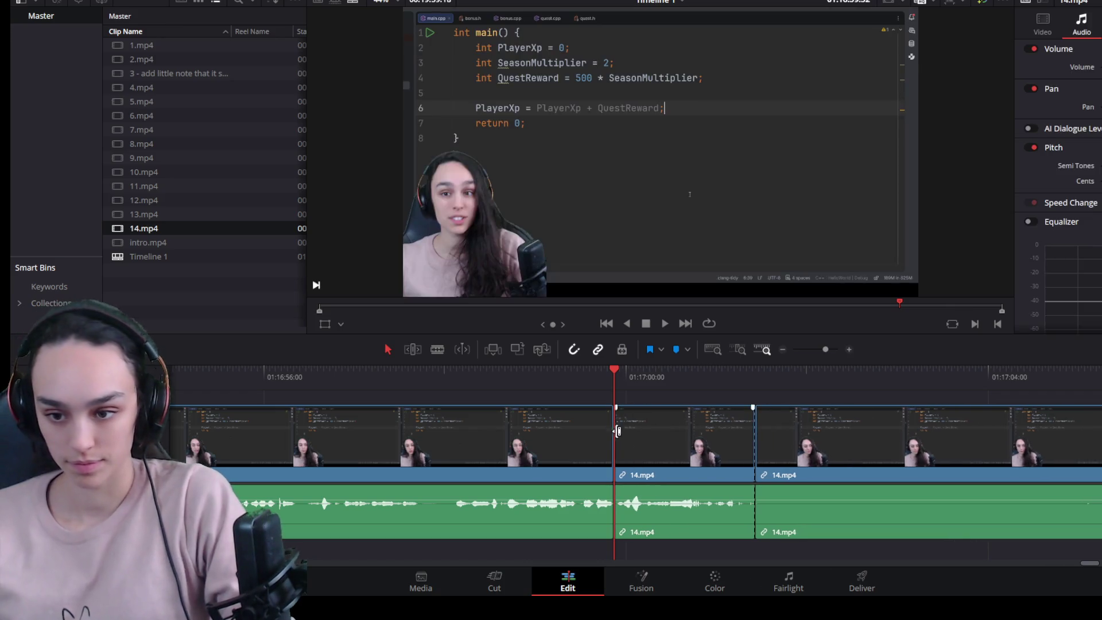
Step: Remove the leftover gap and one more silent piece just past 01:17:00, leaving the pieces butted together
left_click(588, 369)
key("space")
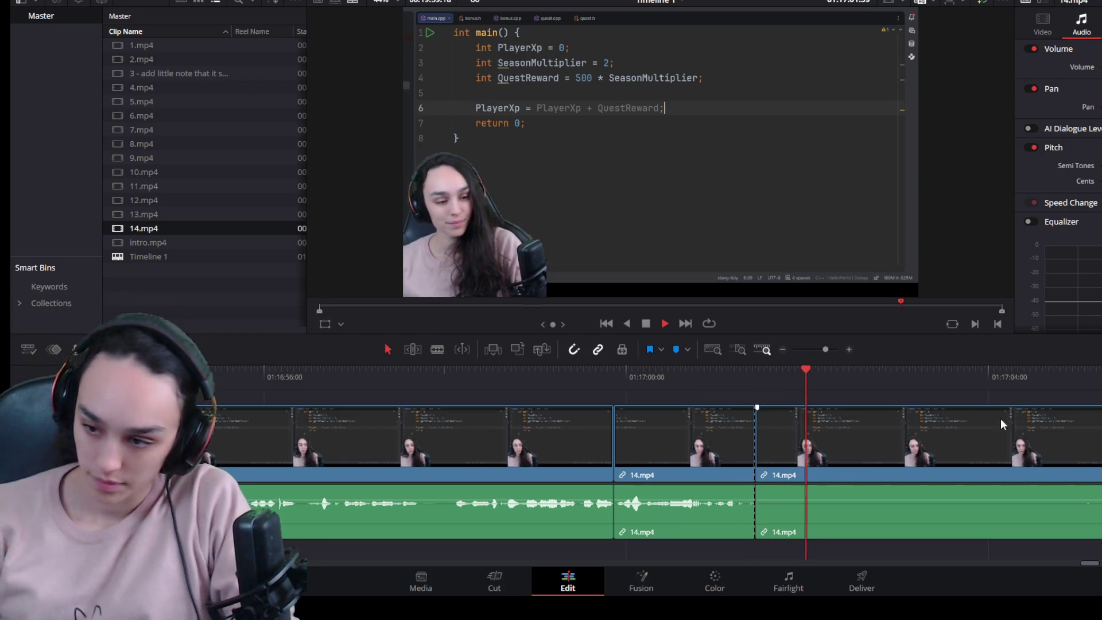
key("space")
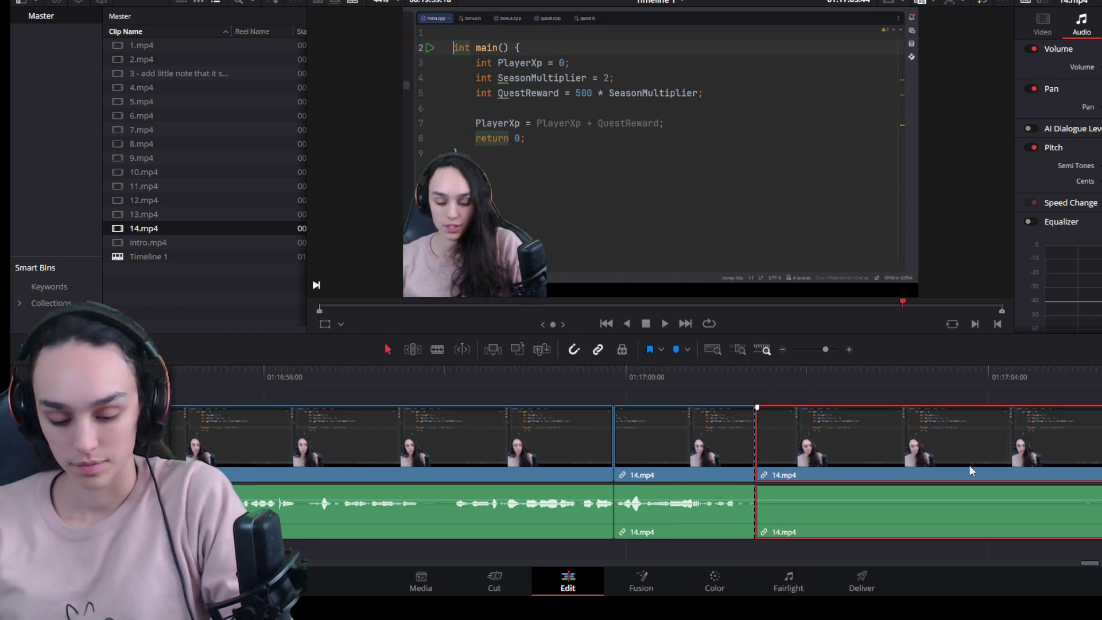
key("Delete")
key("space")
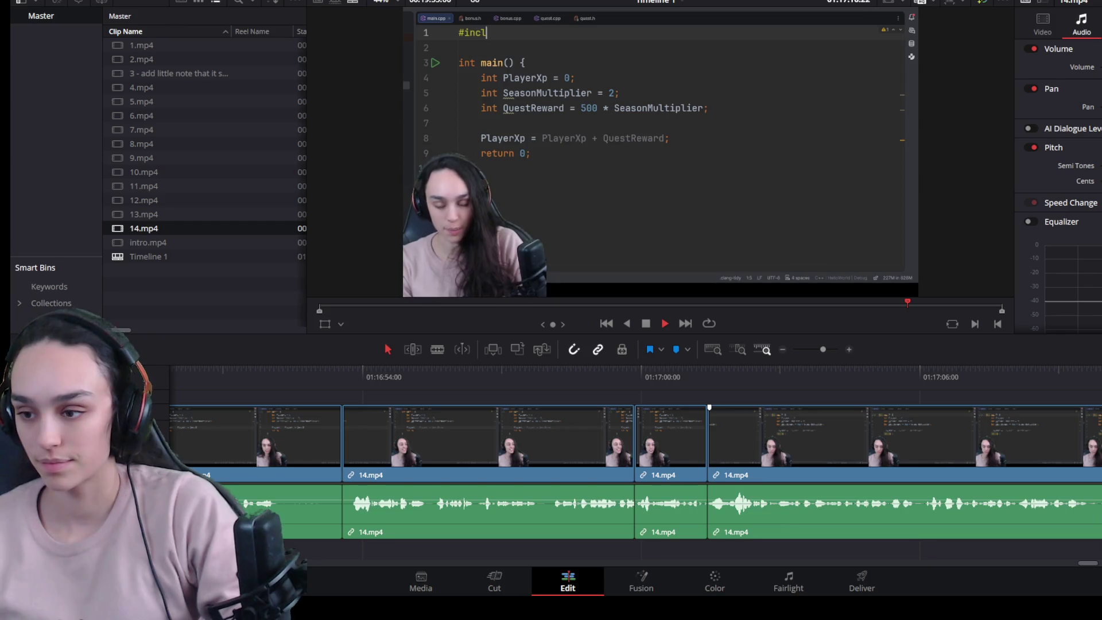
key("ctrl+minus")
Step: Delete the long silent 14.mp4 piece so the following clips ripple up, and review the join
left_click(1008, 446)
key("space")
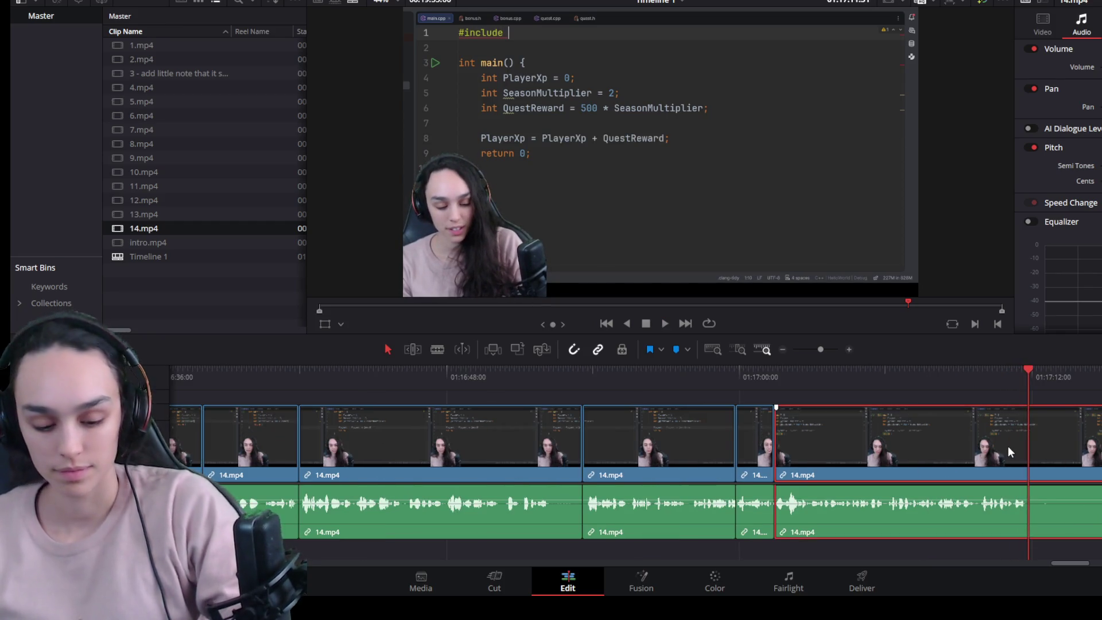
key("ctrl+minus")
left_click(929, 371)
left_click_drag(929, 367, 945, 368)
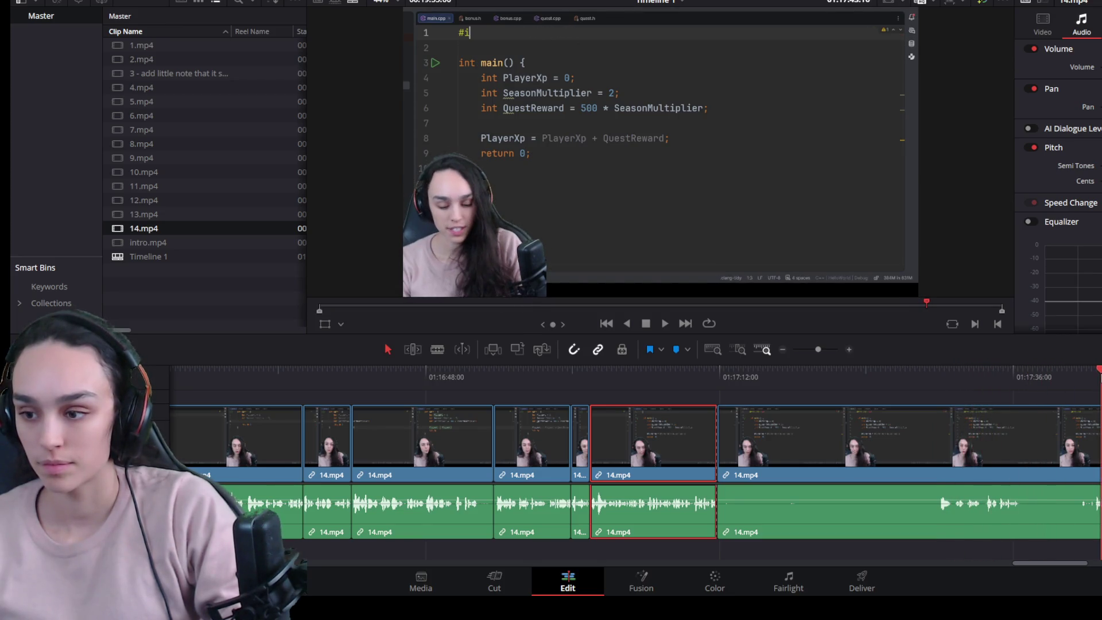
left_click(1089, 428)
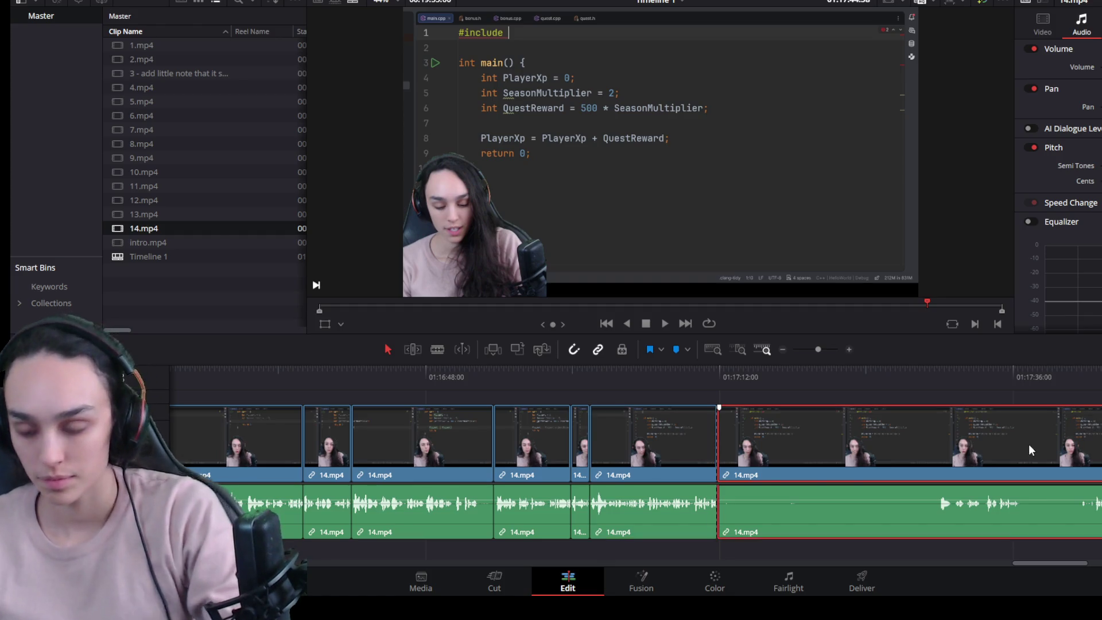
key("Delete")
key("space")
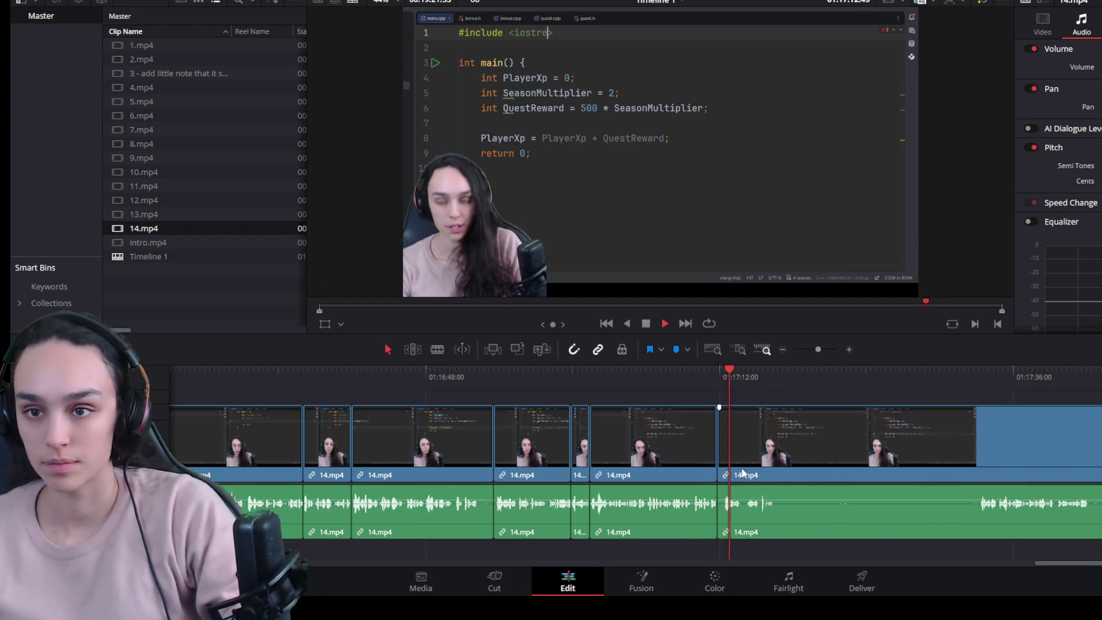
scroll(726, 470, "up", 3)
Step: Trim the pause off the start of the next 14.mp4 piece and close the gap it leaves
left_click(585, 375)
left_click_drag(584, 376, 661, 375)
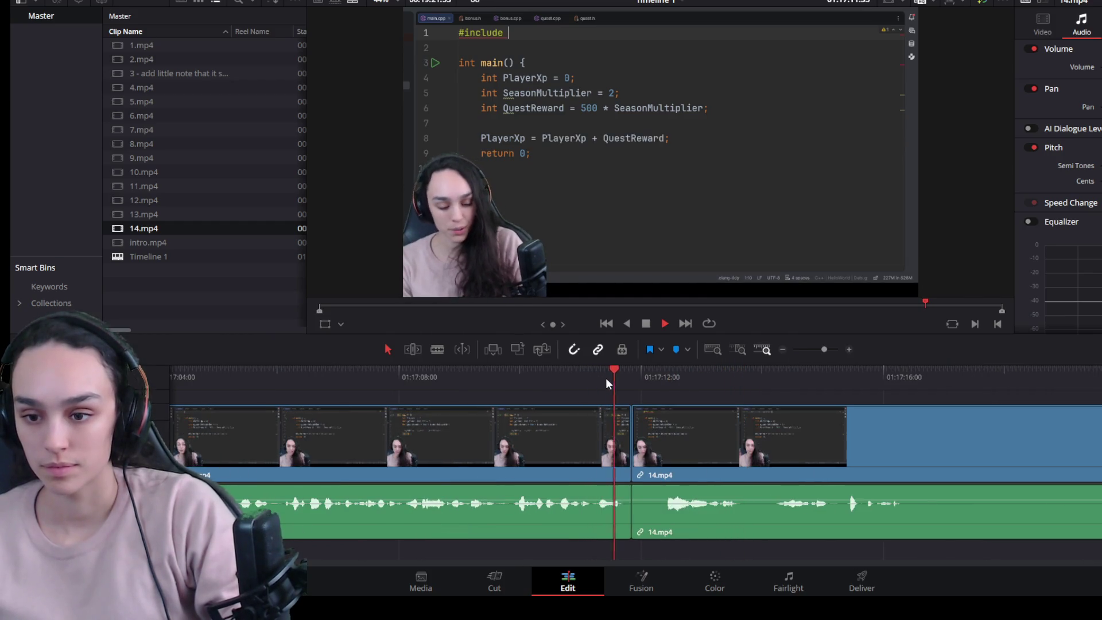
left_click(641, 461)
left_click_drag(642, 460, 663, 460)
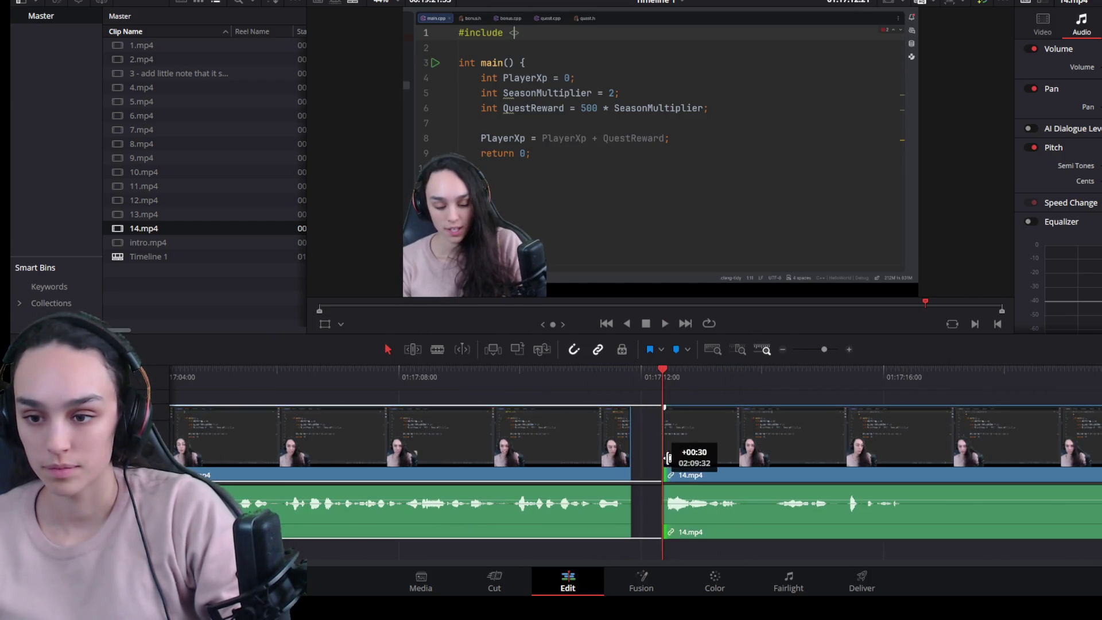
left_click(658, 460)
key("Delete")
key("space")
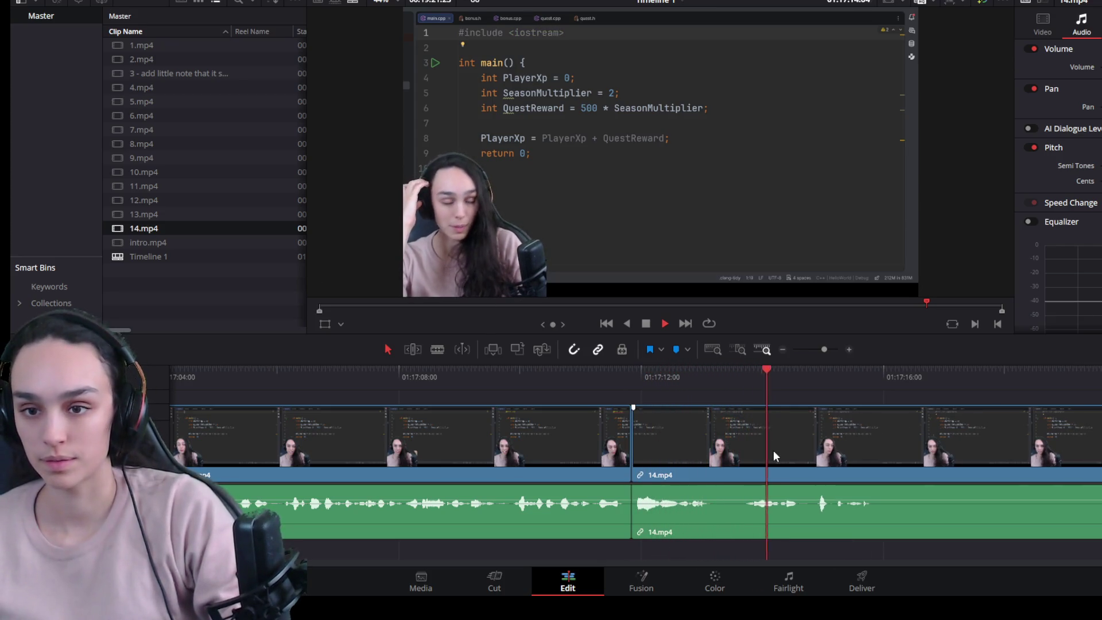
Step: Split at the next pause, trim the right piece up to where speech resumes and close the gap
key("space")
key("ctrl+b")
key("ctrl+minus")
left_click_drag(905, 376, 910, 374)
left_click(759, 474)
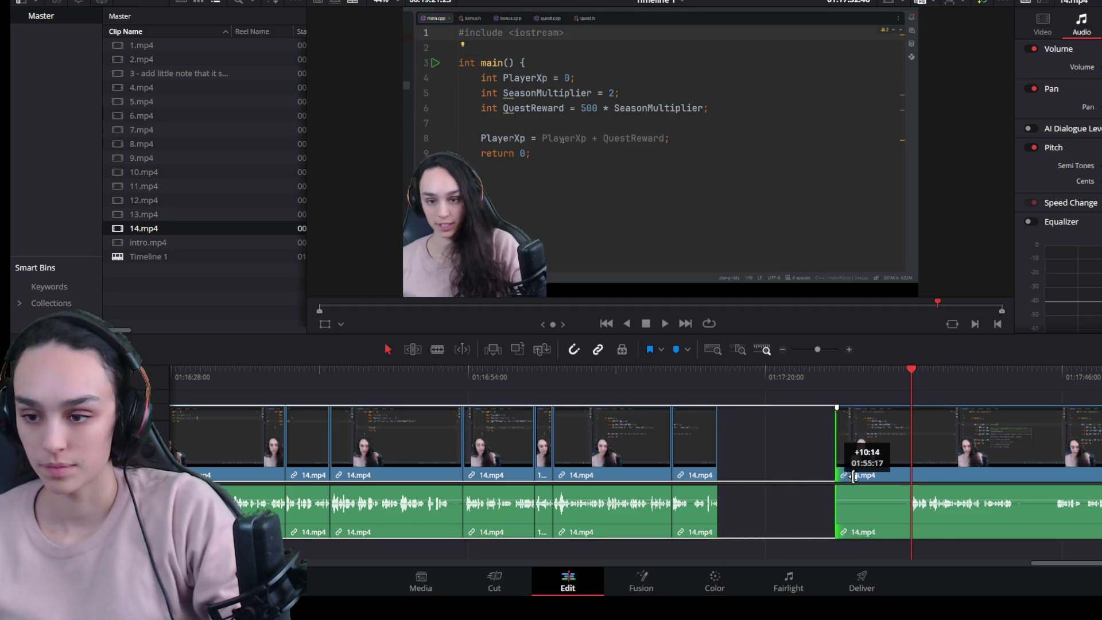
left_click_drag(726, 479, 911, 479)
left_click(875, 469)
key("Delete")
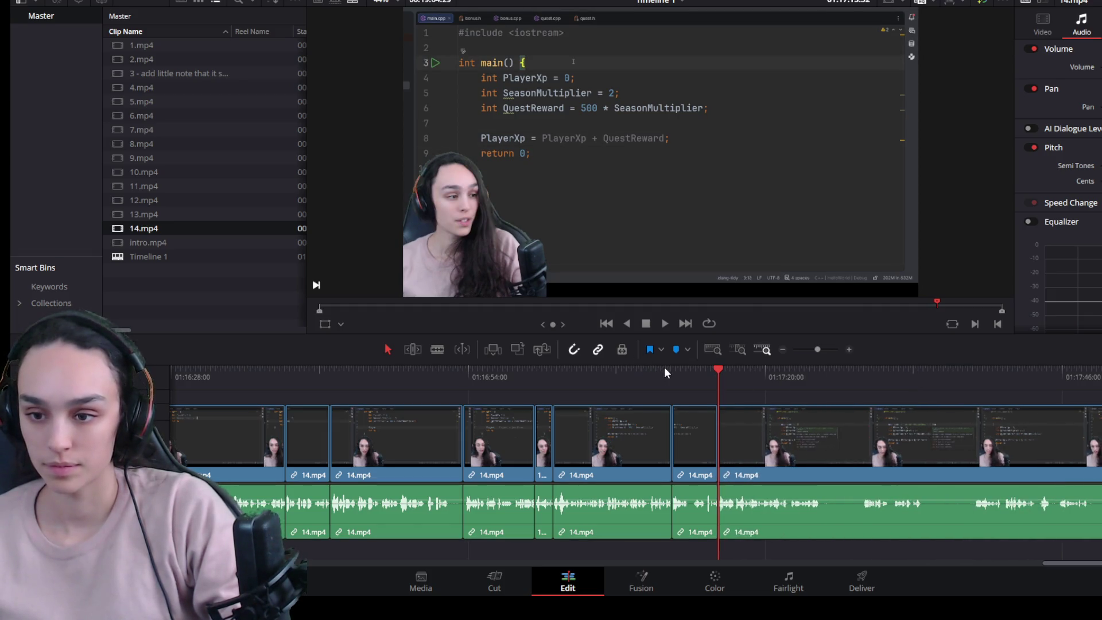
Step: Trim the middle 14.mp4 piece's end back to the playhead near 01:17:13 and close the gap
left_click(669, 374)
key("space")
key("ctrl+equal")
left_click(861, 451)
left_click_drag(922, 451, 754, 450)
left_click(789, 455)
key("Delete")
key("space")
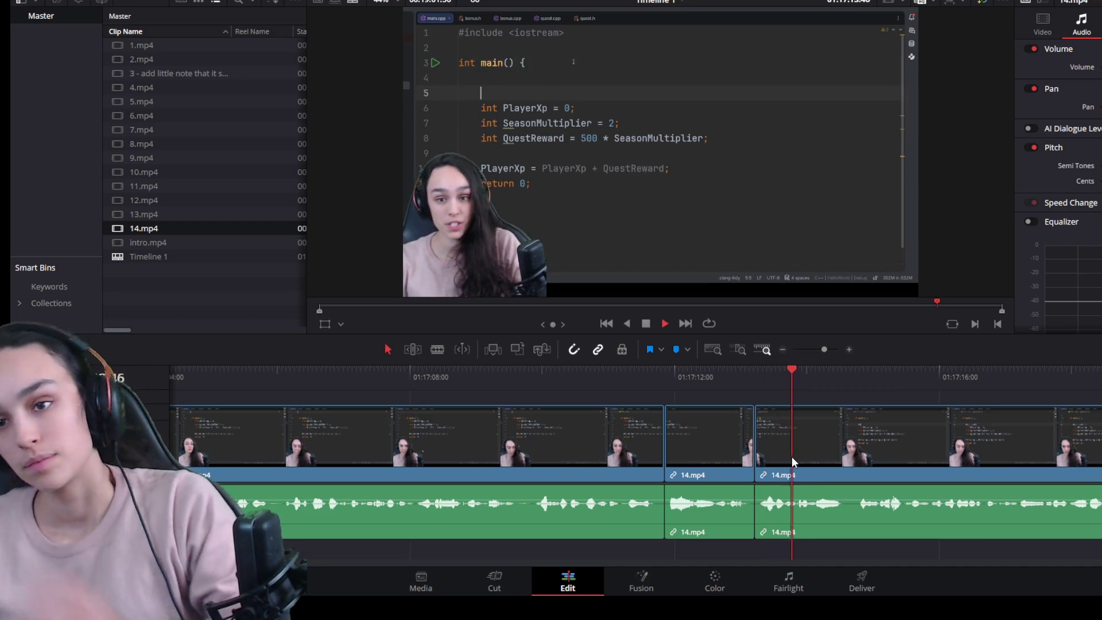
scroll(776, 469, "down", 3)
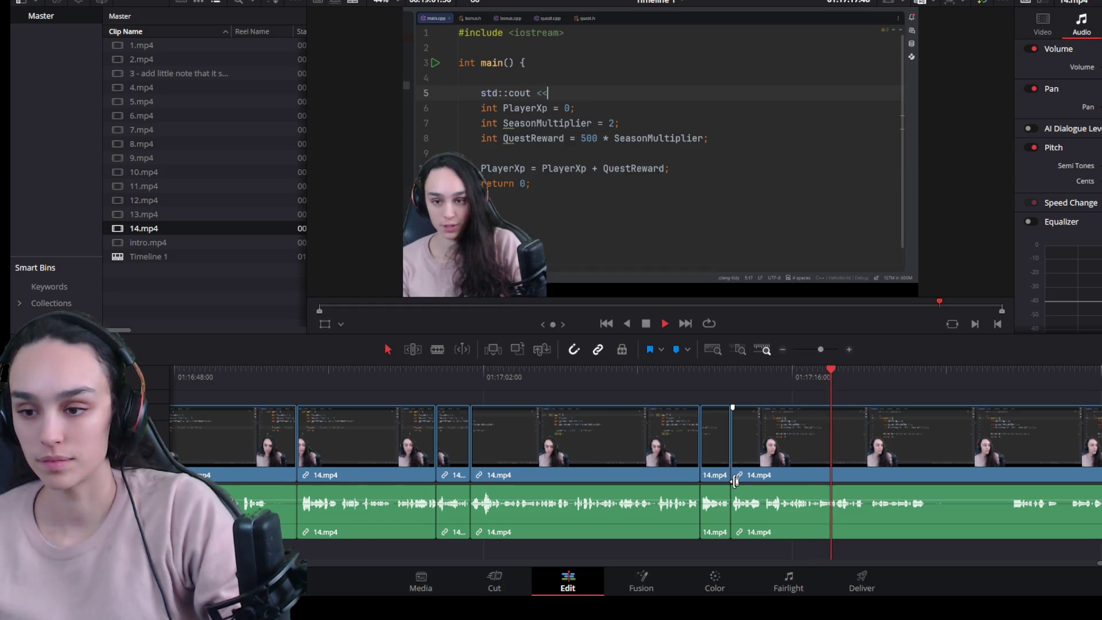
scroll(920, 489, "up", 2)
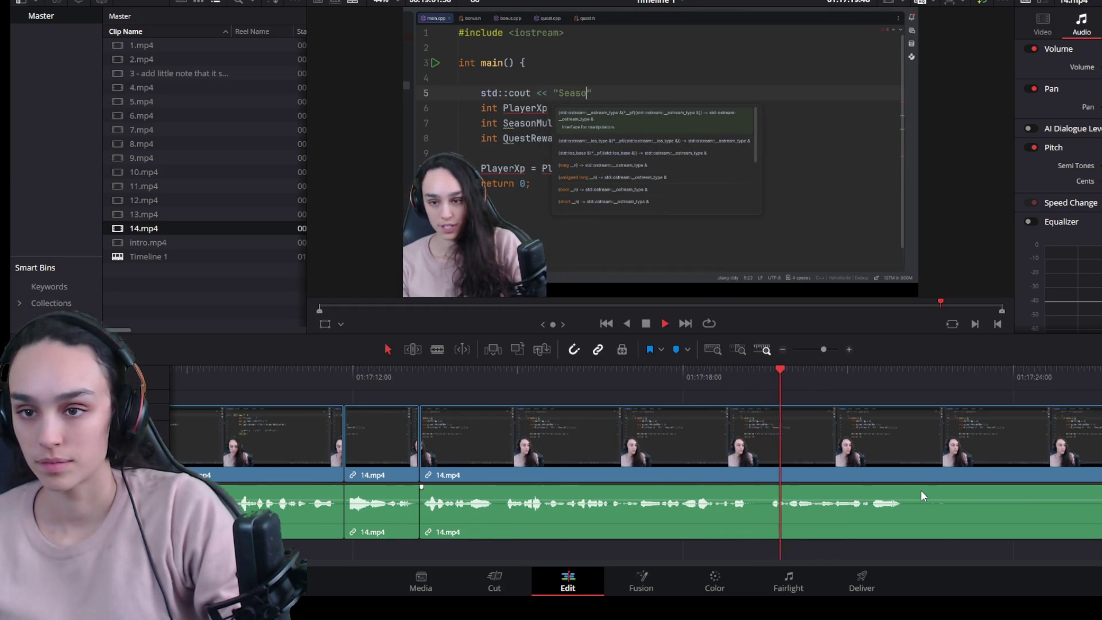
Step: Split 14.mp4 at a pause, delete the right part, then undo to restore it and play on
left_click(936, 458)
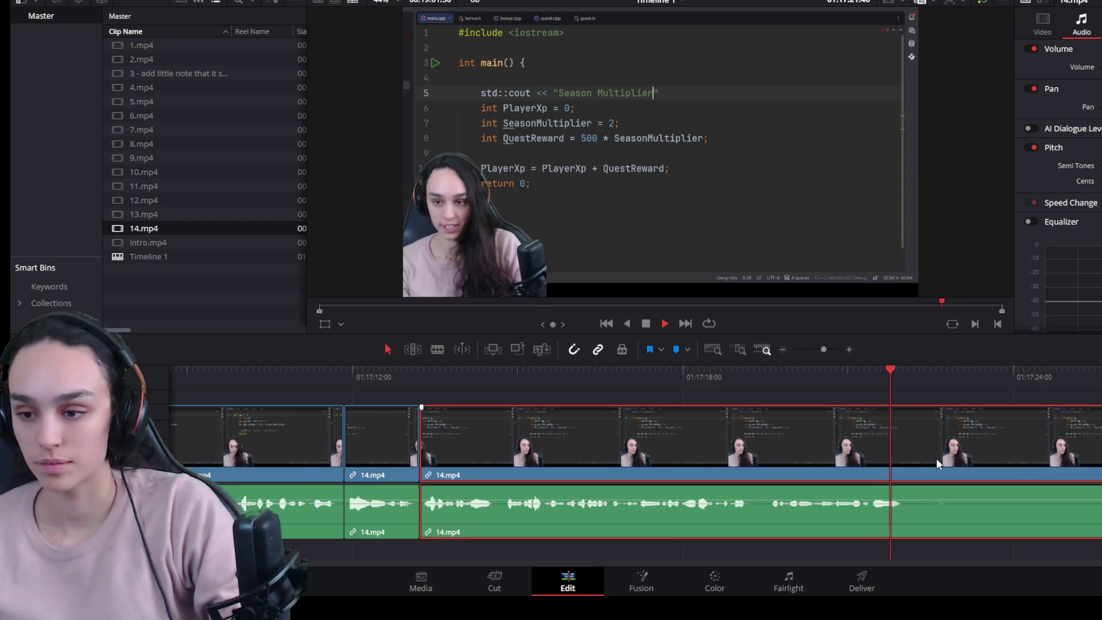
key("space")
key("ctrl+b")
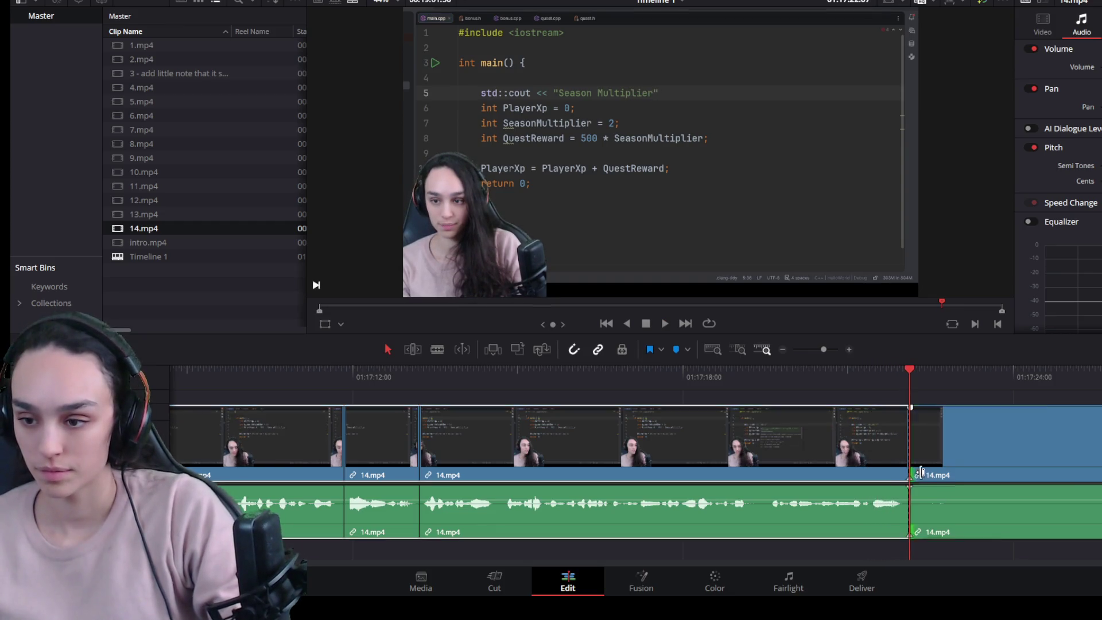
key("Delete")
key("ctrl+z")
key("space")
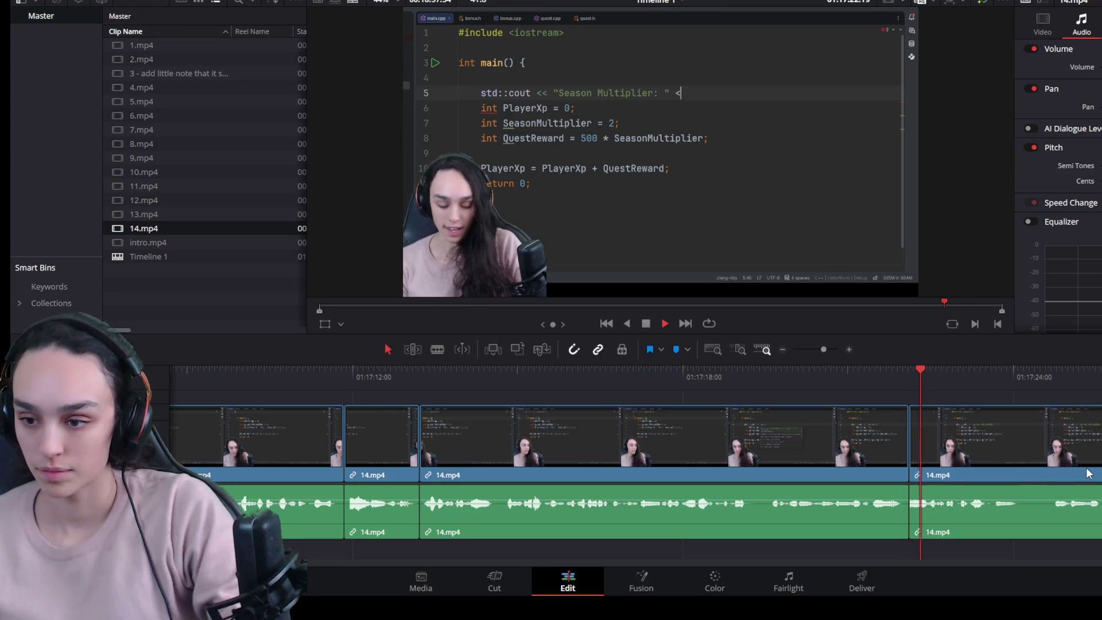
scroll(954, 501, "up", 2)
scroll(947, 502, "up", 1)
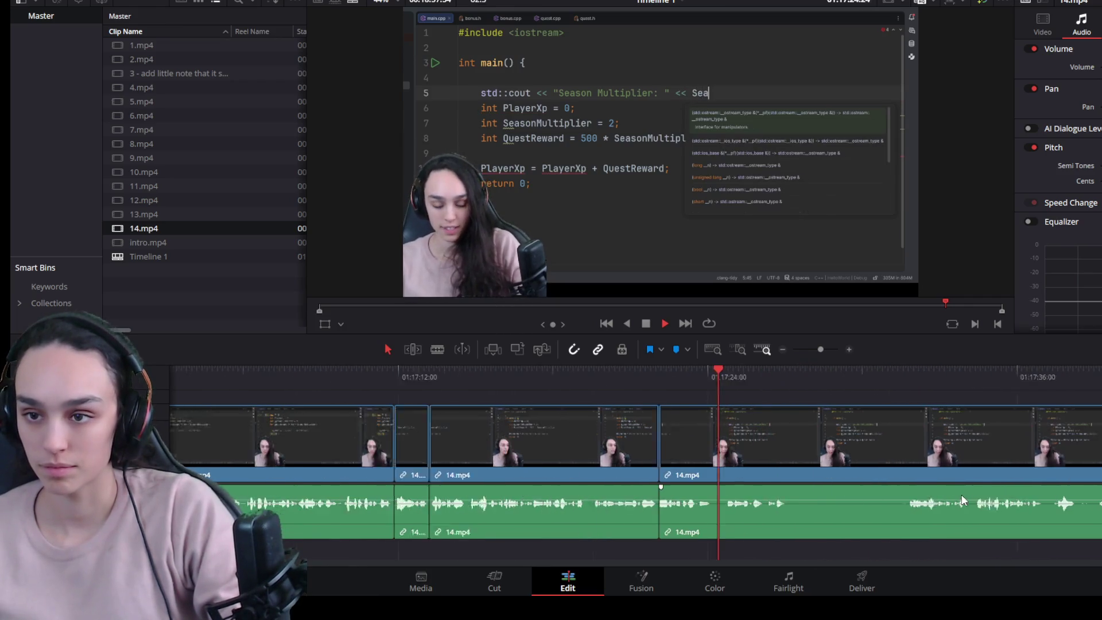
Step: Add another cut near 01:17:27, remove the piece after it and undo so the tail stays in the timeline
left_click(960, 494)
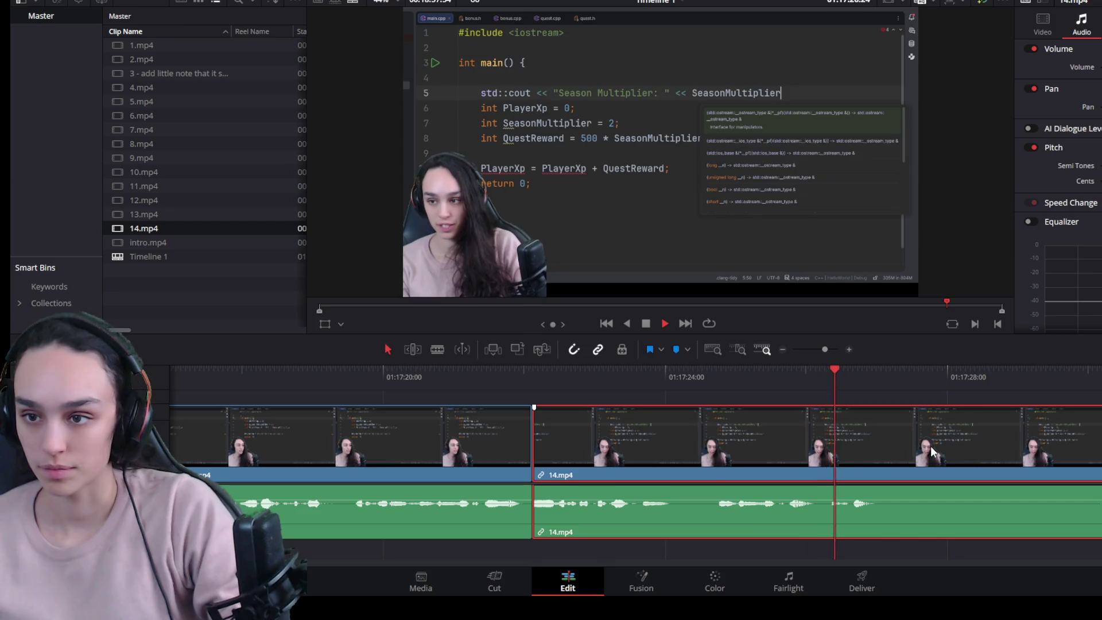
key("space")
key("ctrl+b")
left_click(928, 446)
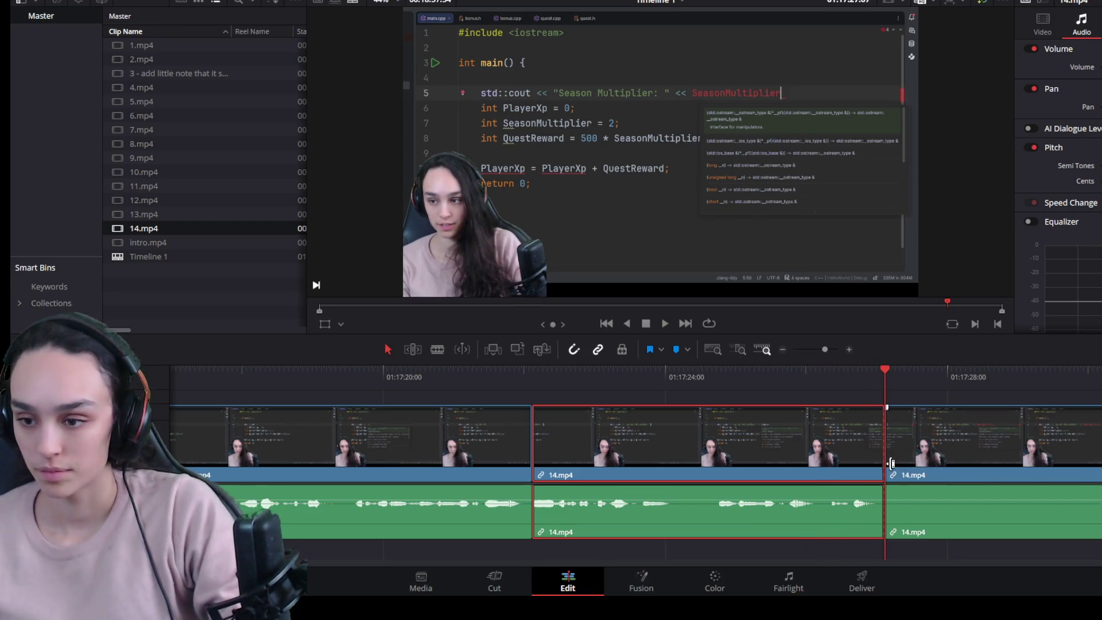
key("Delete")
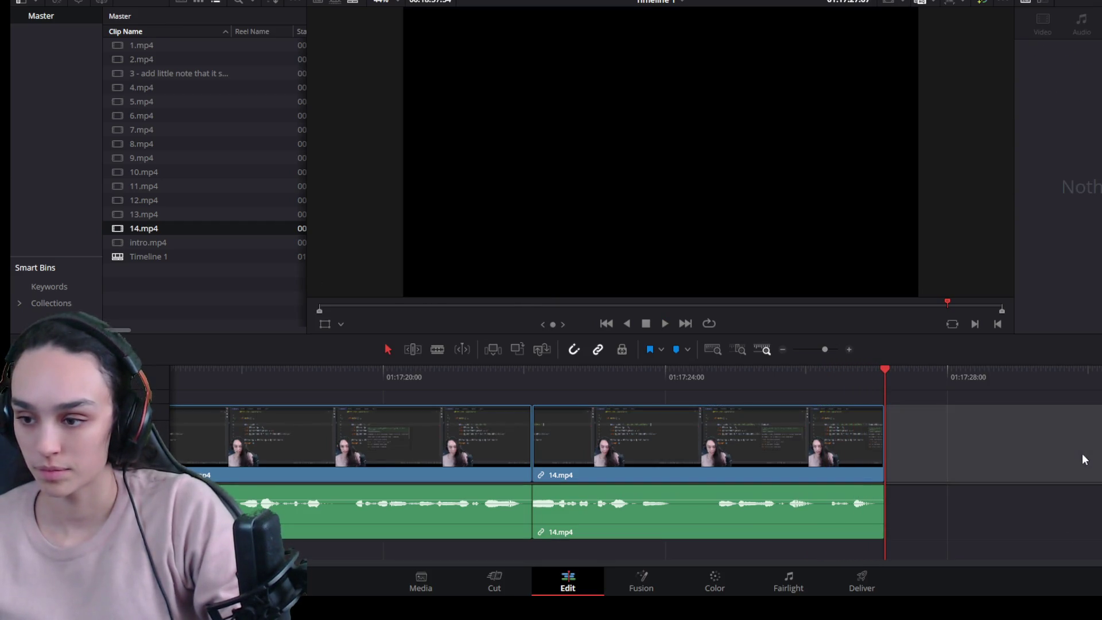
key("ctrl+z")
scroll(997, 491, "up", 2)
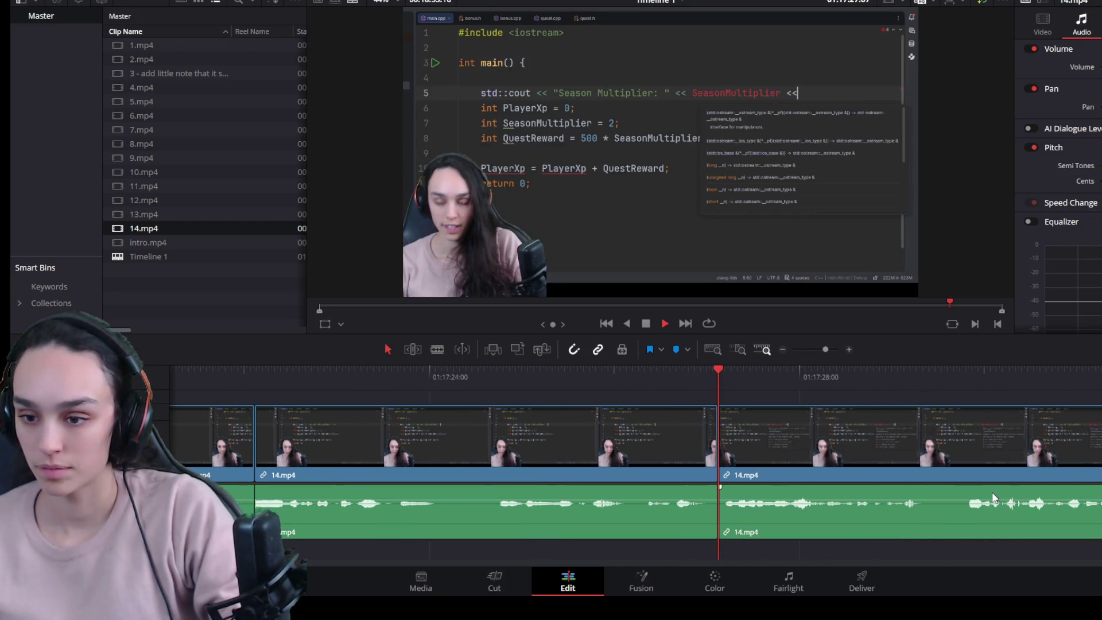
scroll(981, 498, "down", 1)
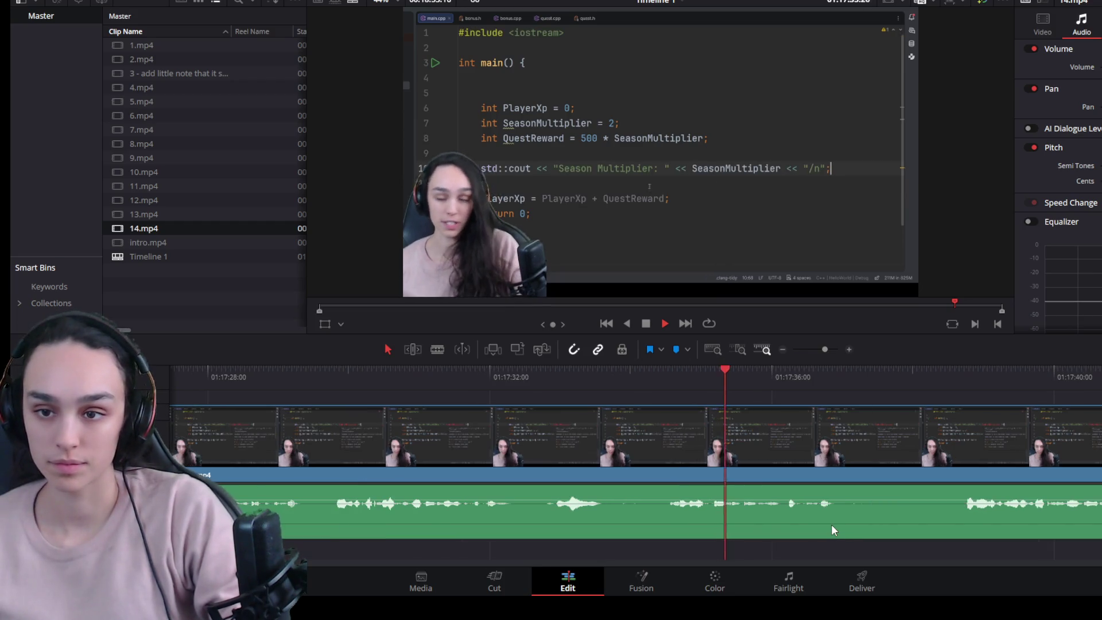
Step: Cut the pause near 01:17:42: split, trim the silent start off the right piece, close the gap
key("space")
key("ctrl+b")
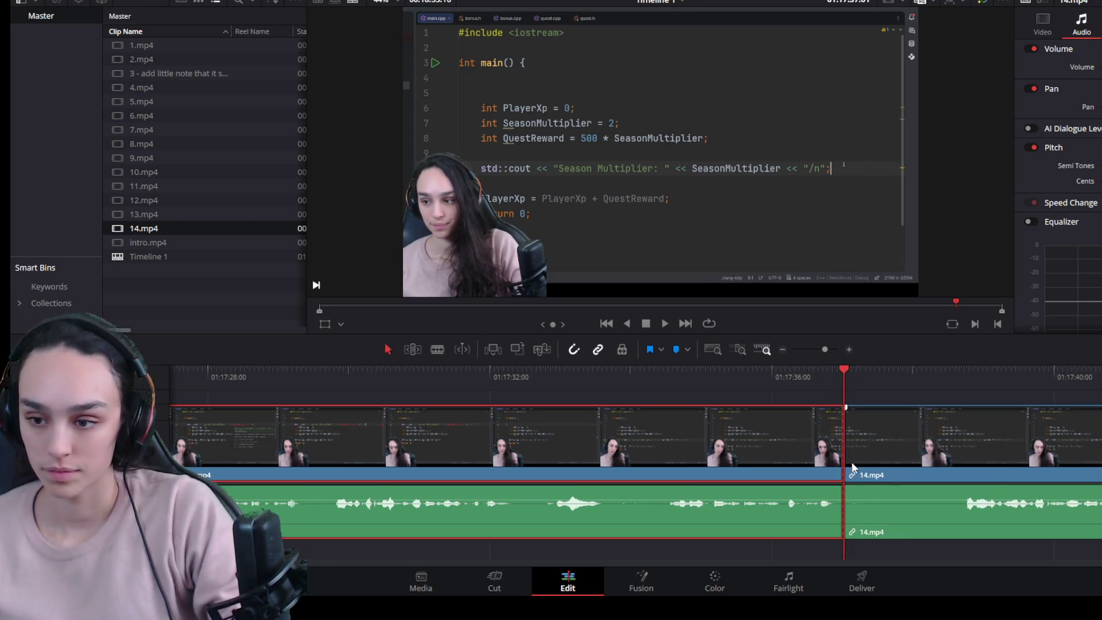
left_click_drag(844, 472, 971, 472)
left_click(955, 470)
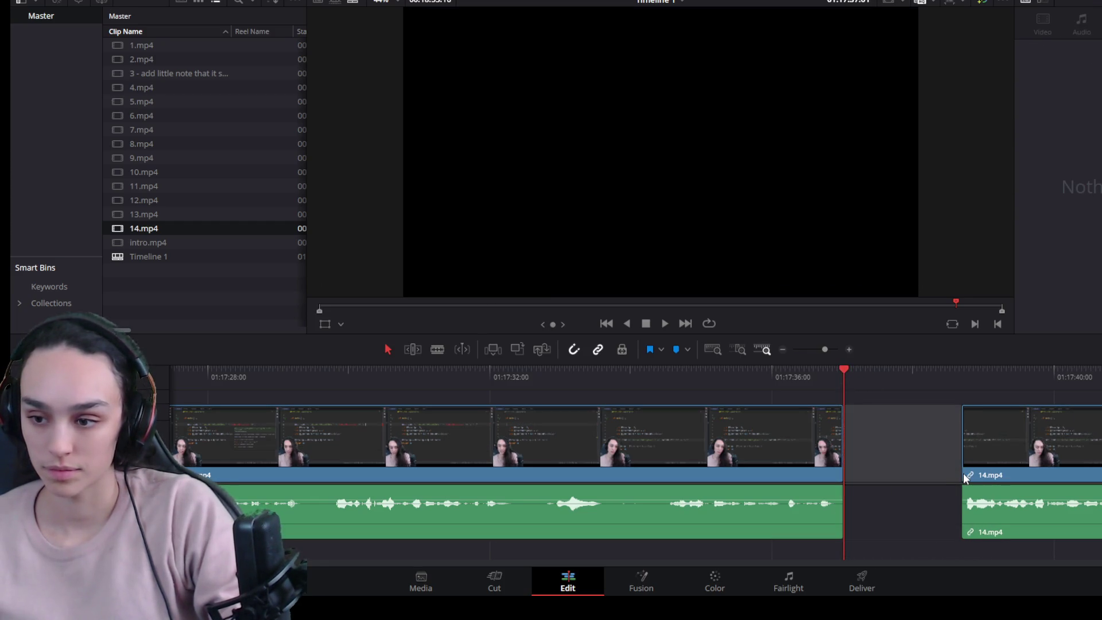
key("Delete")
key("space")
scroll(824, 476, "down", 2)
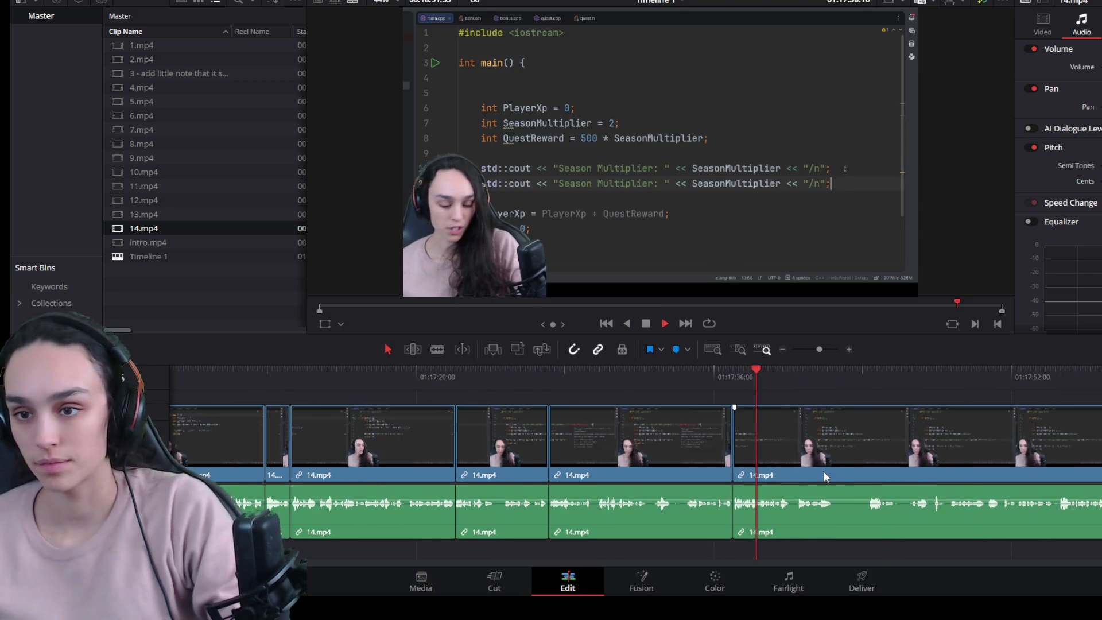
scroll(923, 506, "up", 2)
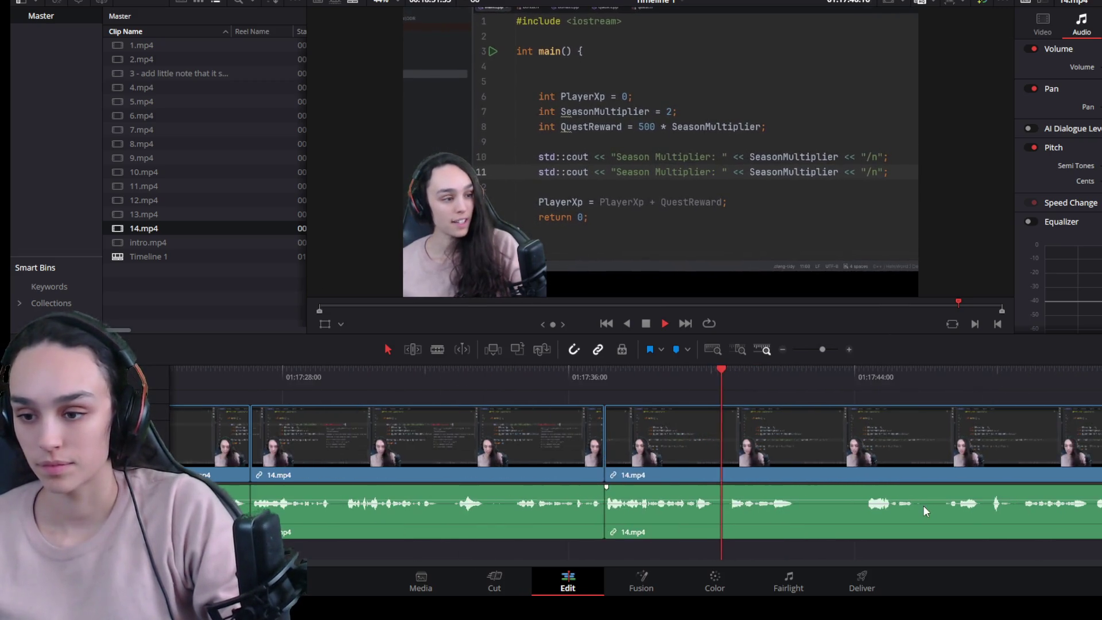
scroll(912, 505, "up", 2)
Step: Cut the second pause near 01:17:44 the same way so the pieces join with no gap
left_click(907, 494)
key("space")
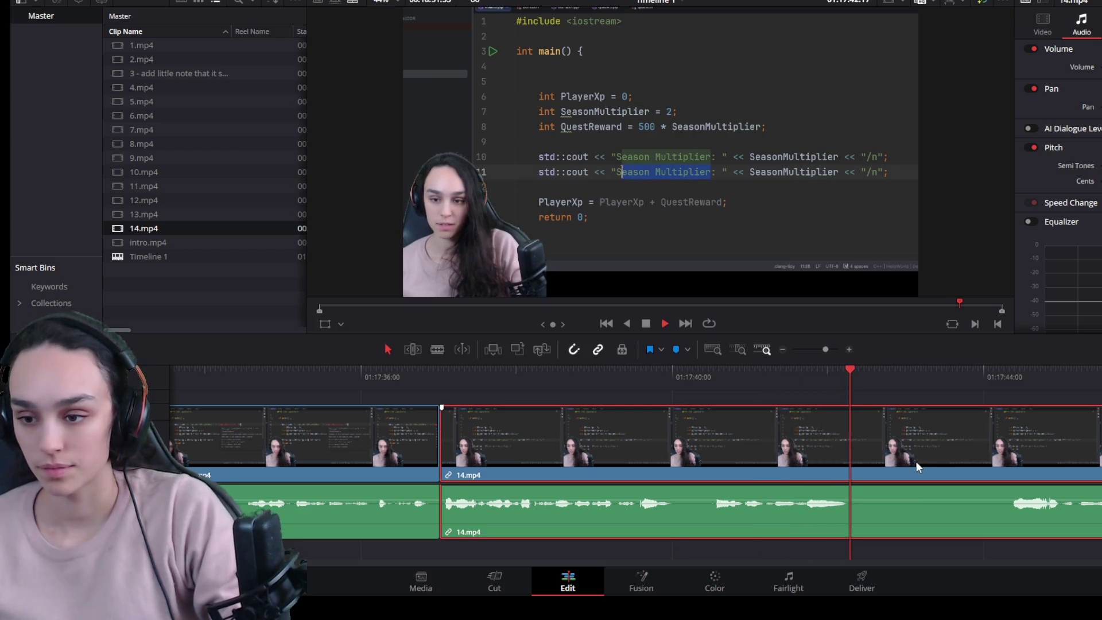
key("ctrl+b")
left_click_drag(864, 465, 1007, 465)
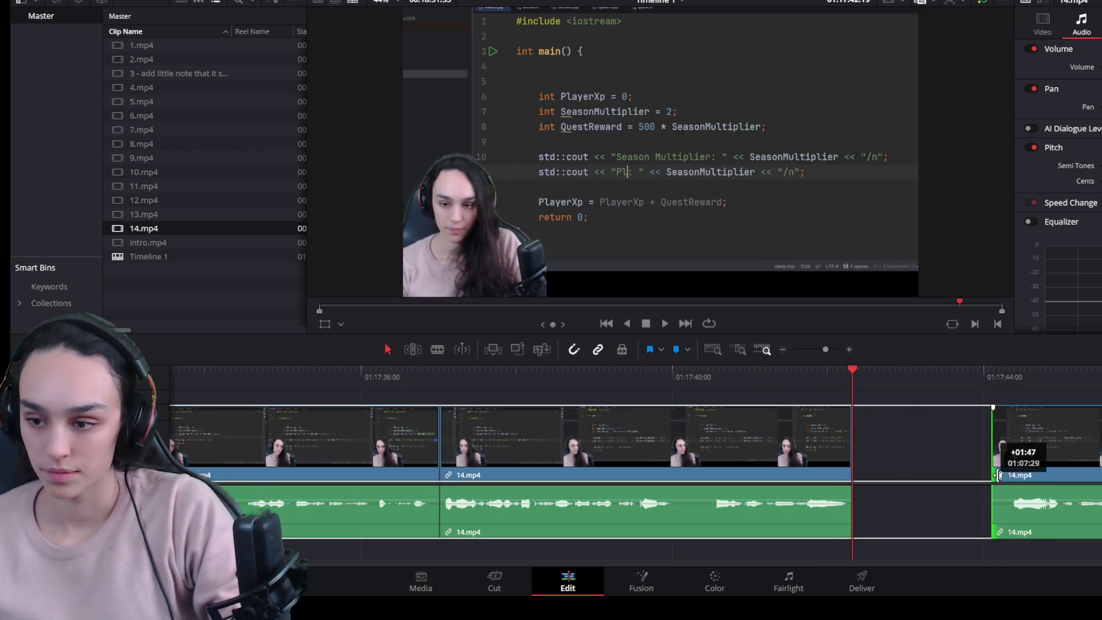
key("Delete")
key("space")
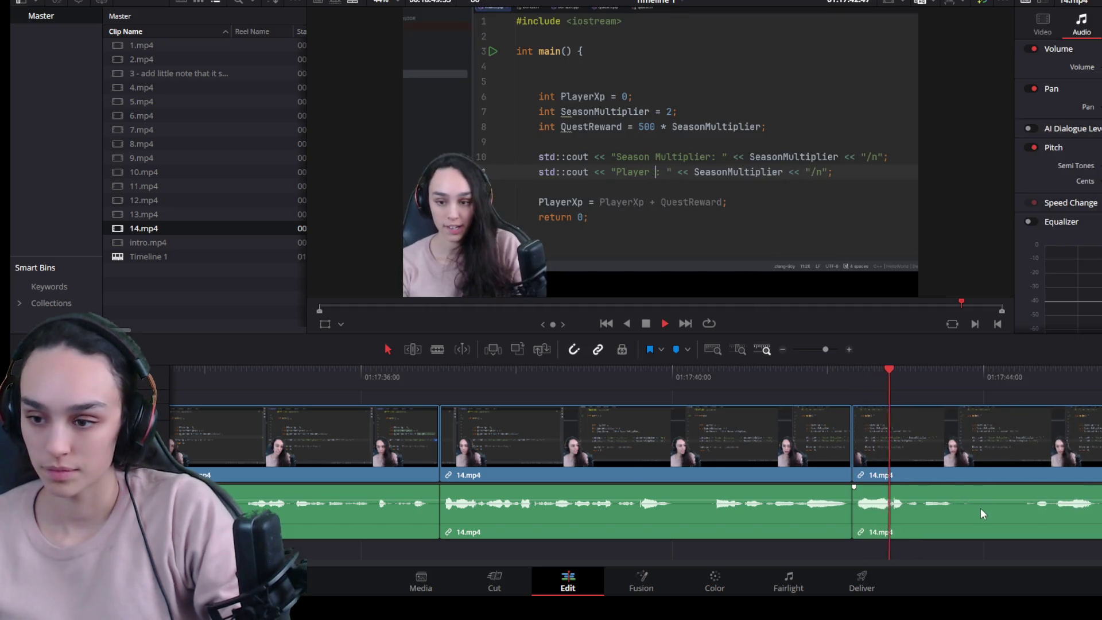
Step: Trim the trailing silence off the piece's end back to where speech stops and close the gap
key("space")
left_click(1028, 374)
left_click(1014, 455)
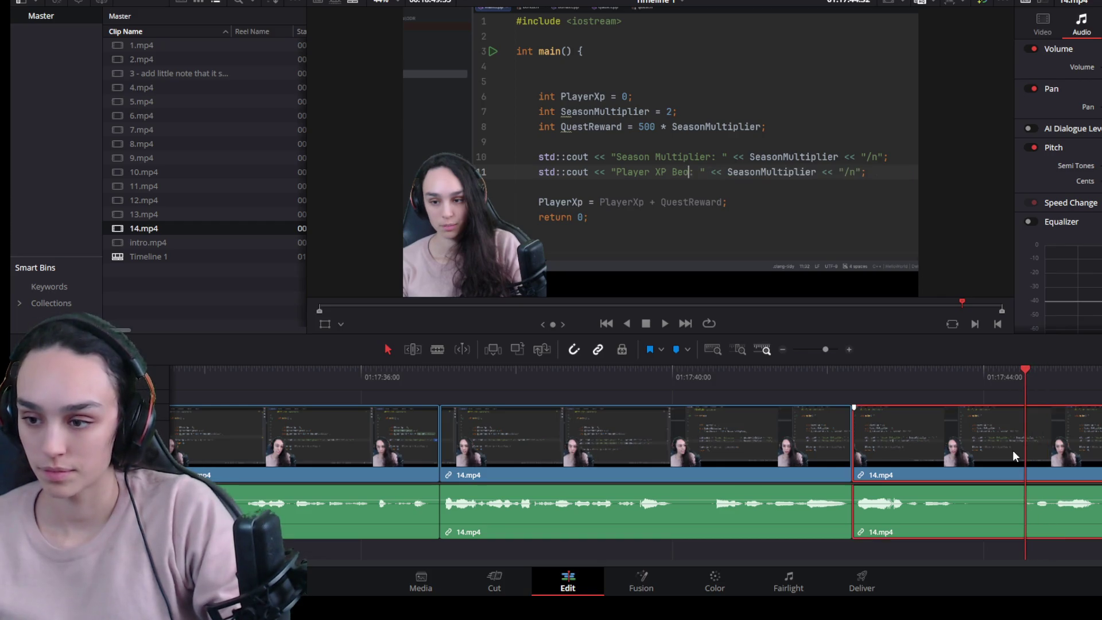
left_click_drag(1019, 455, 954, 455)
left_click(1007, 459)
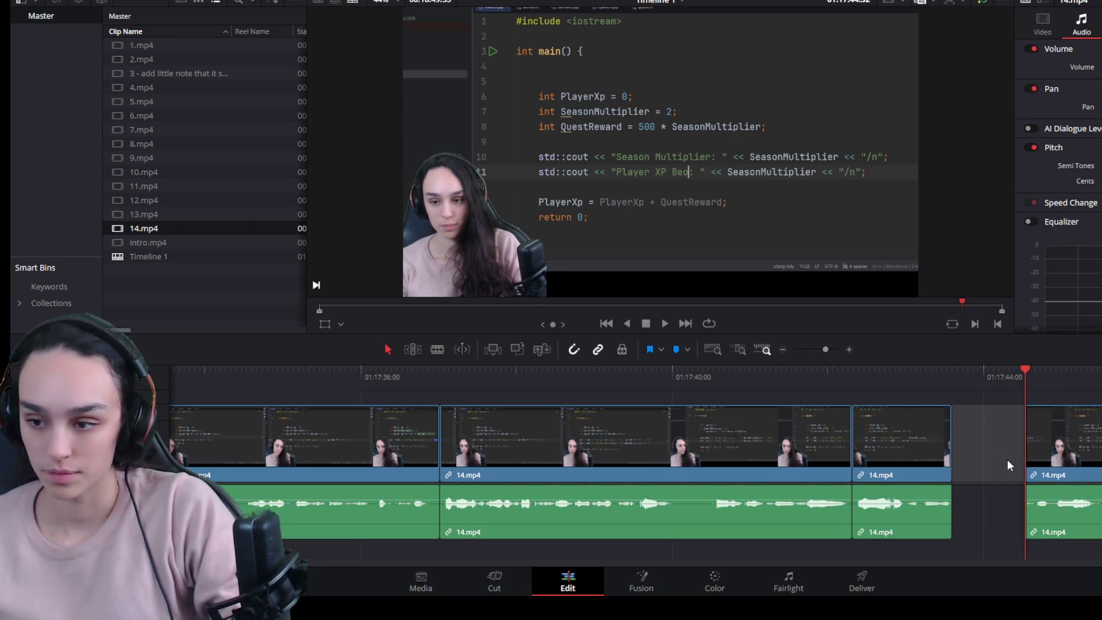
key("Delete")
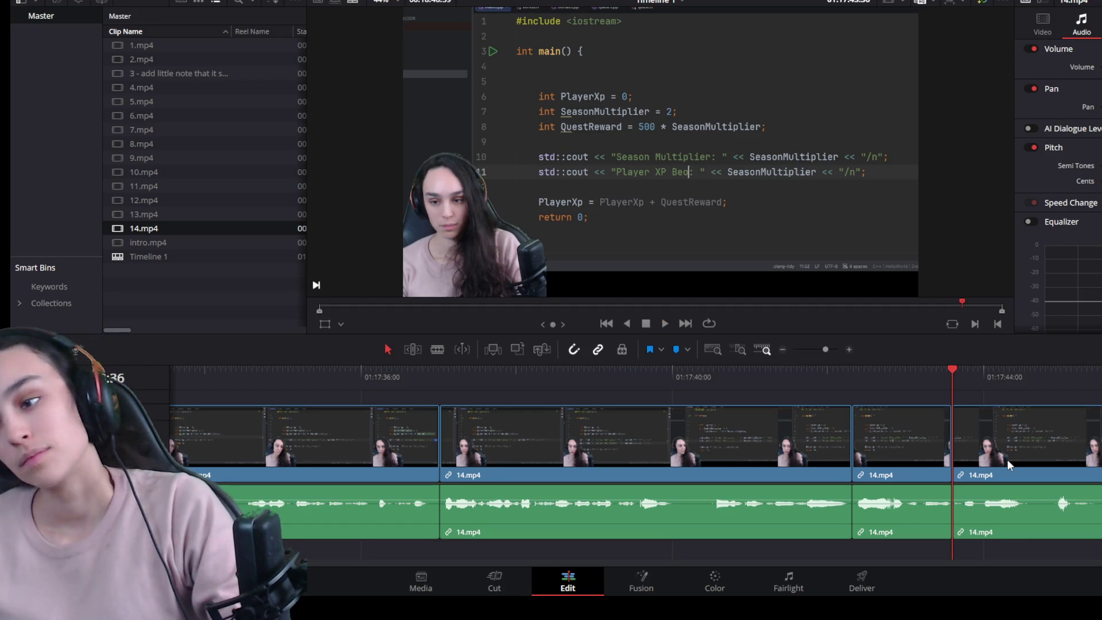
scroll(948, 486, "down", 3)
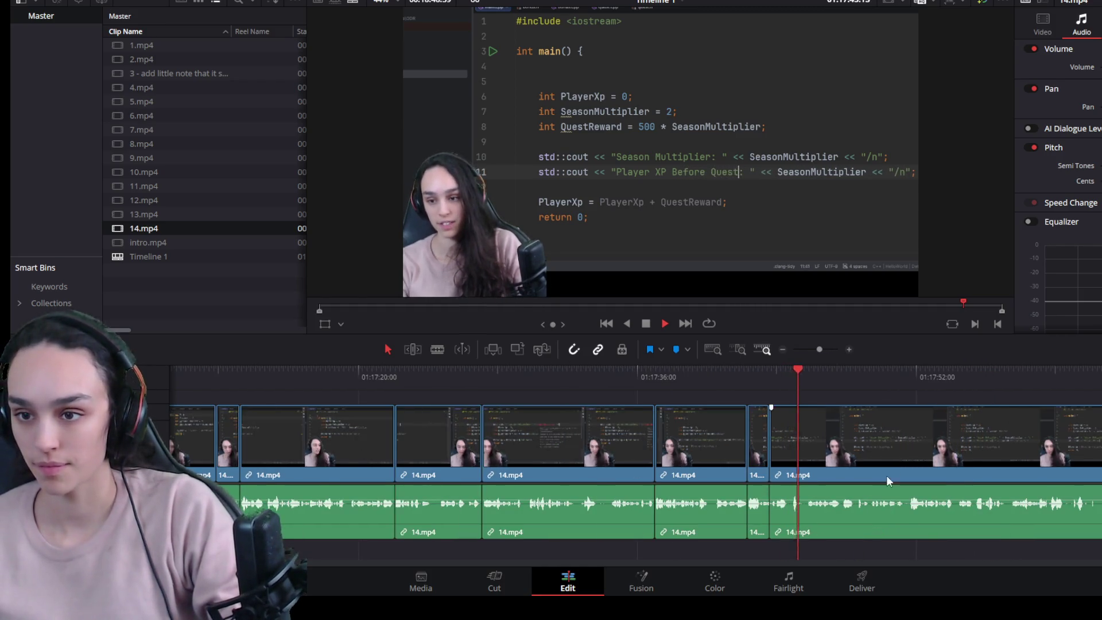
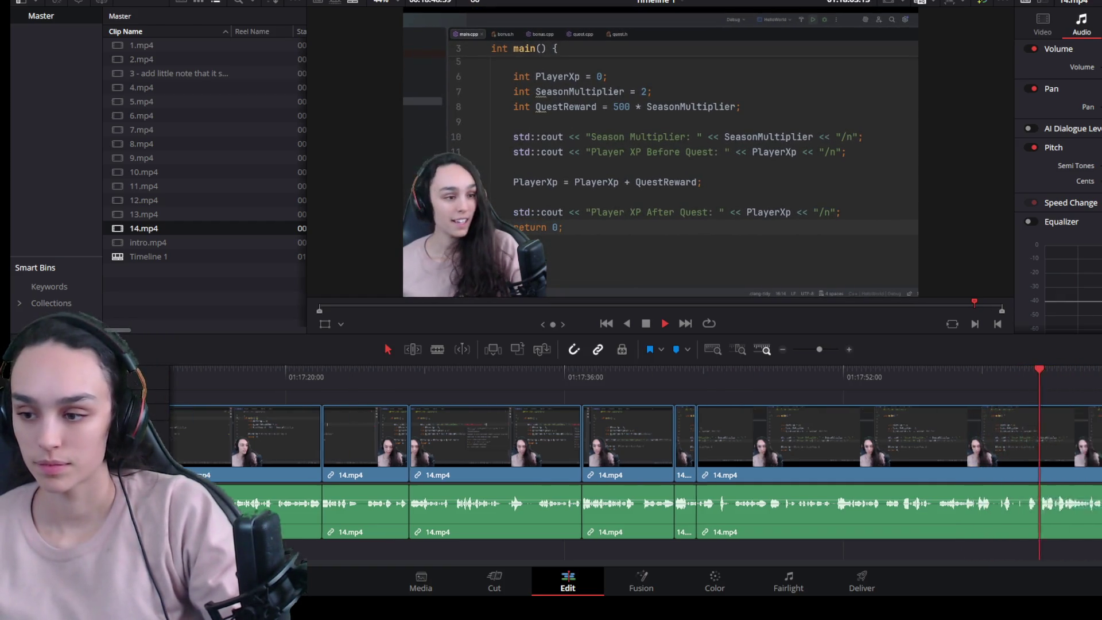
Step: Cut the first pause out of 14.mp4 by splitting at the playhead, trimming the later piece and closing the gap
key("ctrl+equal")
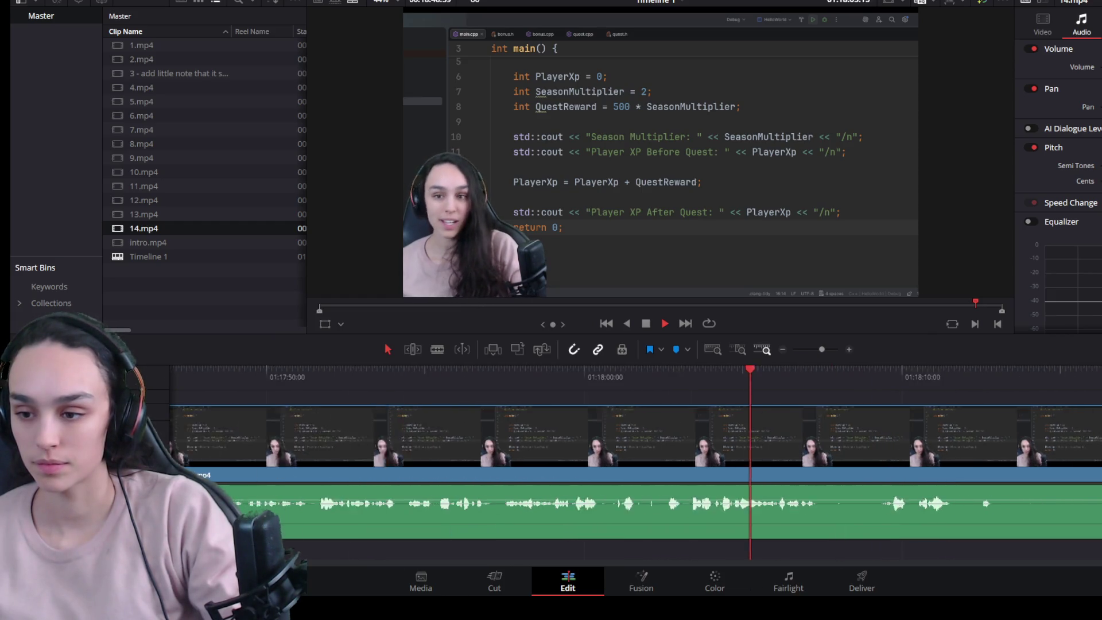
left_click(902, 466)
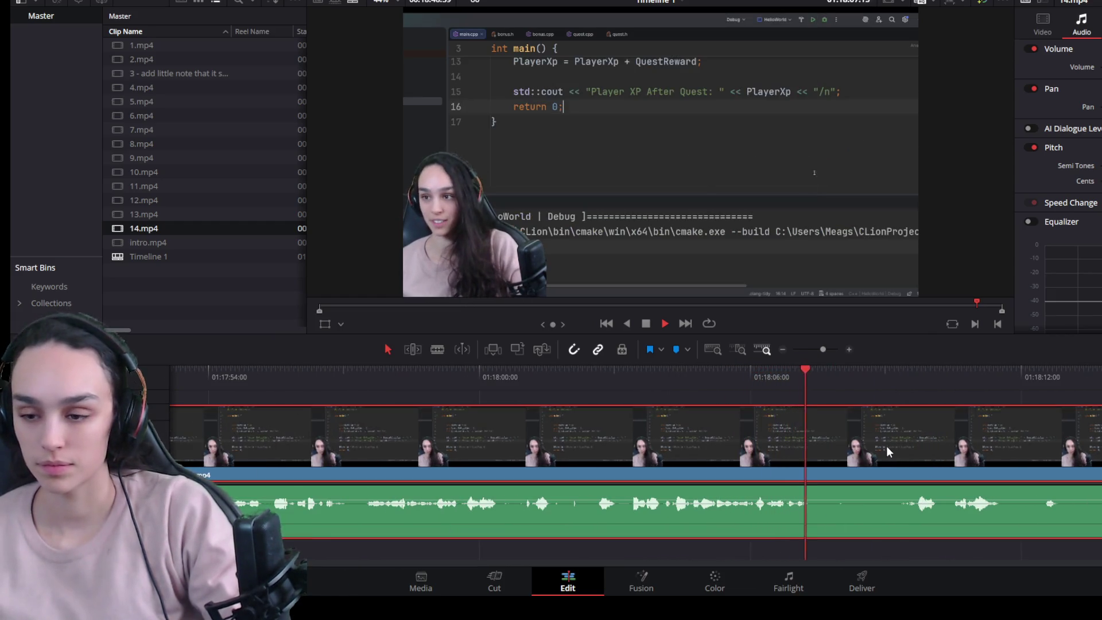
key("space")
key("ctrl+b")
left_click_drag(816, 473, 917, 474)
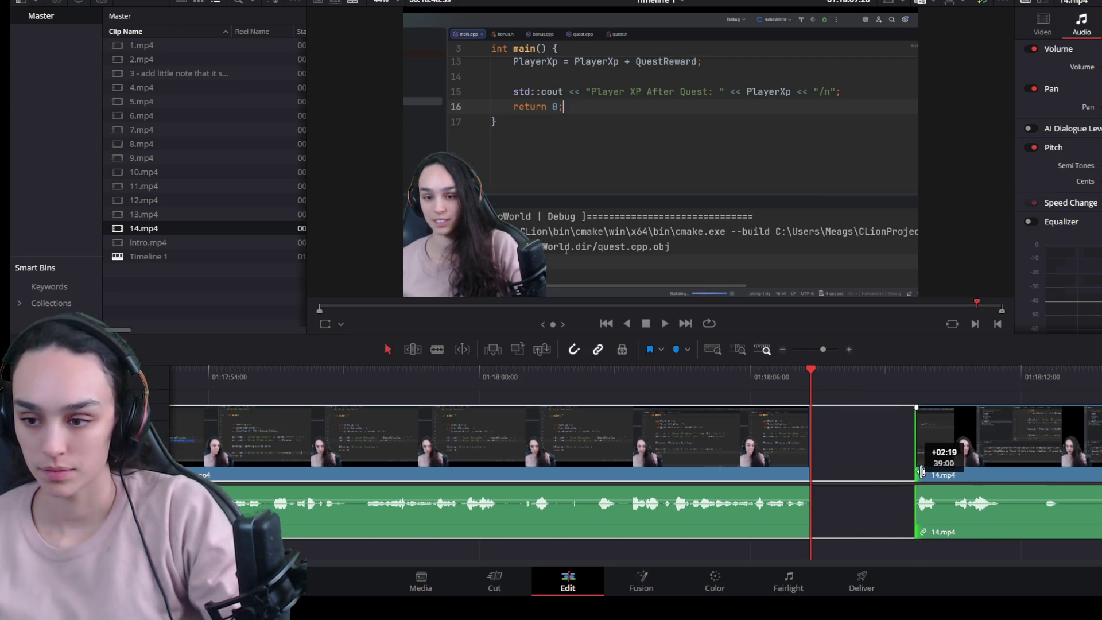
left_click(904, 474)
key("Delete")
key("space")
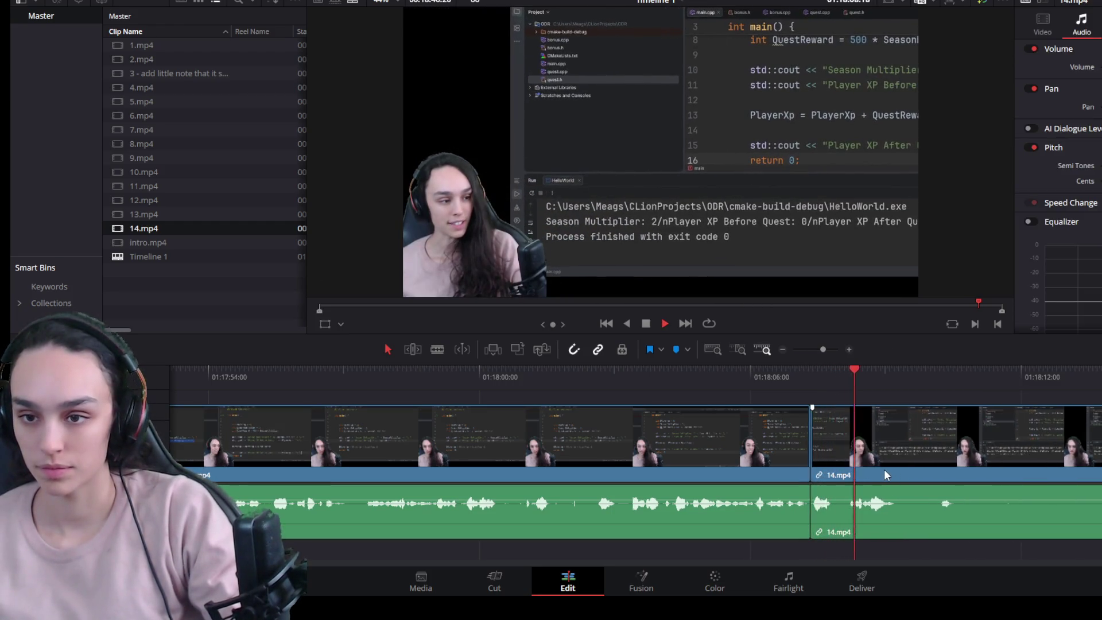
key("space")
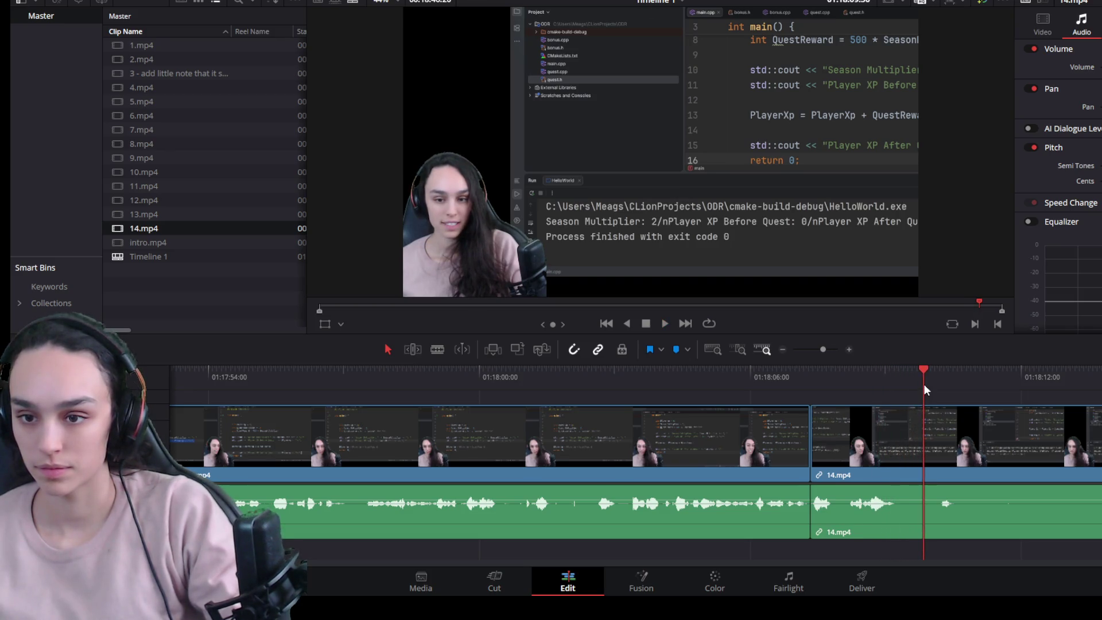
Step: Remove the mistake in 14.mp4 between two blade cuts and close the leftover gap
left_click_drag(926, 387, 896, 388)
key("ctrl+b")
left_click(946, 372)
key("ctrl+minus")
key("space")
left_click_drag(945, 387, 974, 387)
left_click(939, 465)
key("ctrl+b")
key("Delete")
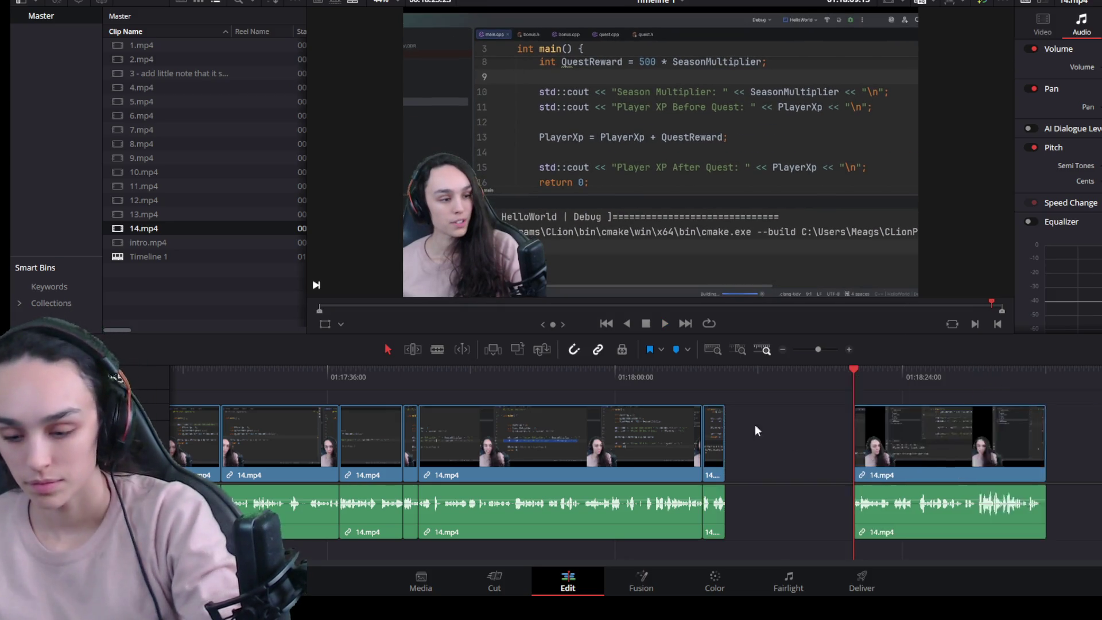
left_click(755, 430)
key("Delete")
left_click(651, 368)
Step: Delete the short leftover clip, close its gap, review playback and trim 14.mp4's dead ending
key("ctrl+equal")
key("space")
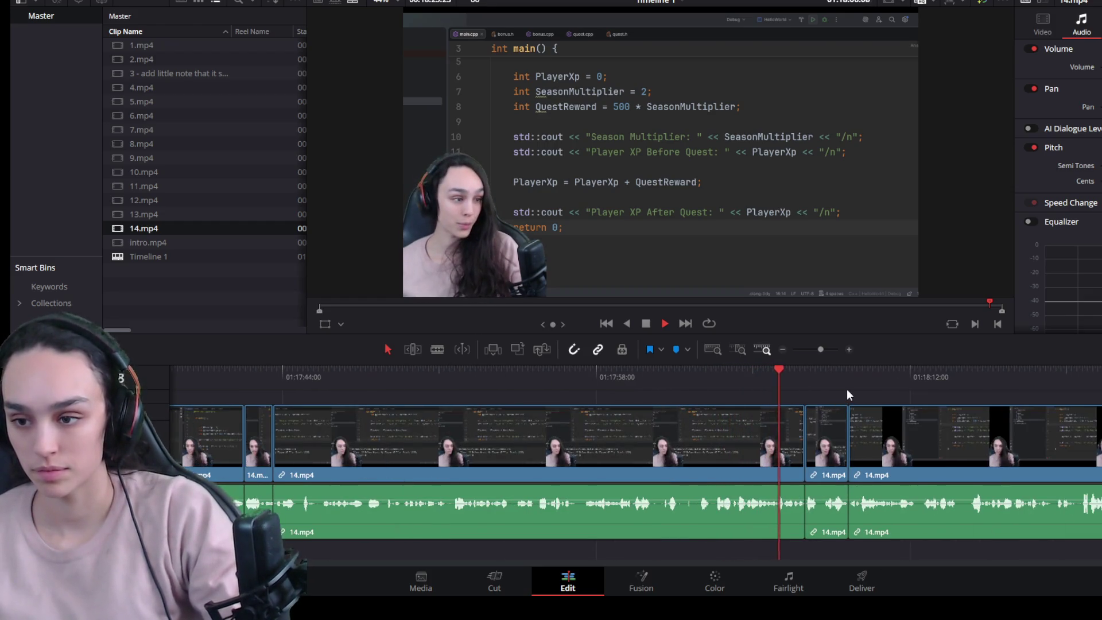
left_click(805, 382)
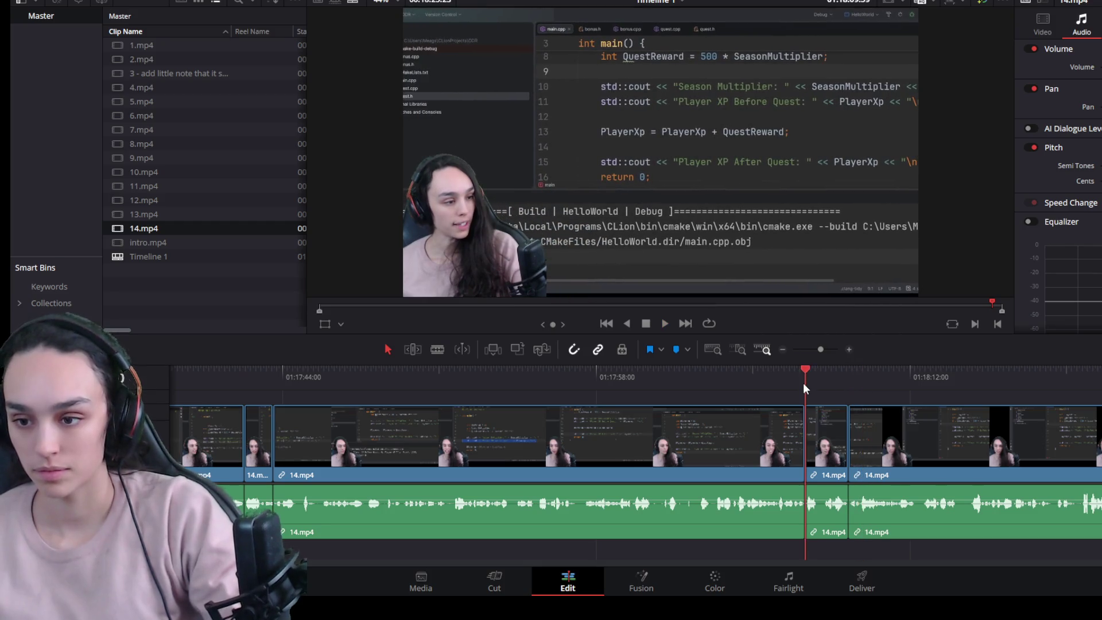
left_click(821, 465)
key("Delete")
left_click(824, 442)
key("Delete")
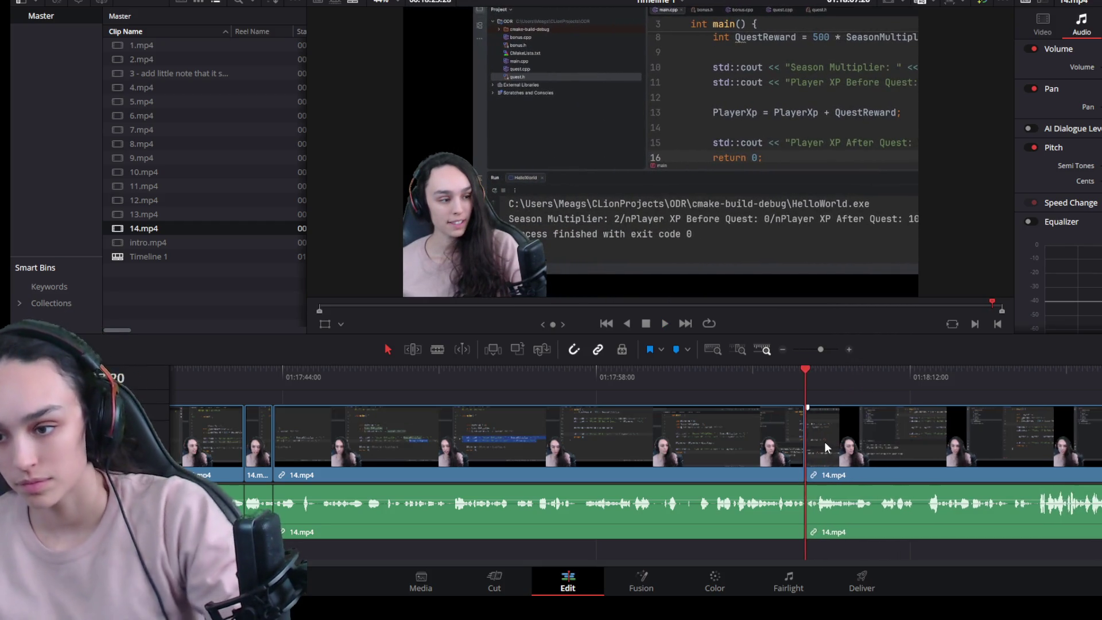
key("space")
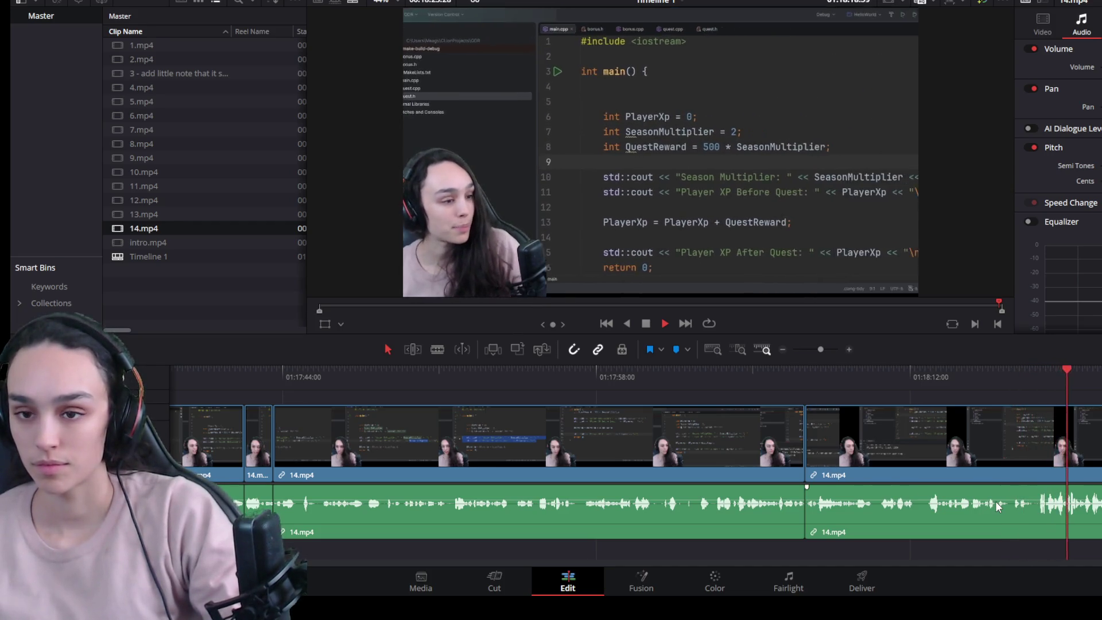
scroll(1092, 513, "up", 2)
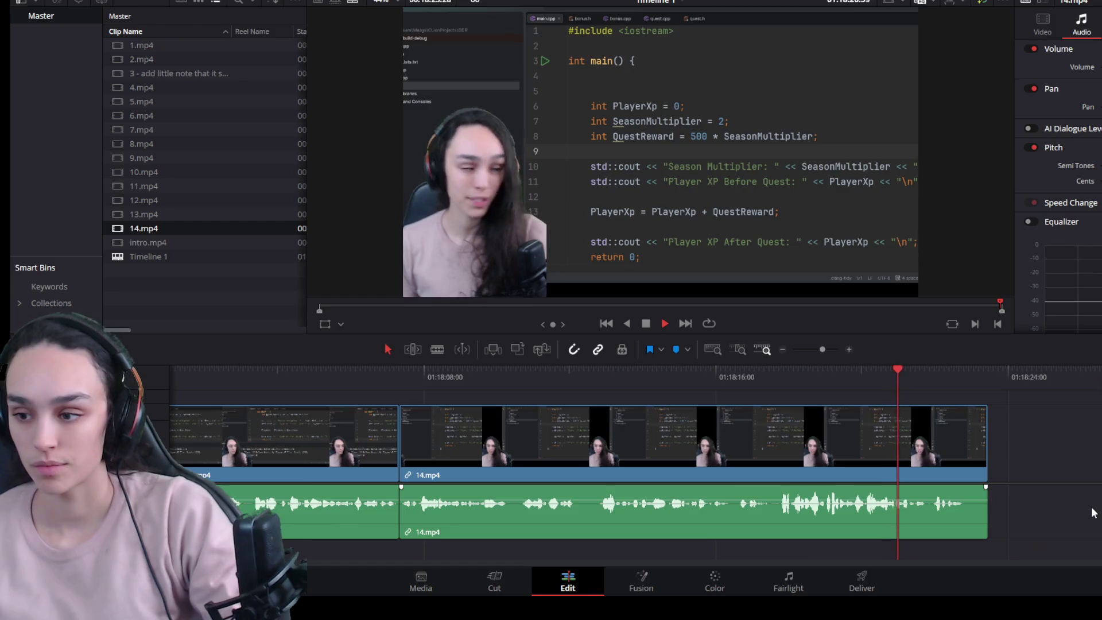
scroll(1000, 505, "up", 2)
key("space")
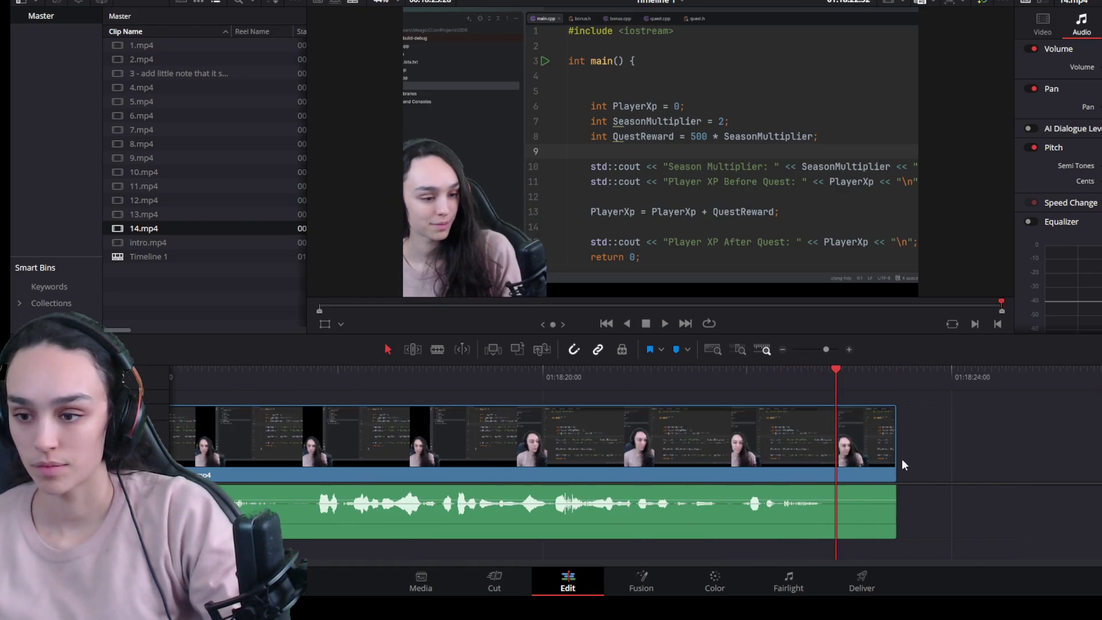
left_click_drag(895, 461, 826, 460)
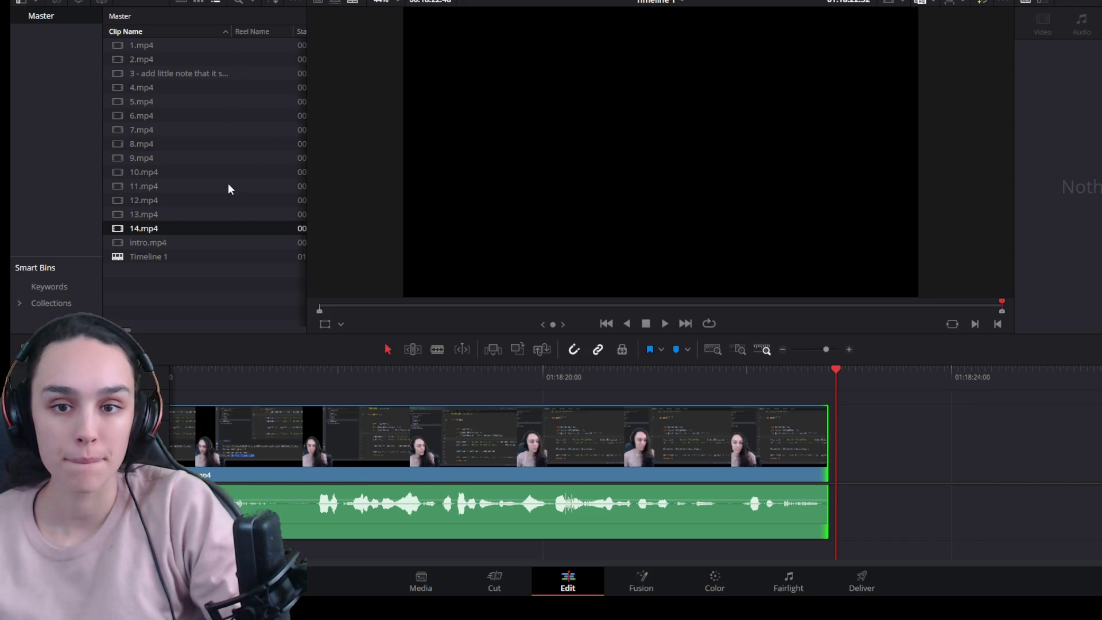
Step: Place 15.mp4 after 14.mp4 and keep its audio positioned under its video
left_click_drag(159, 245, 839, 446)
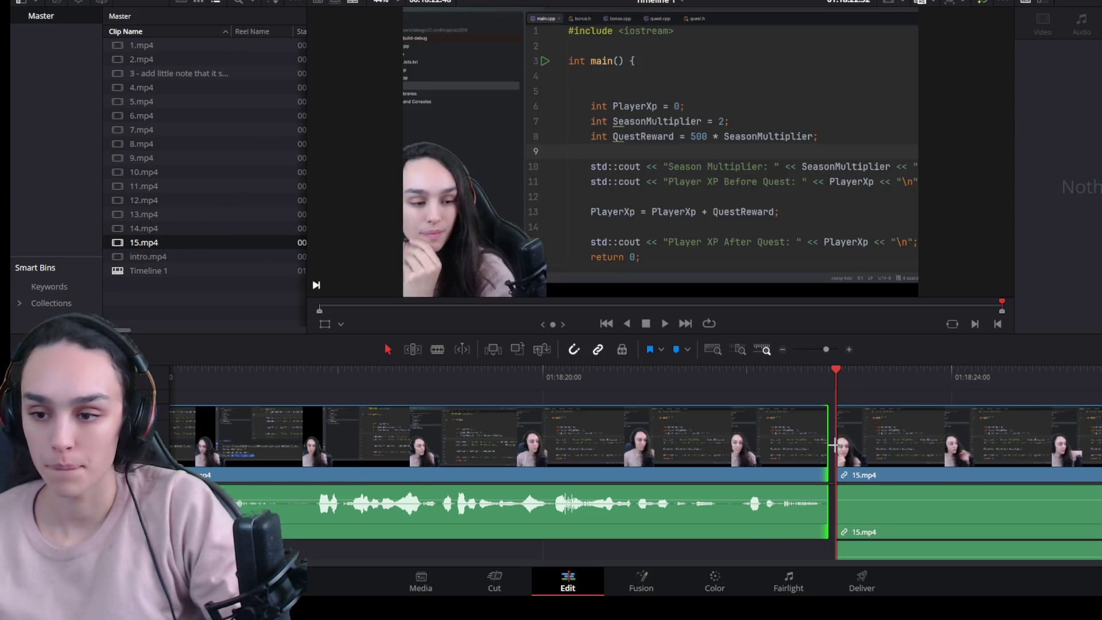
left_click(833, 445)
scroll(886, 486, "down", 5)
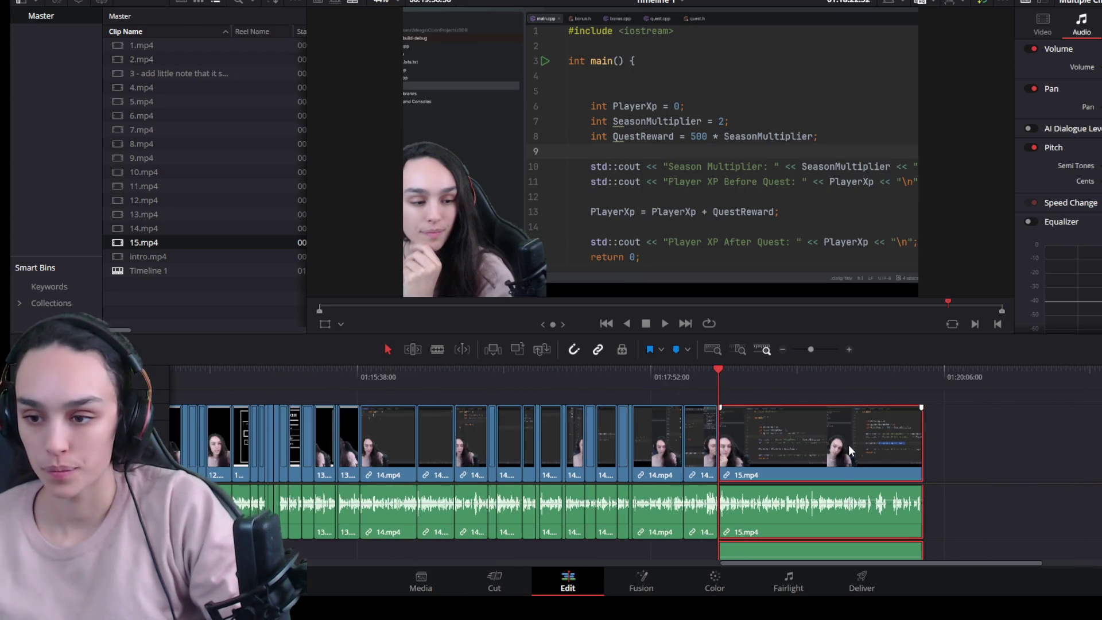
key("ctrl+alt+l")
mouse_move(979, 558)
left_mouse_down()
mouse_move(764, 490)
mouse_move(739, 544)
mouse_move(1060, 555)
left_mouse_up()
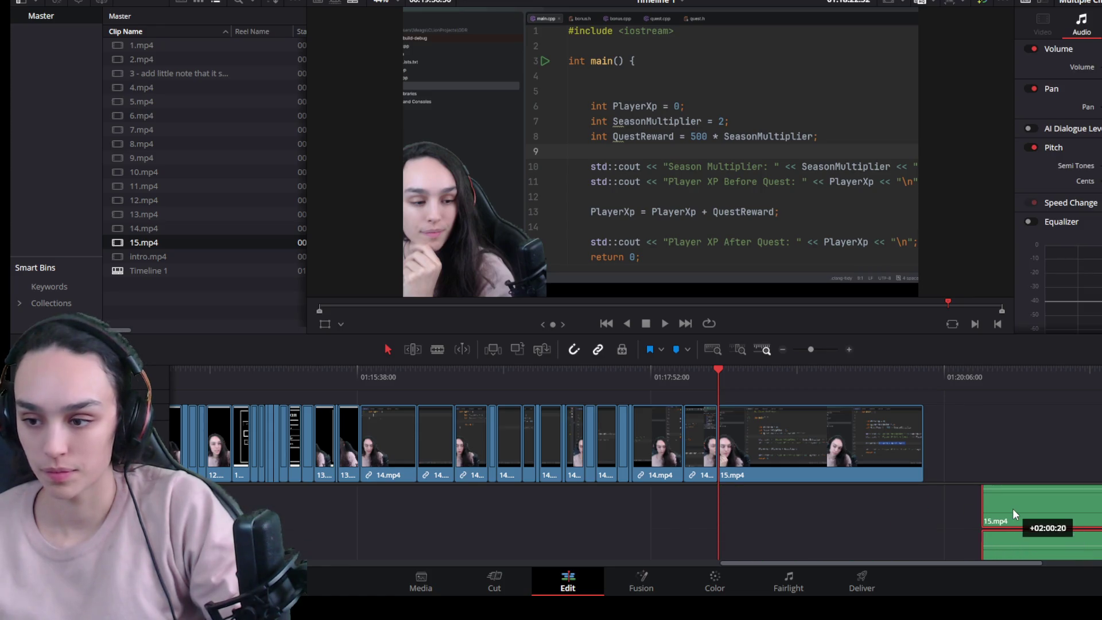
left_click_drag(1013, 508, 877, 516)
key("ctrl+z")
left_click(874, 443)
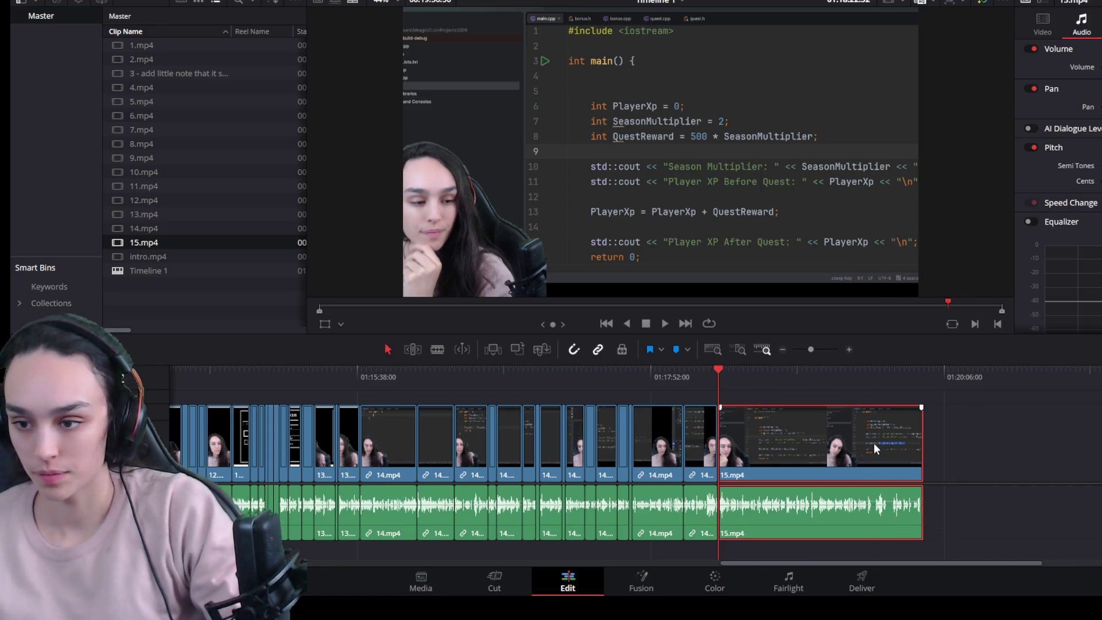
scroll(861, 437, "up", 2)
scroll(823, 441, "up", 2)
scroll(781, 445, "up", 1)
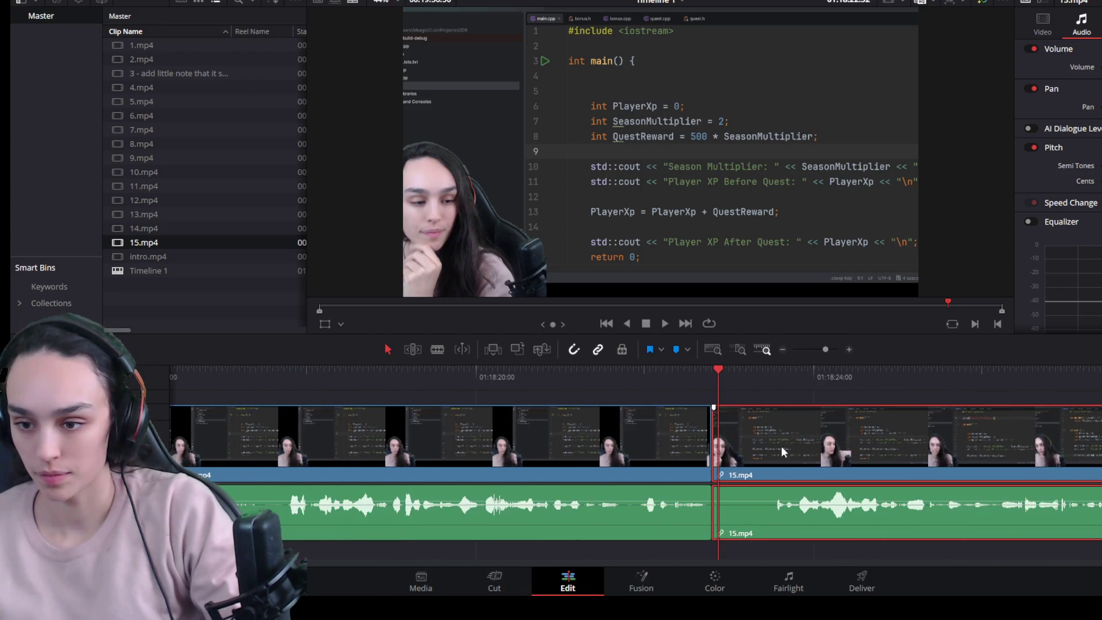
Step: Trim the silent opening off 15.mp4 and close the gap before it
left_click_drag(779, 372, 770, 376)
left_click_drag(715, 470, 773, 470)
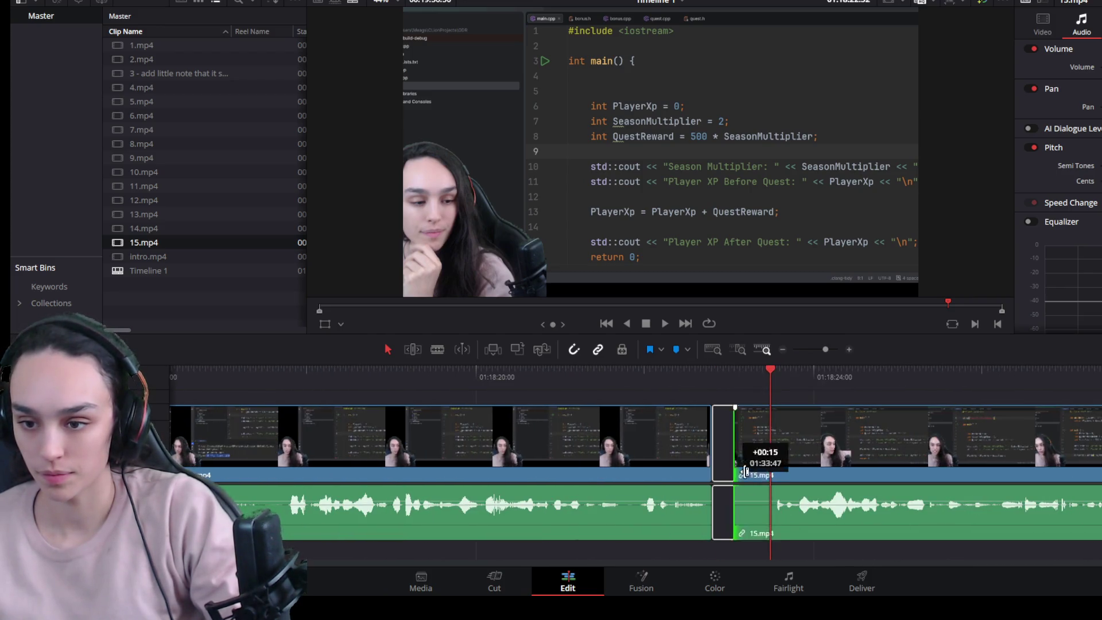
left_click(747, 458)
key("Delete")
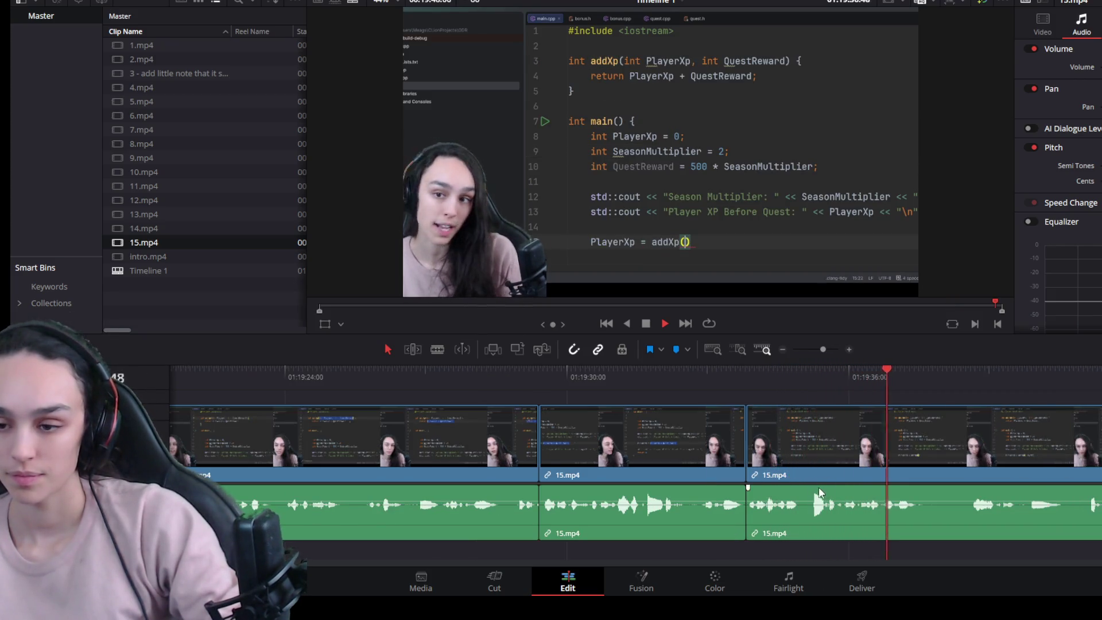
Step: Split out and delete the mistake in the middle of 15.mp4, closing the leftover gap
left_click_drag(691, 374, 682, 382)
left_click(724, 435)
left_click_drag(744, 454, 678, 461)
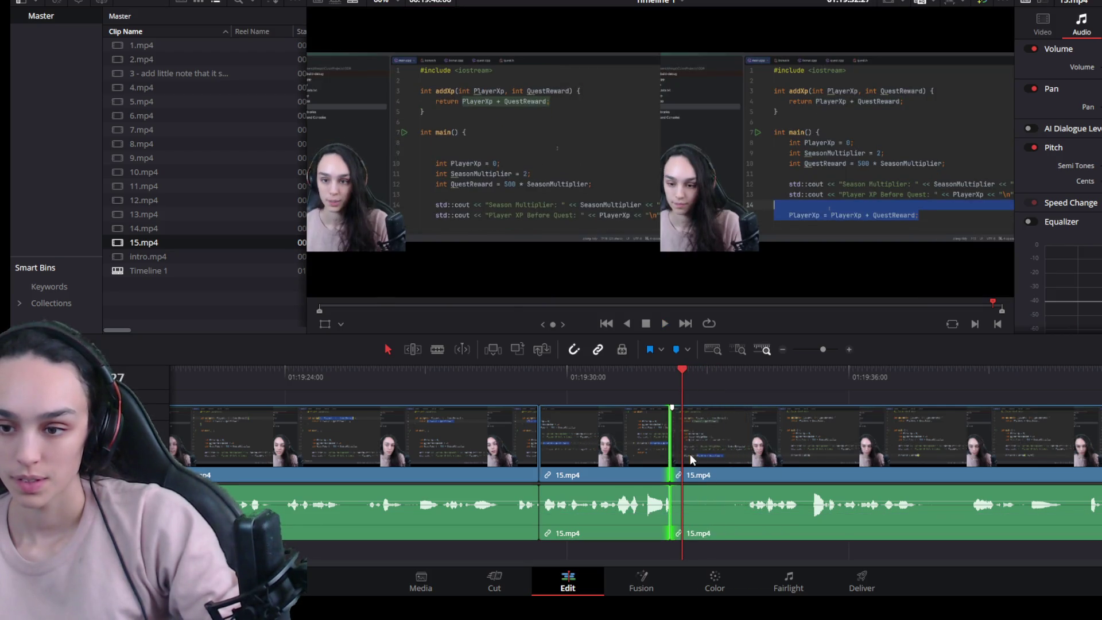
key("ctrl+b")
left_click(709, 443)
key("Delete")
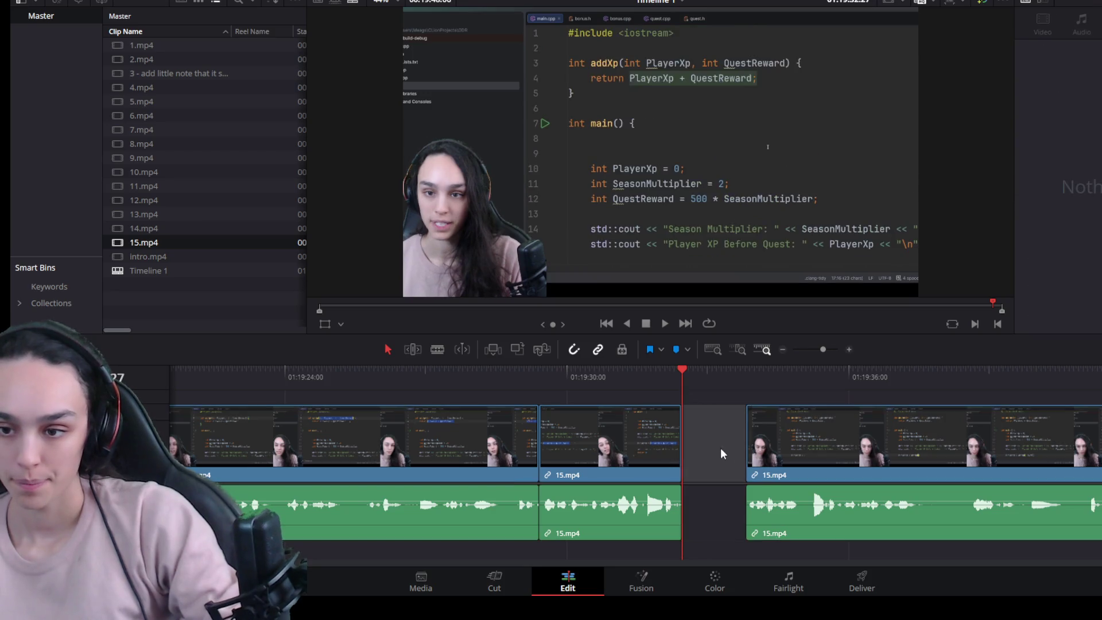
left_click(720, 448)
key("Delete")
left_click(815, 370)
key("space")
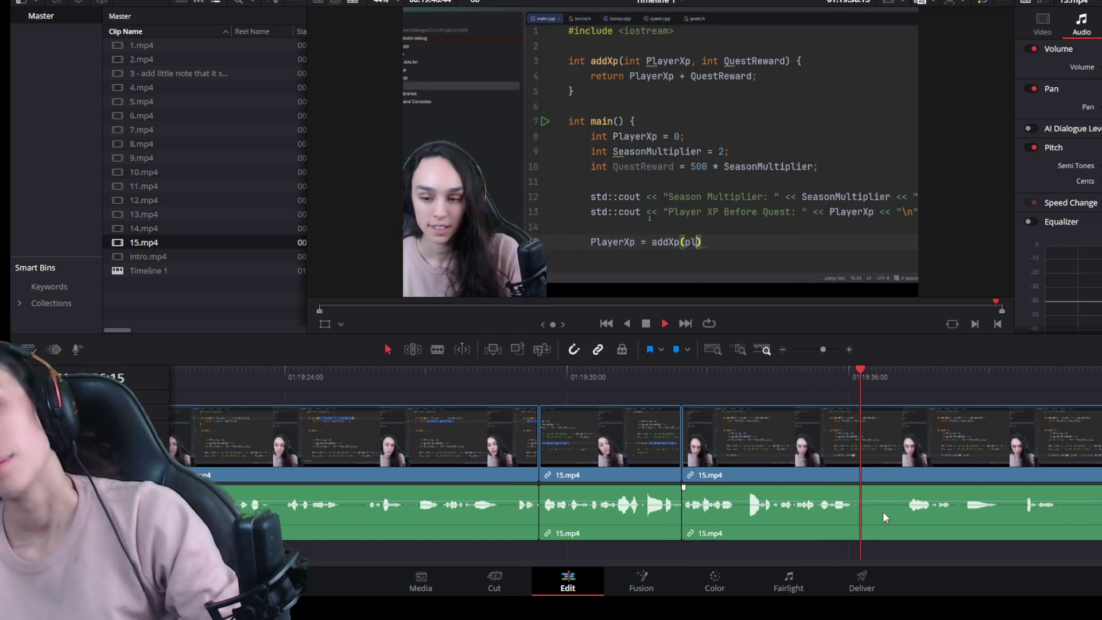
Step: Cut the pause before 15.mp4's last clip, close the gap and trim the last clip's ending
key("ctrl+minus")
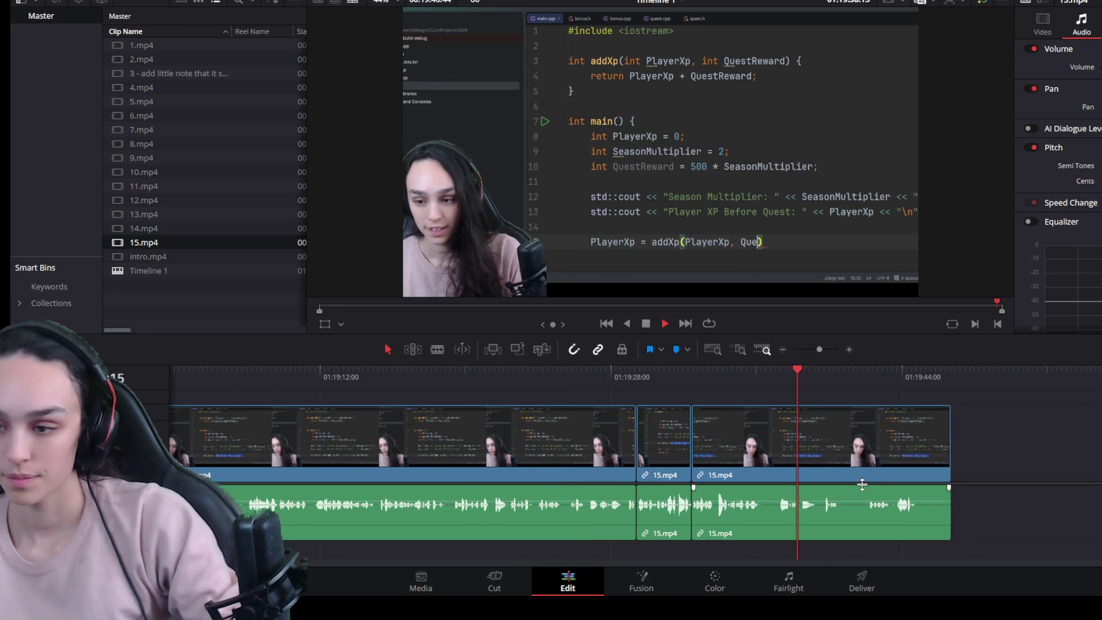
key("ctrl+equal")
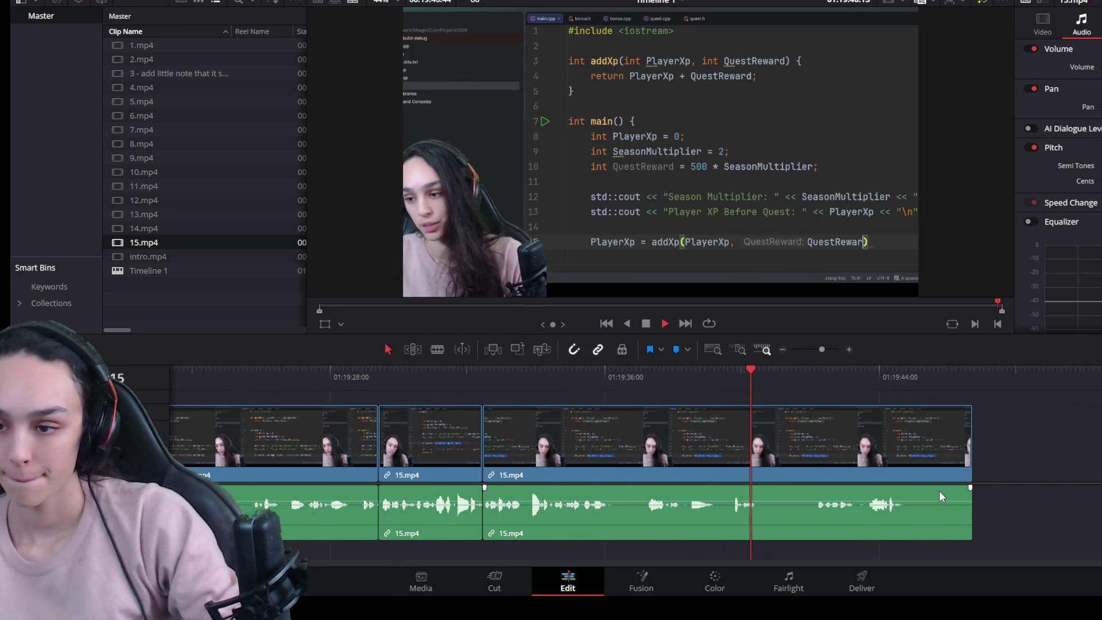
left_click(787, 419)
key("space")
key("ctrl+b")
key("space")
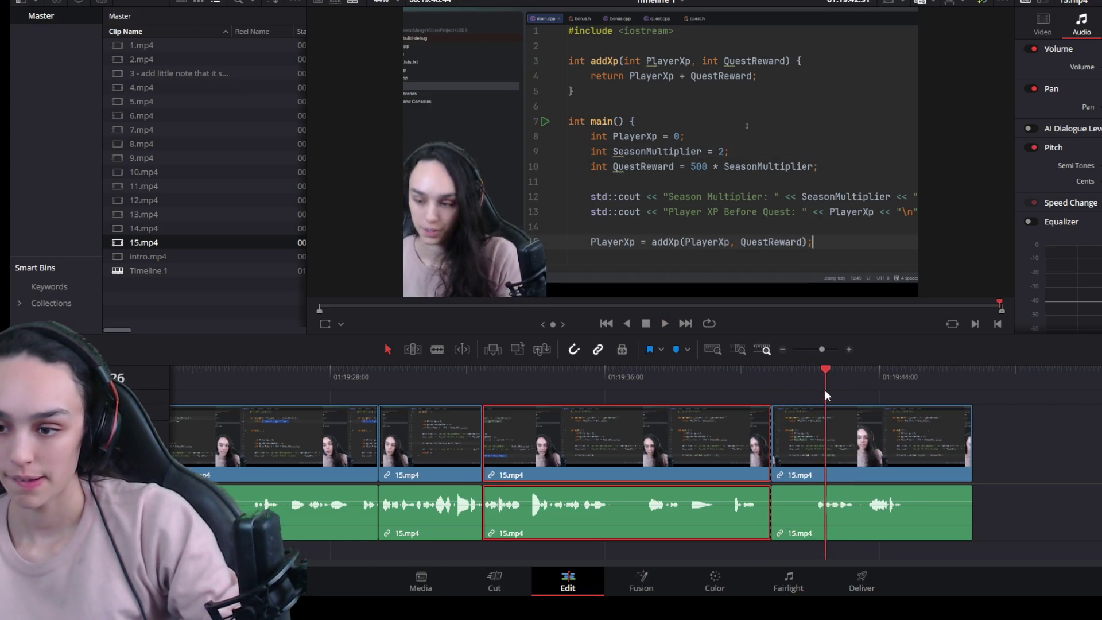
left_click_drag(835, 393, 816, 396)
left_click(805, 456)
left_click_drag(773, 456, 833, 462)
left_click(800, 456)
key("Delete")
key("space")
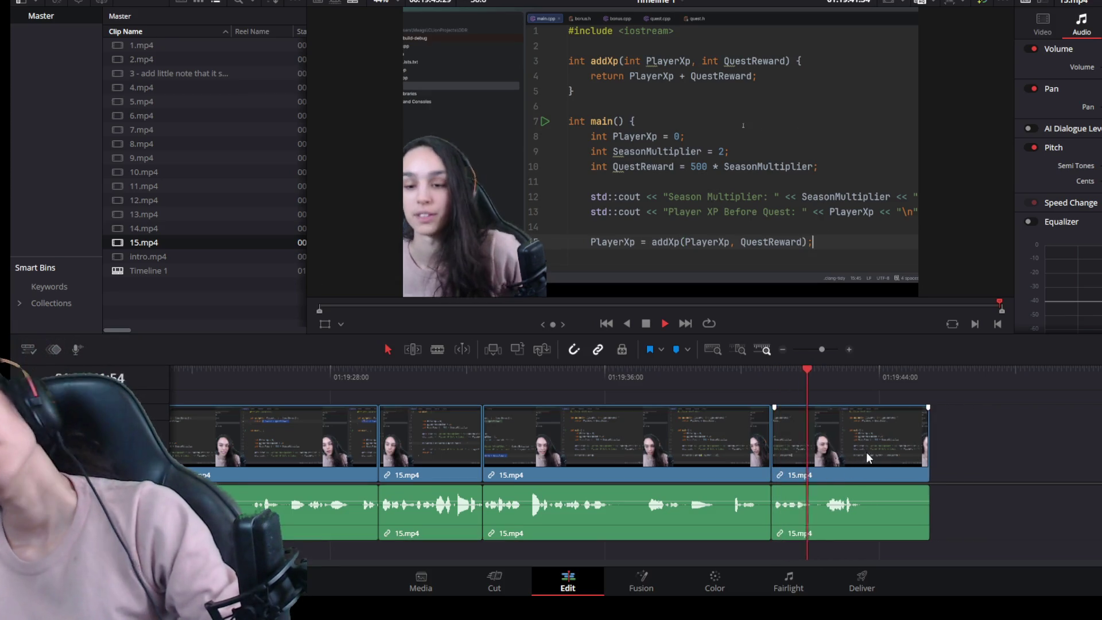
left_click_drag(925, 457, 853, 460)
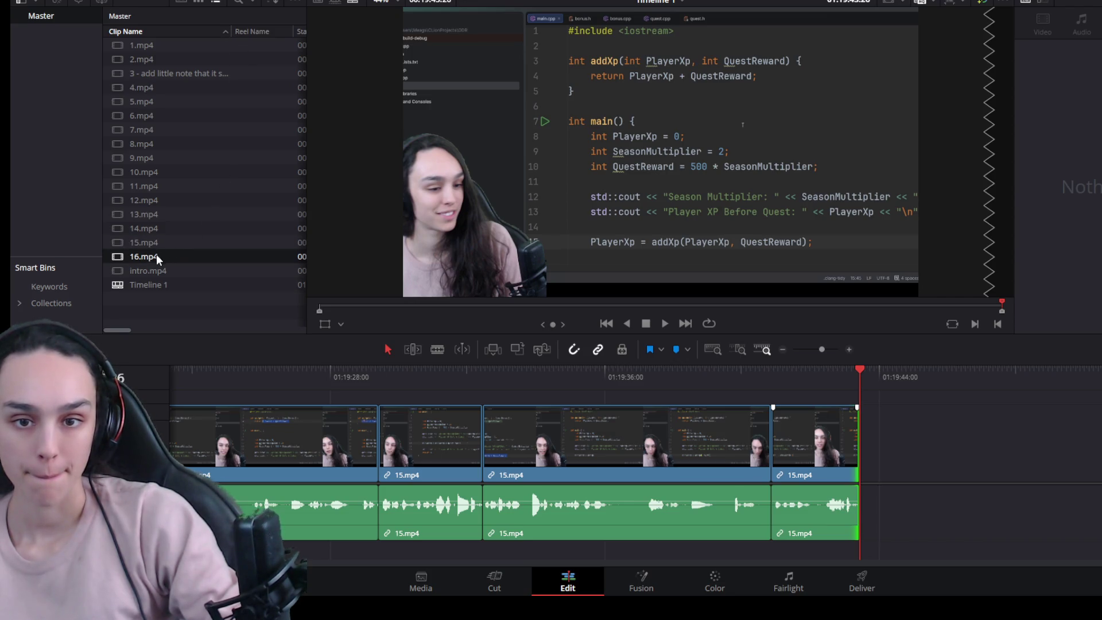
Step: Place 16.mp4 after 15.mp4 and delete its extra audio copy on A2
left_click_drag(157, 256, 913, 439)
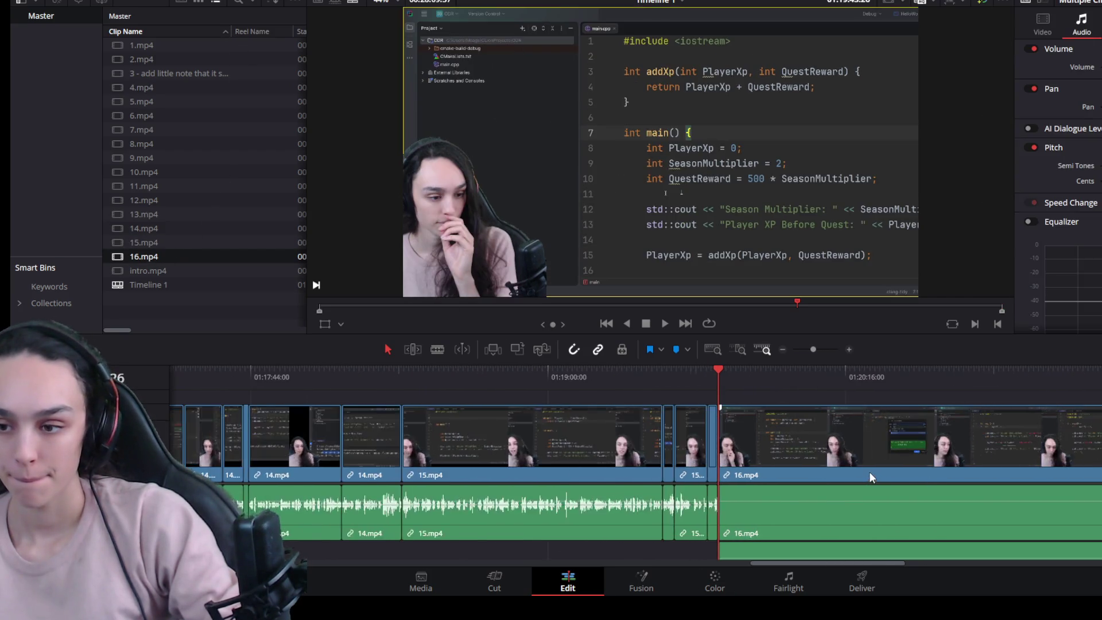
scroll(861, 460, "down", 2)
left_click(855, 448)
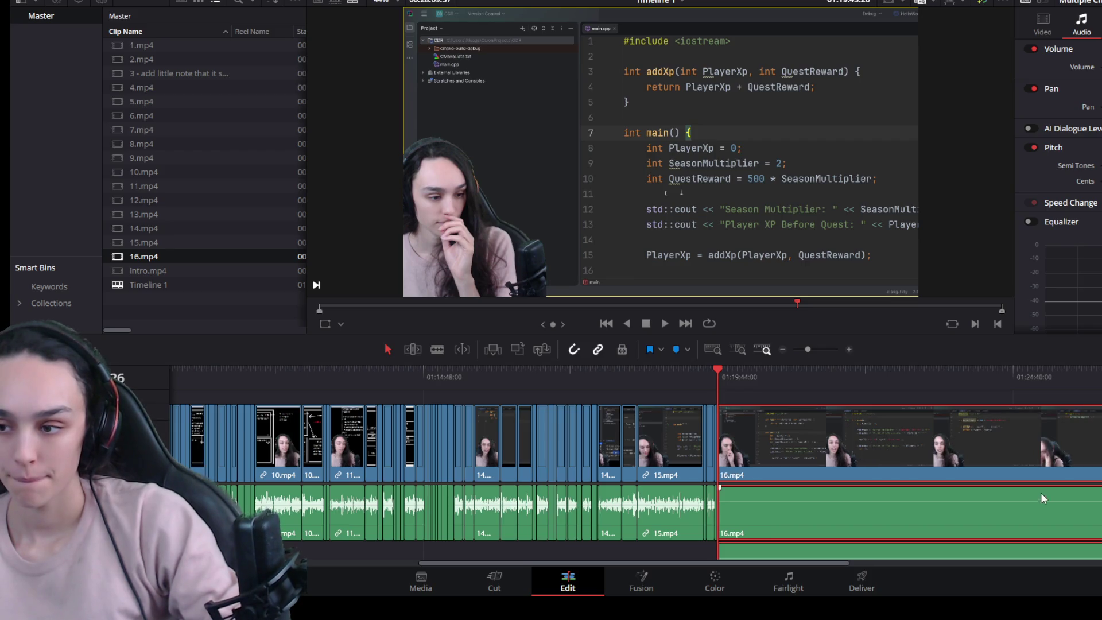
scroll(1041, 498, "down", 2)
left_click(730, 461)
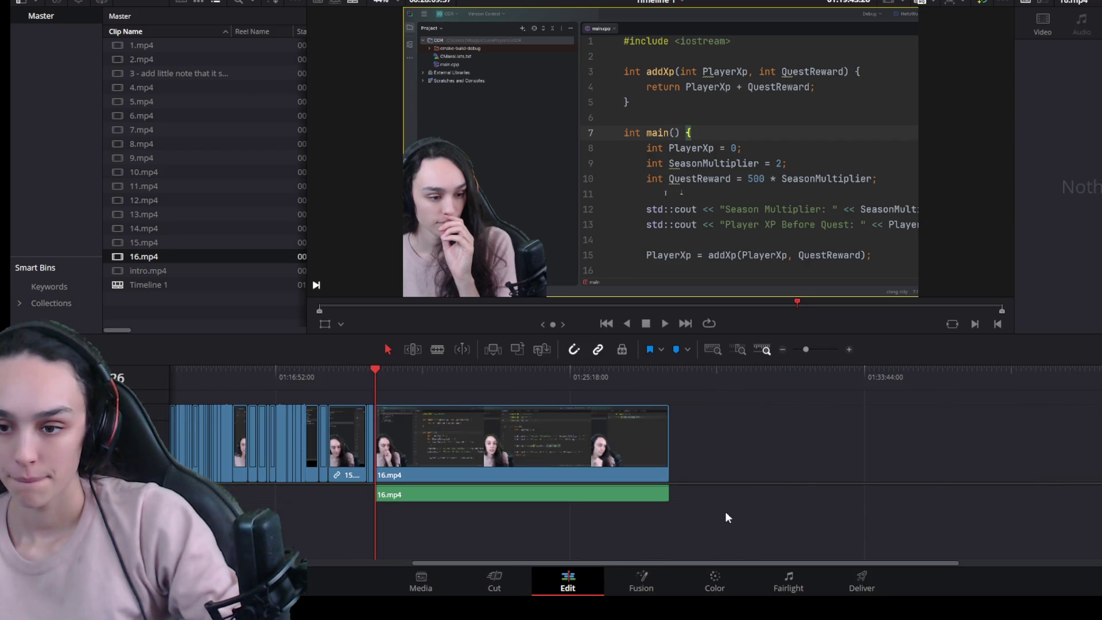
left_click(497, 475)
left_click(406, 546)
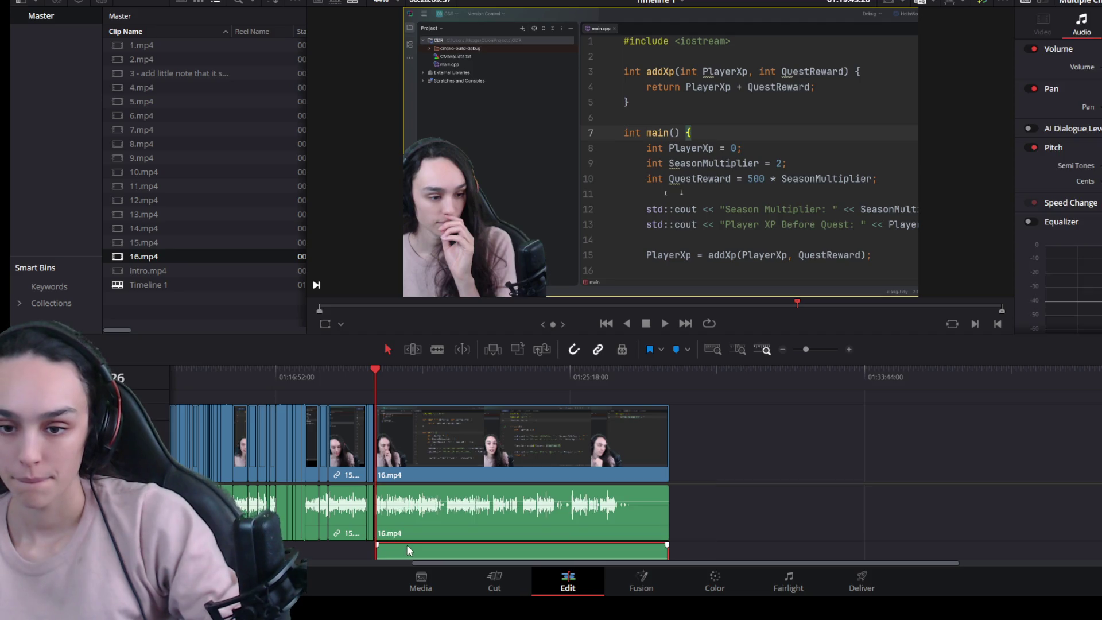
scroll(406, 549, "down", 2)
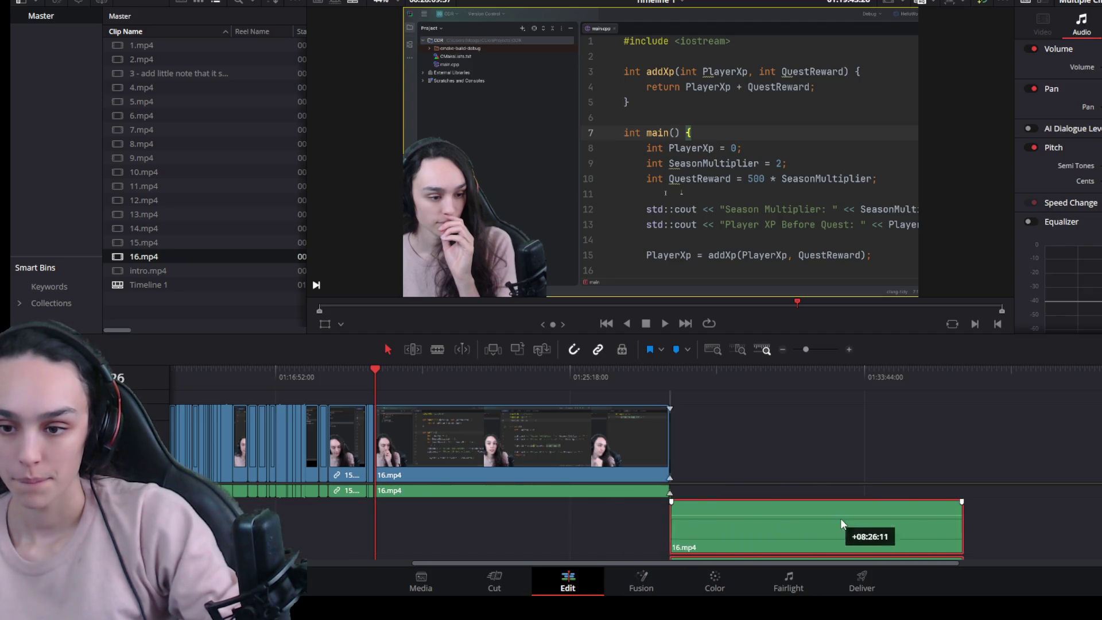
left_click_drag(573, 531, 880, 518)
key("Delete")
Step: Trim the opening pause off 16.mp4 and close the gap before it
mouse_move(789, 430)
left_mouse_down()
mouse_move(543, 498)
mouse_move(524, 463)
left_mouse_up()
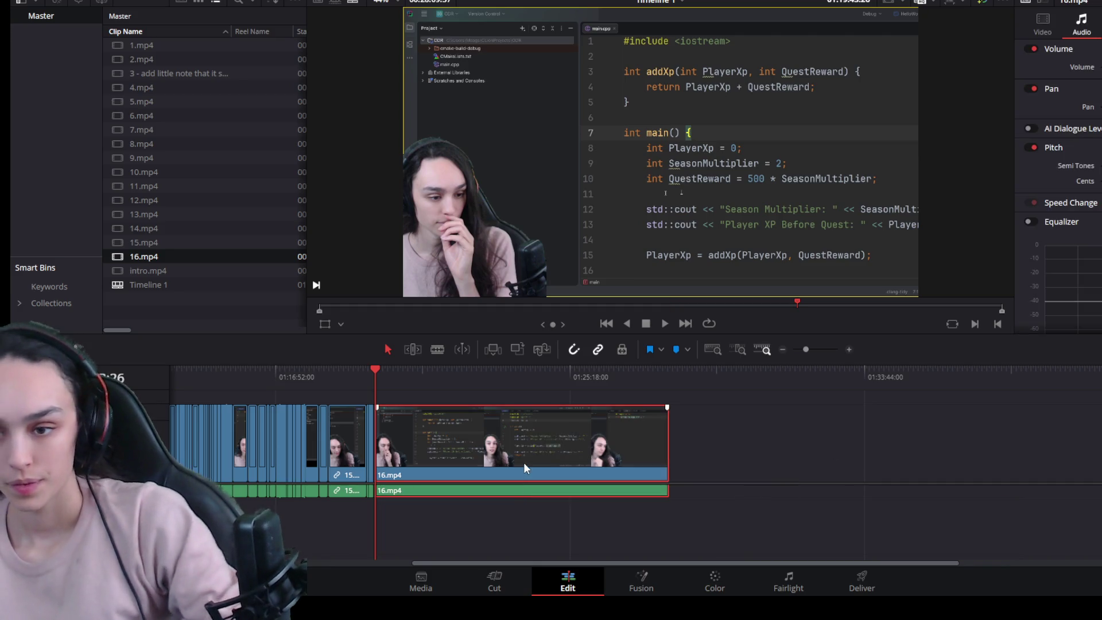
scroll(546, 451, "up", 5)
scroll(809, 515, "up", 3)
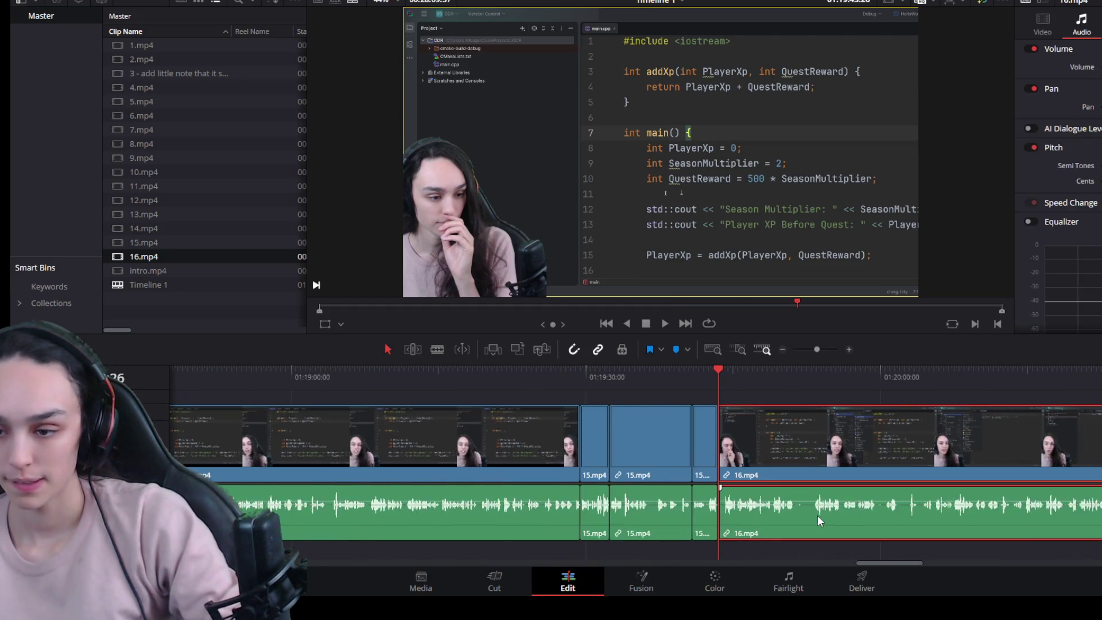
scroll(817, 515, "up", 2)
key("space")
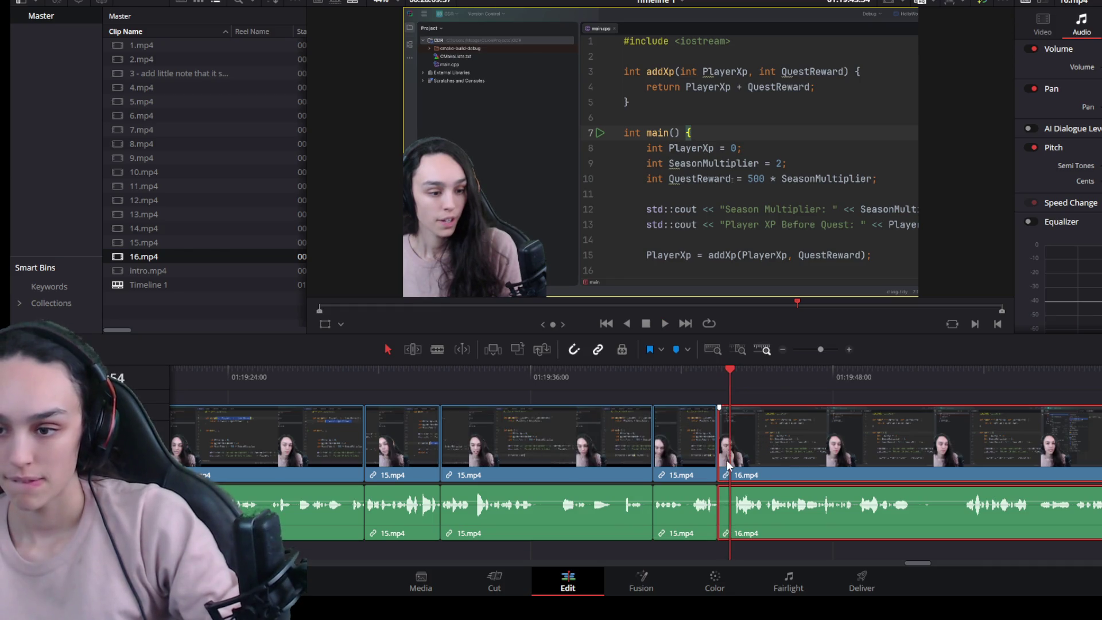
scroll(734, 468, "up", 2, "ctrl")
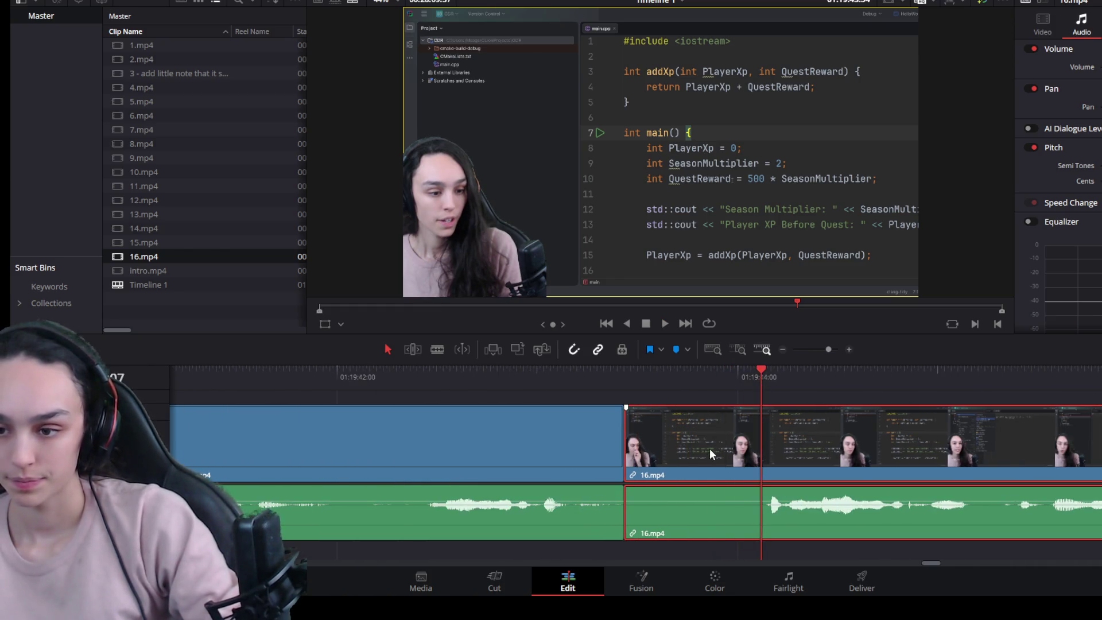
left_click_drag(639, 479, 761, 478)
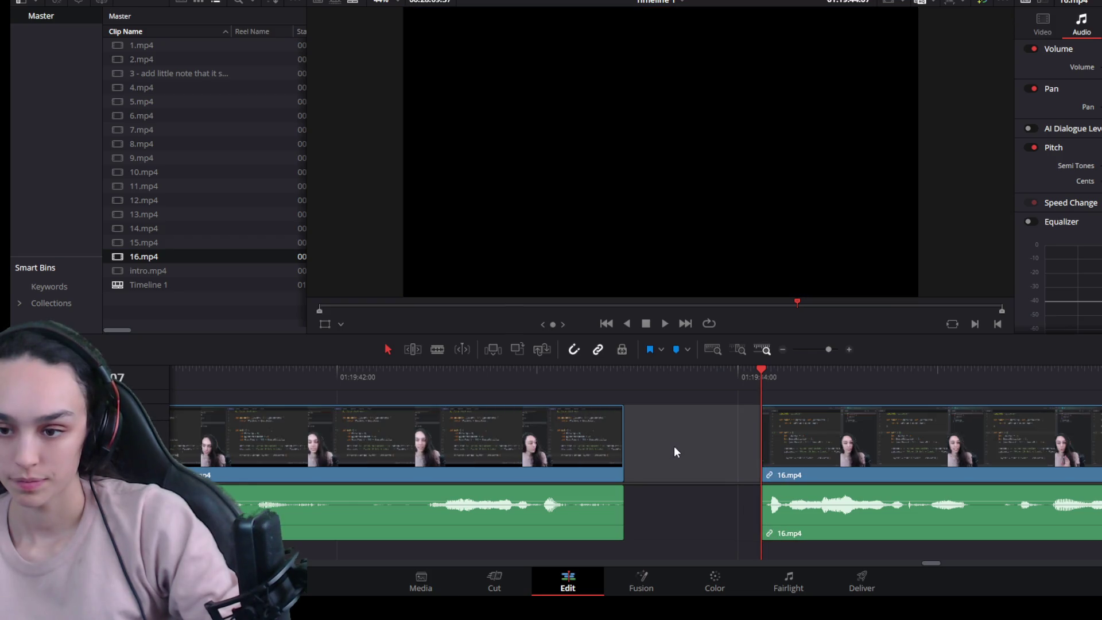
key("space")
left_click(687, 452)
key("Delete")
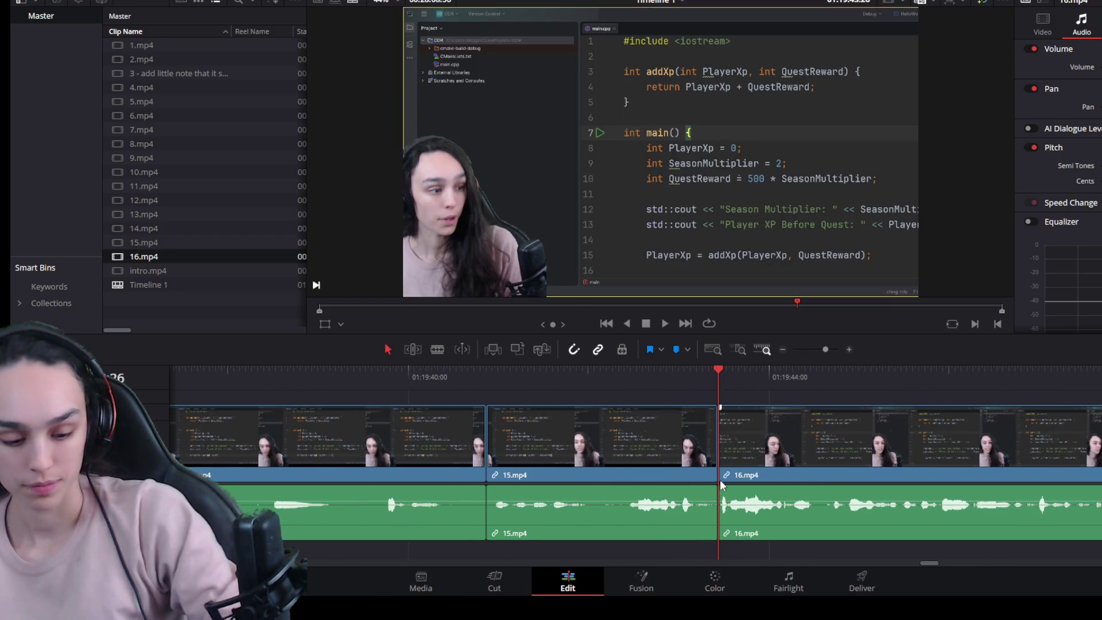
scroll(792, 498, "down", 2, "ctrl")
scroll(797, 505, "down", 2, "ctrl")
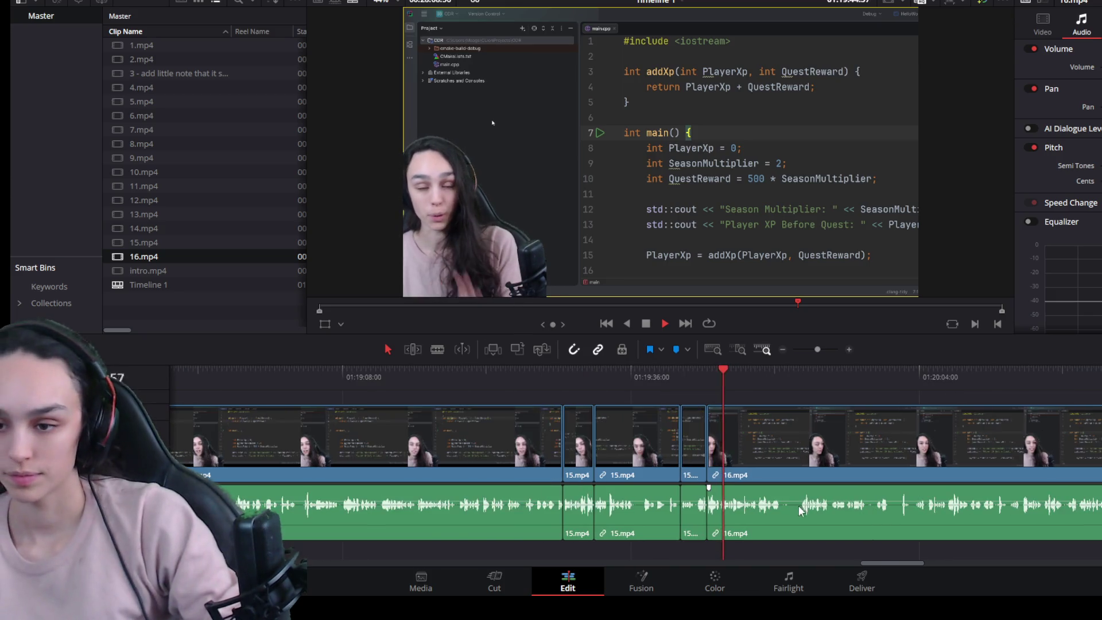
scroll(896, 491, "up", 2, "ctrl")
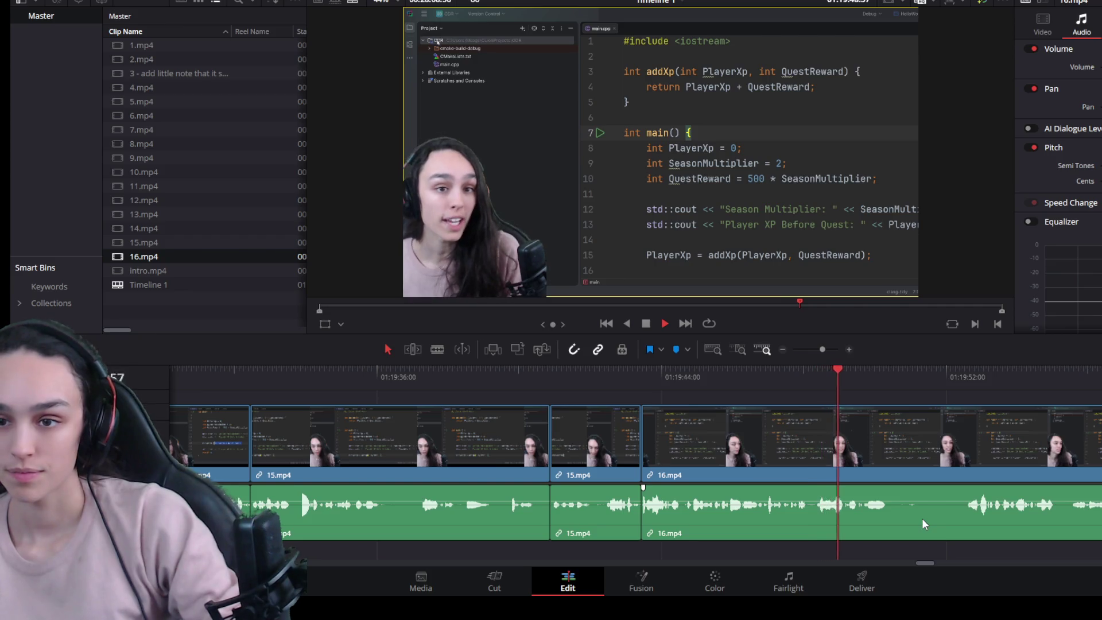
scroll(928, 519, "up", 2, "ctrl")
left_click(874, 448)
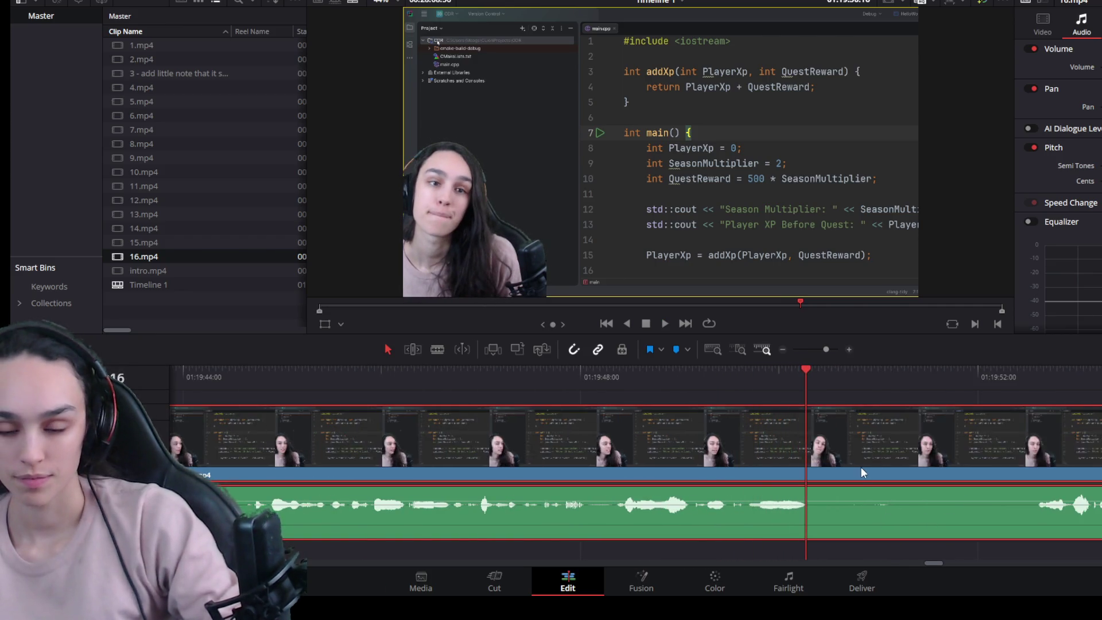
scroll(857, 468, "down", 5, "ctrl")
key("space")
scroll(960, 508, "up", 3, "ctrl")
scroll(923, 508, "up", 2, "ctrl")
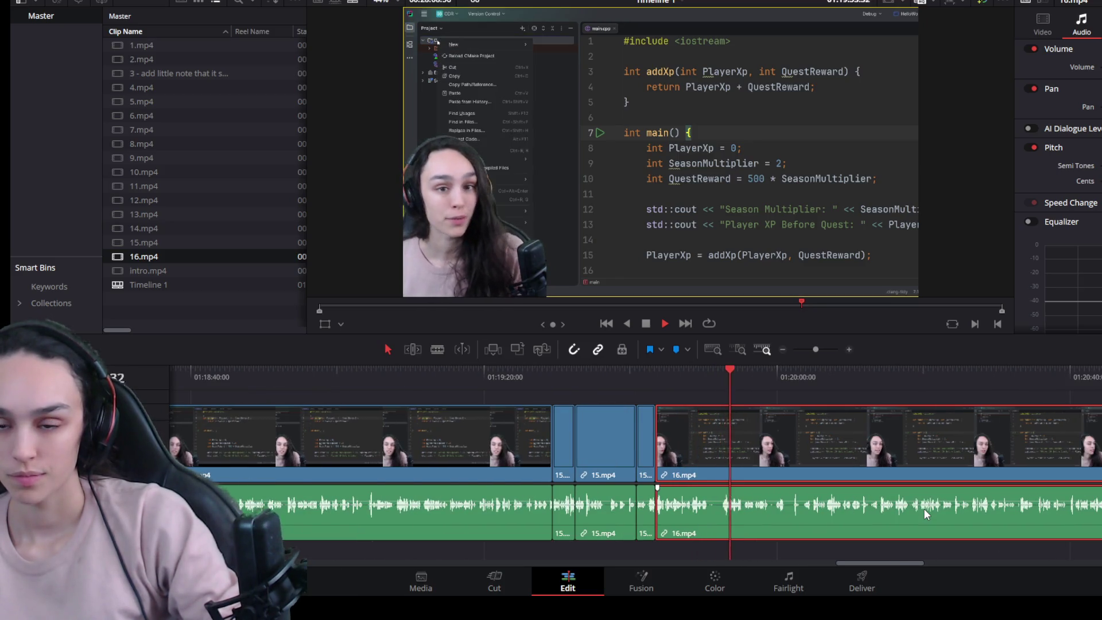
Step: Blade out a later mistake in 16.mp4, delete it and close the gap
key("space")
scroll(924, 508, "up", 2, "ctrl")
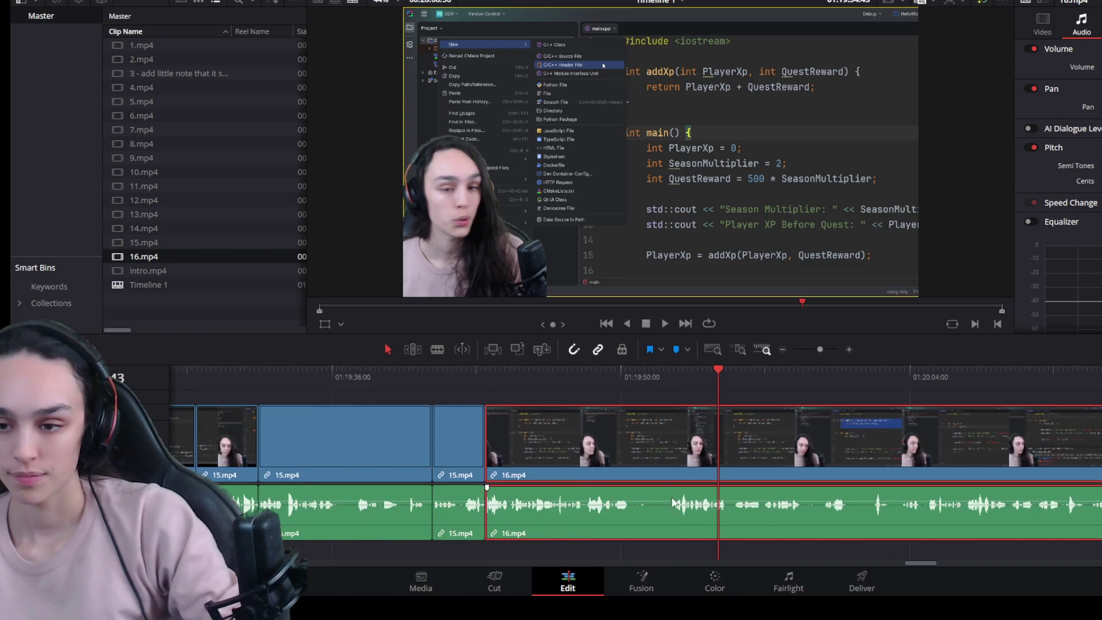
left_click(672, 378)
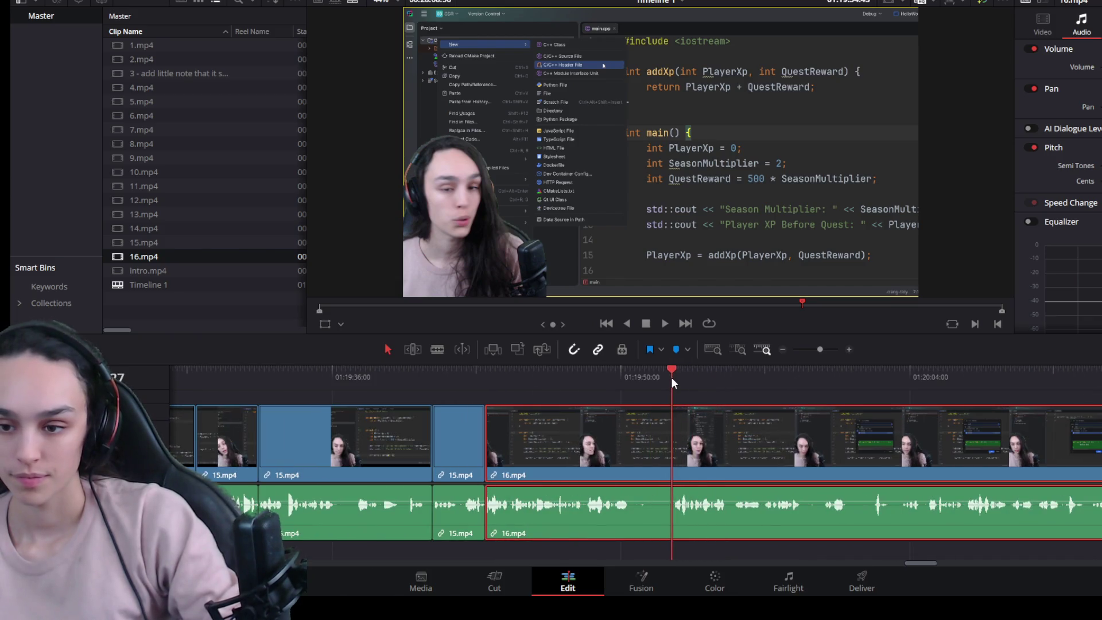
left_click(559, 372)
scroll(662, 480, "up", 3, "ctrl")
key("space")
key("space")
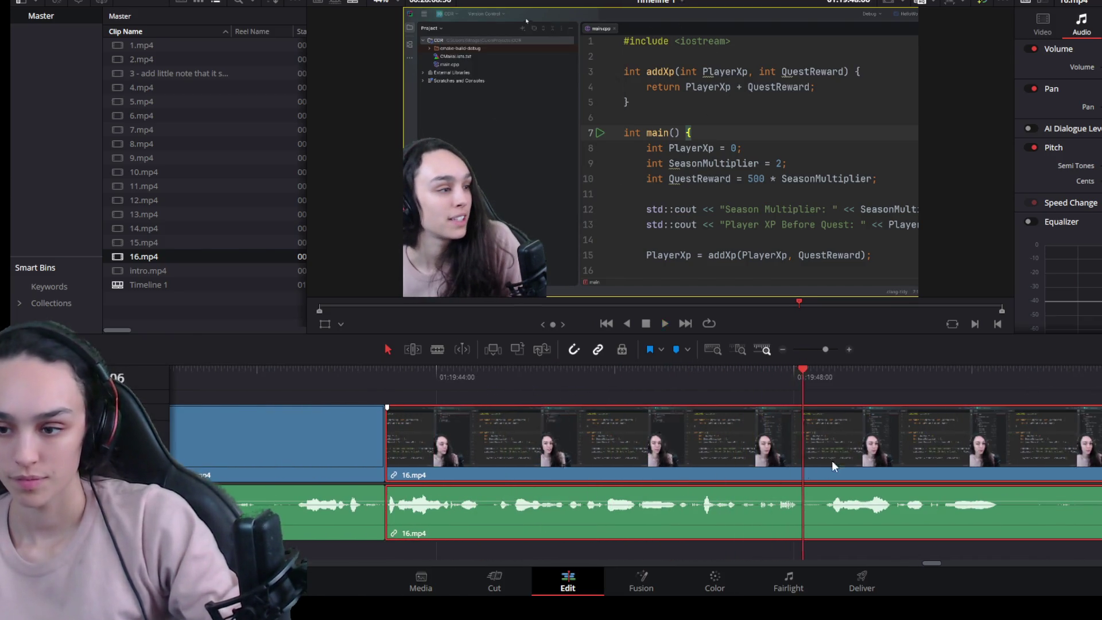
key("ctrl+b")
left_click(835, 459)
key("Delete")
left_click(887, 459)
key("Delete")
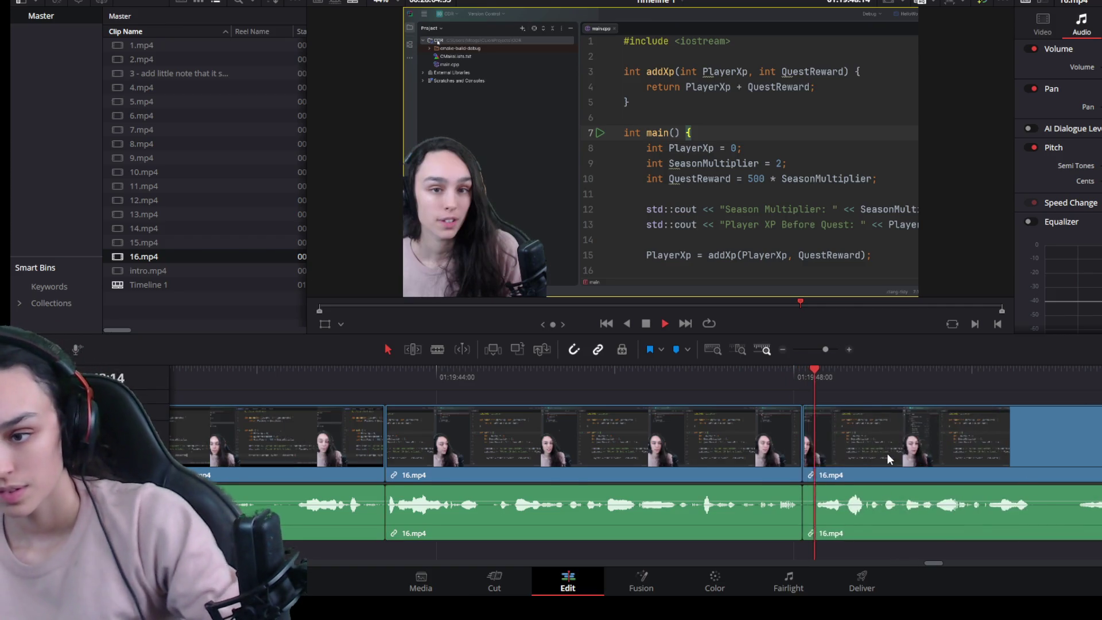
scroll(887, 458, "down", 4, "ctrl")
key("space")
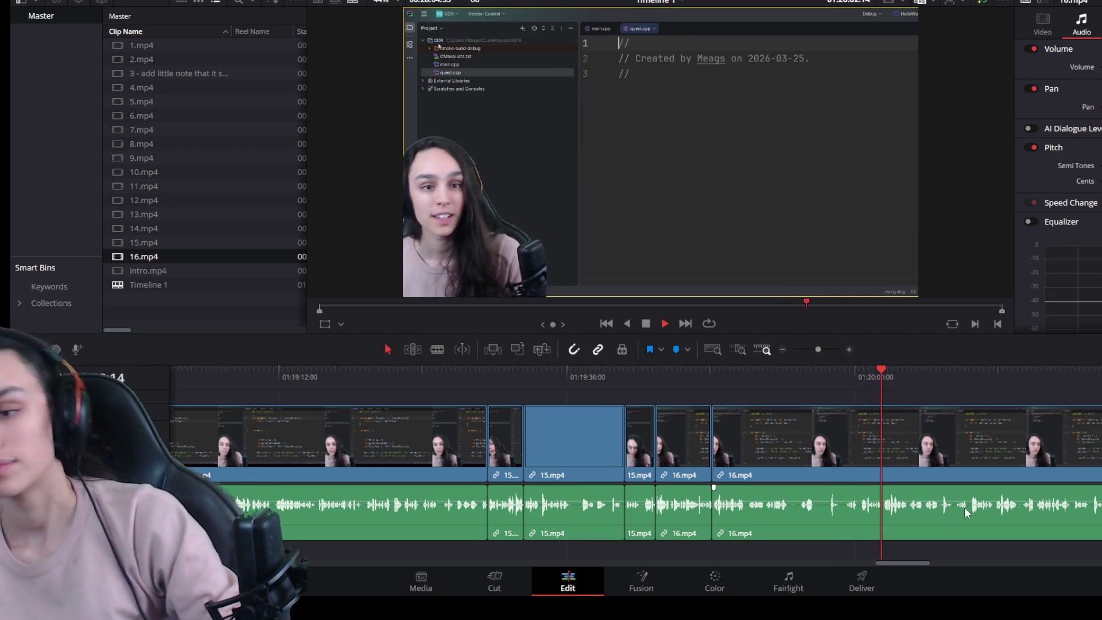
key("space")
scroll(886, 514, "down", 2)
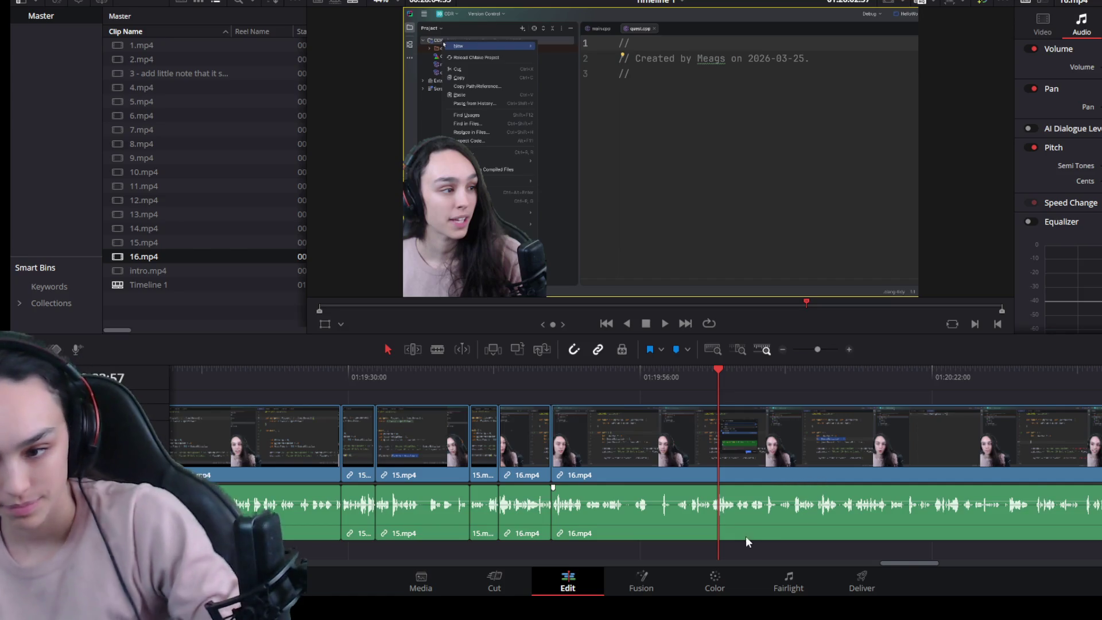
left_click(700, 442)
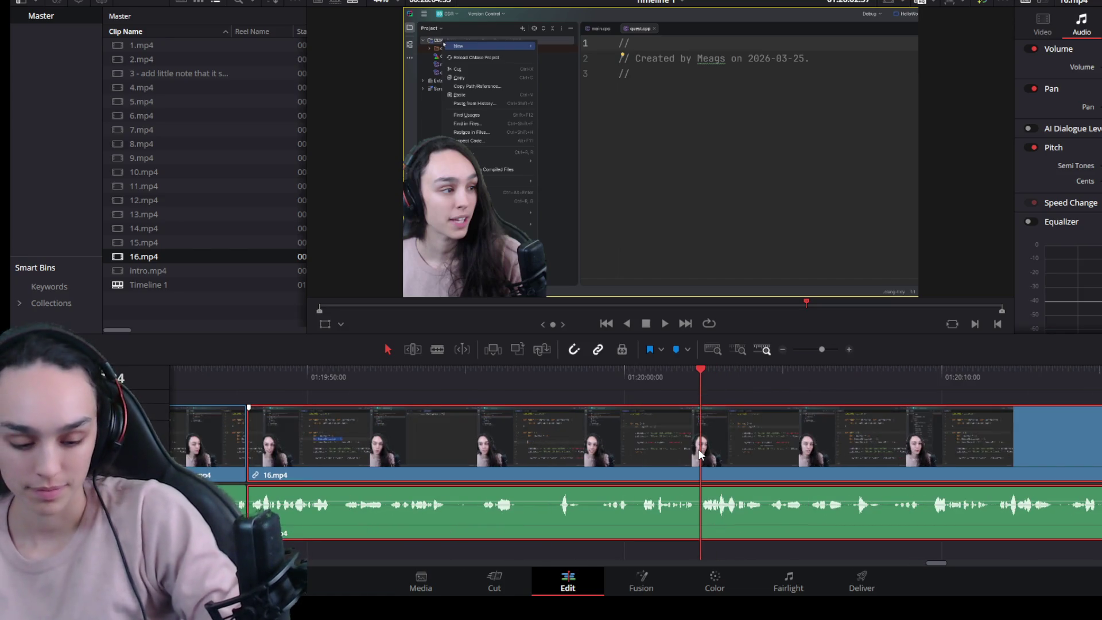
key("space")
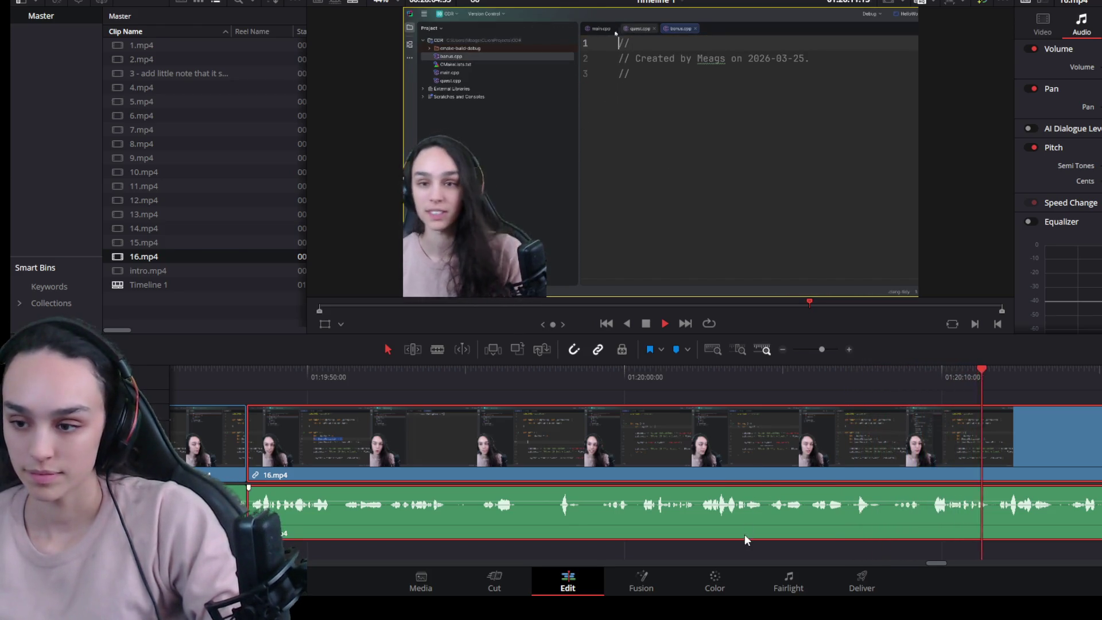
scroll(746, 511, "down", 2)
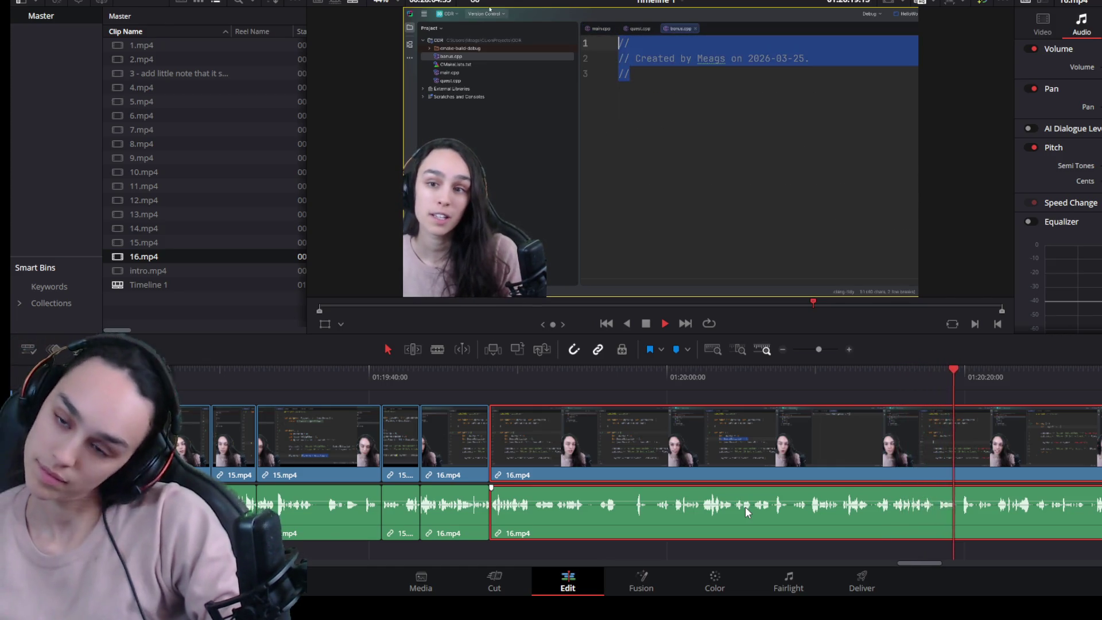
scroll(792, 491, "down", 2)
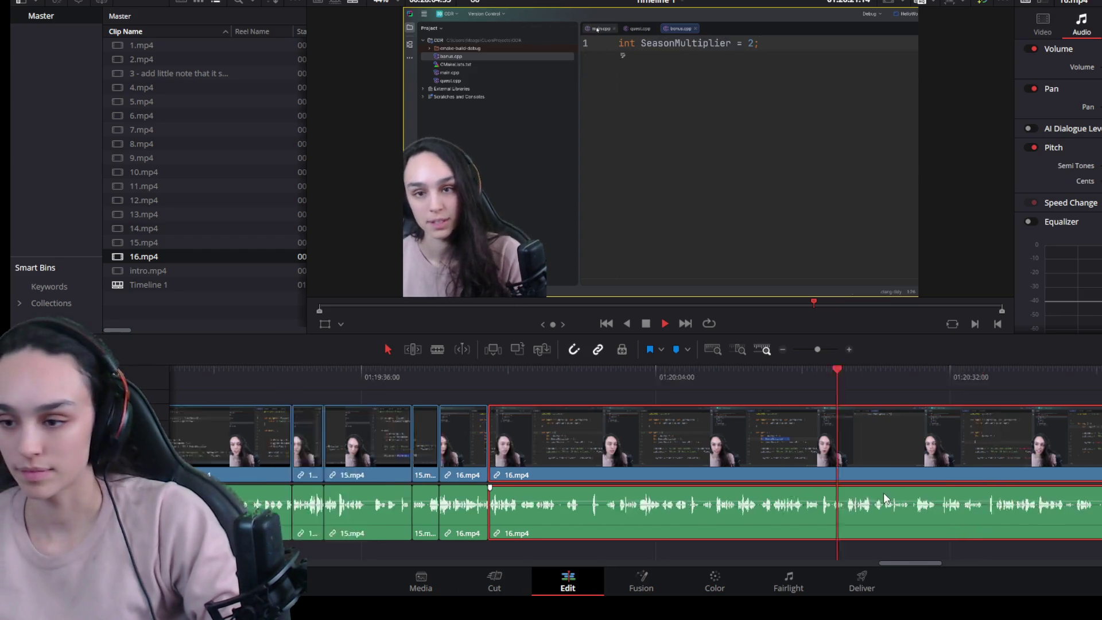
Step: Split 16.mp4 at an unwanted pause, trim it off the left piece and close the gap
left_click_drag(827, 375, 922, 379)
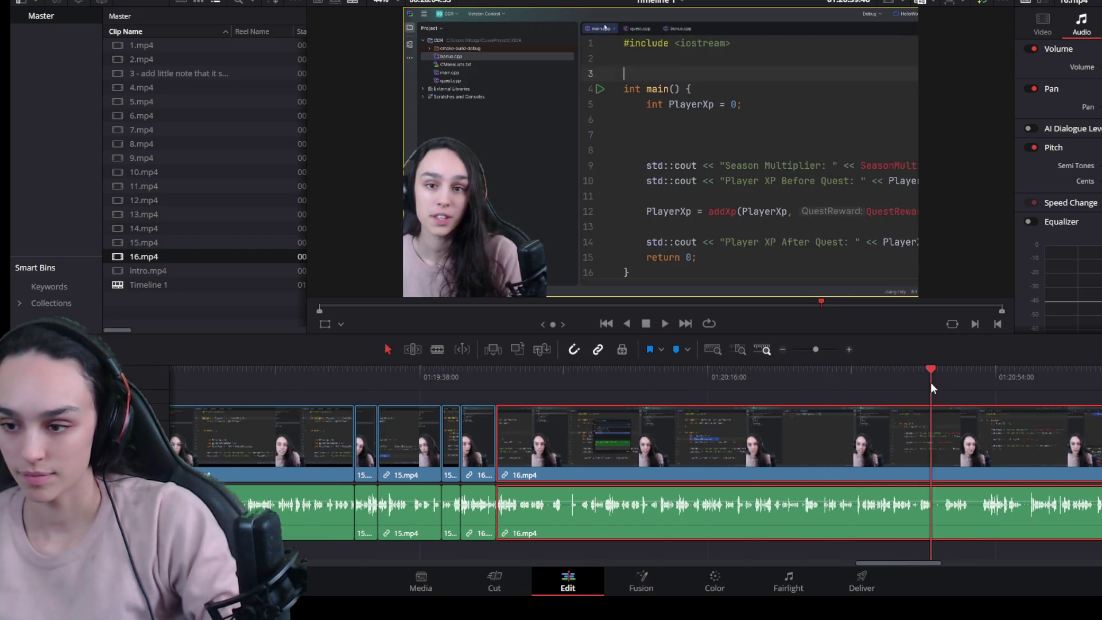
scroll(972, 514, "up", 3)
key("space")
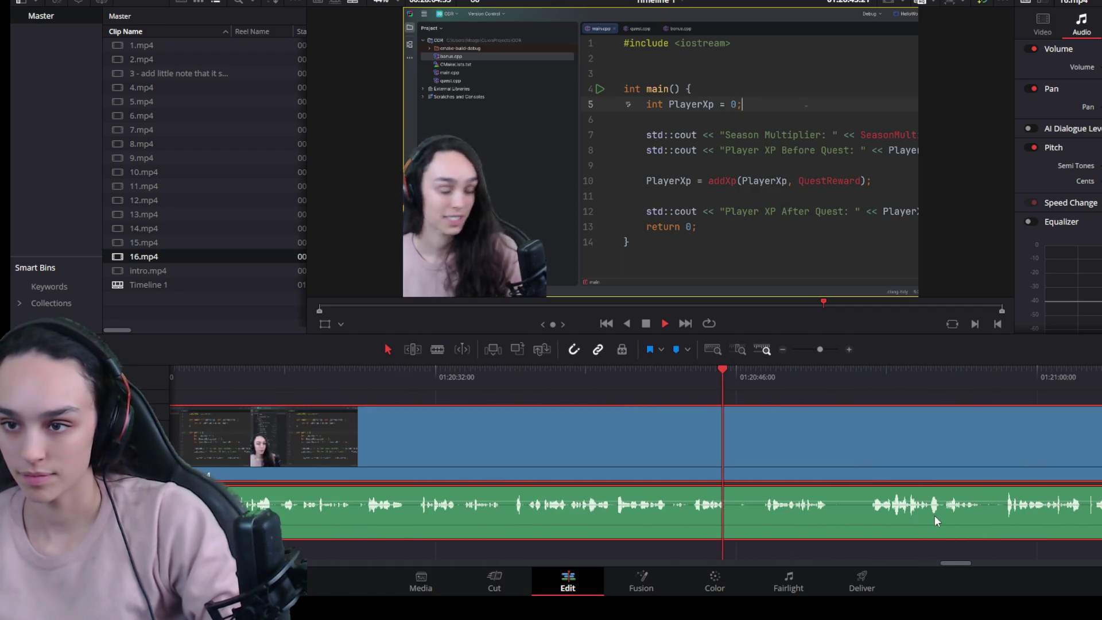
key("space")
key("ctrl+b")
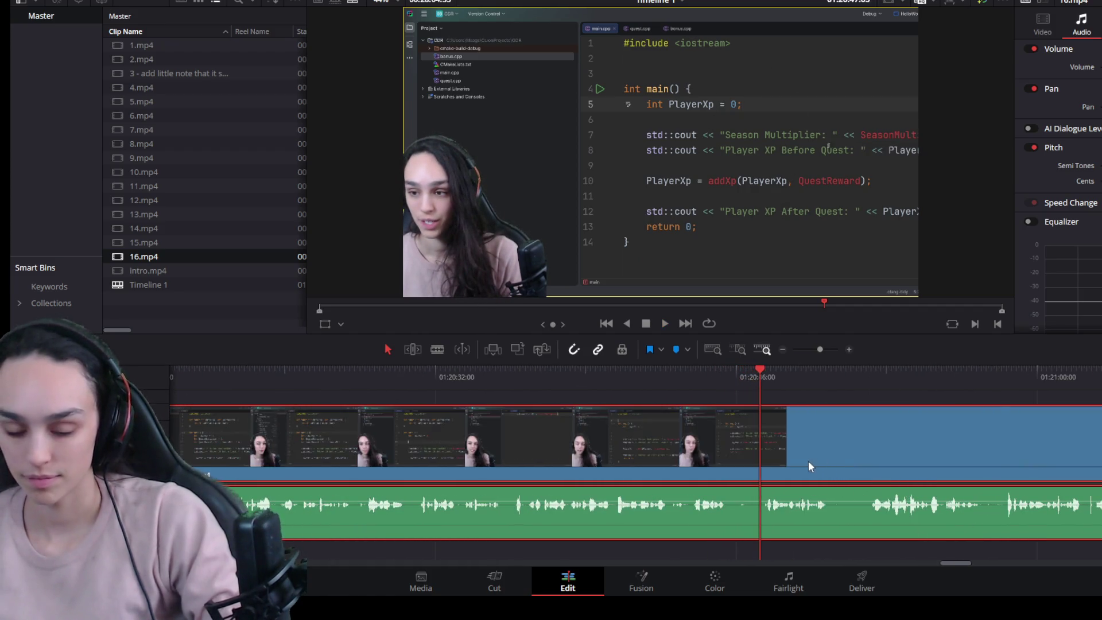
left_click_drag(757, 448, 723, 452)
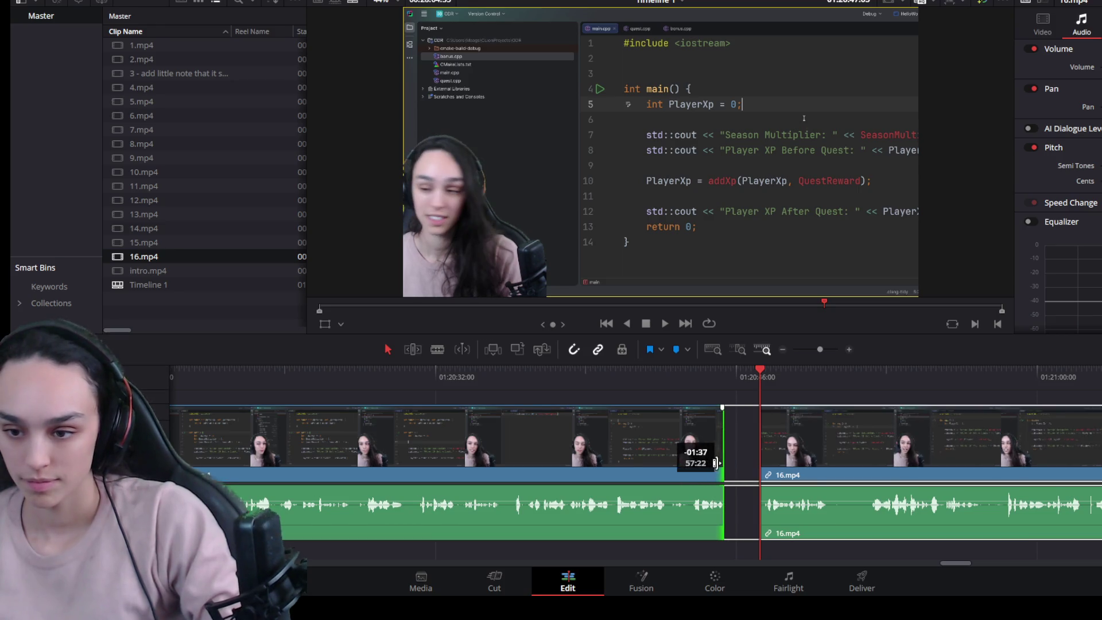
left_click(748, 466)
key("Delete")
key("space")
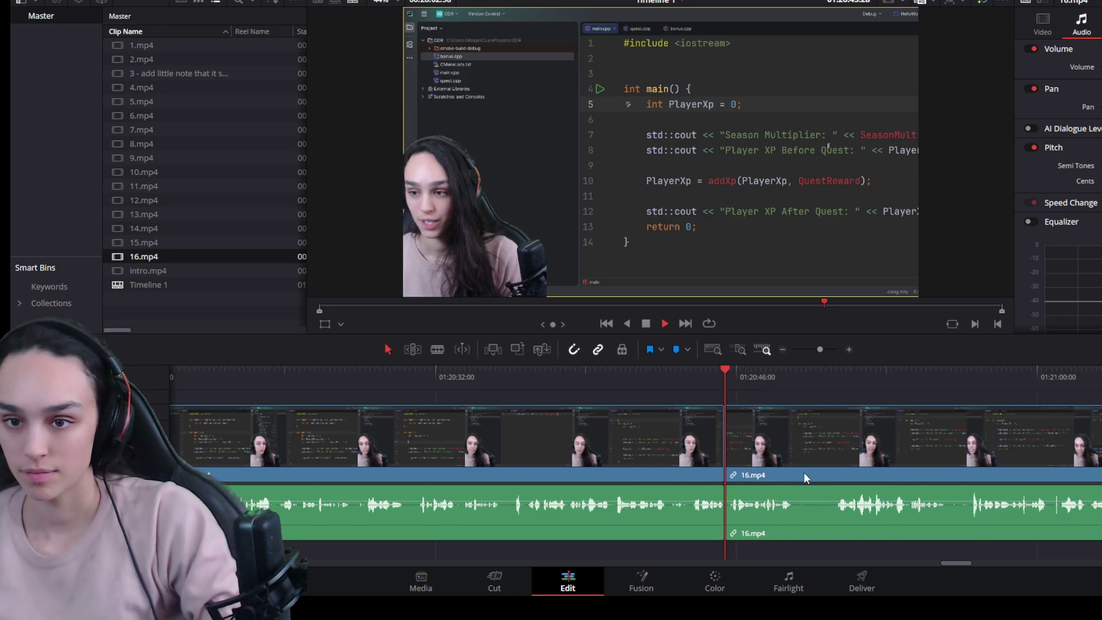
Step: Trim the left 16.mp4 piece's end back further and rejoin the clips
left_click(799, 454)
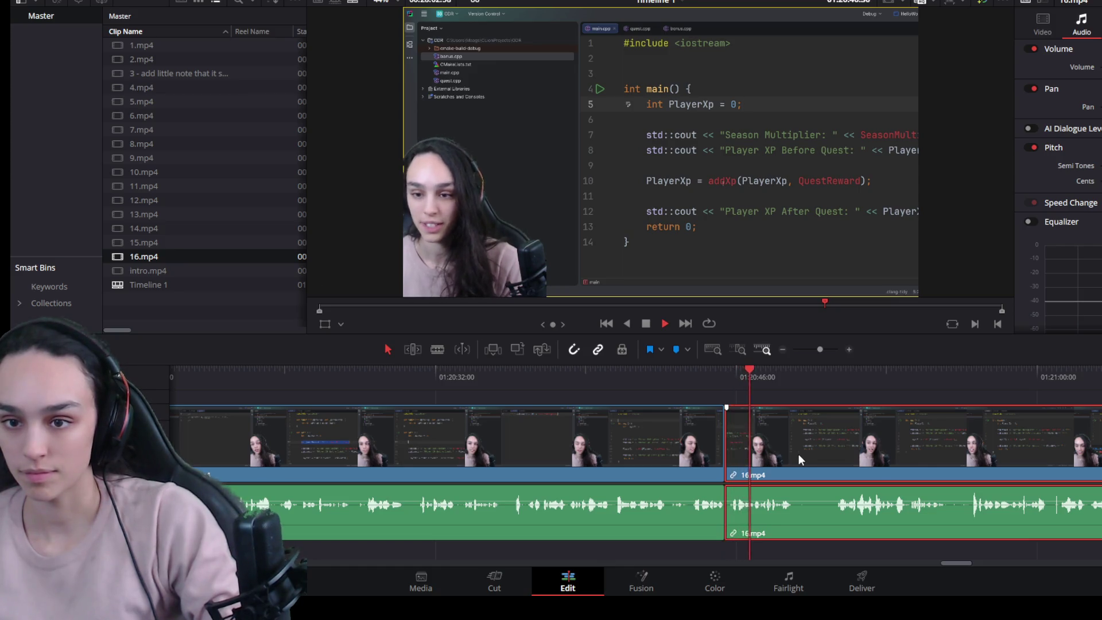
left_click(613, 377)
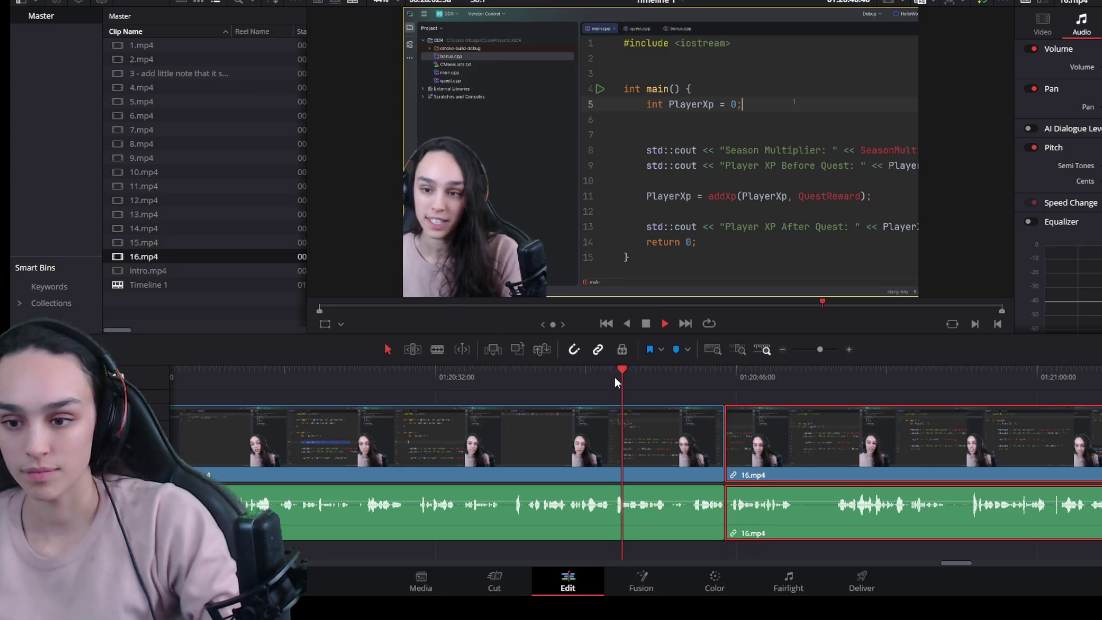
left_click(699, 459)
left_click_drag(715, 463, 670, 458)
left_click(691, 458)
key("Delete")
key("space")
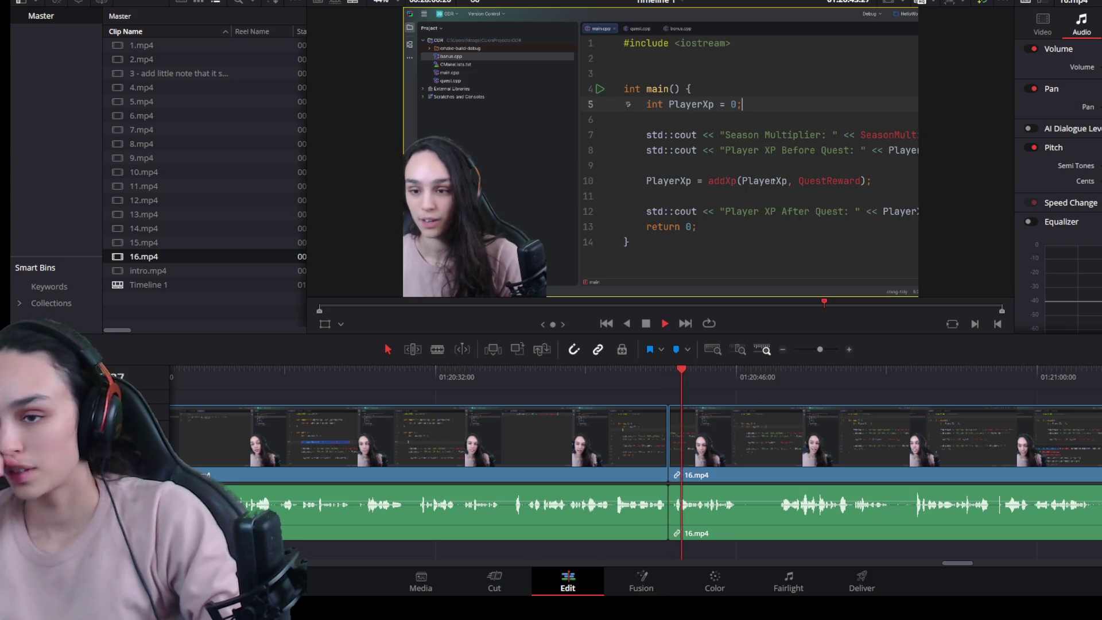
Step: Split at the next mistake, trim it off the later piece's start and close the gap
key("space")
left_click(765, 432)
key("ctrl+b")
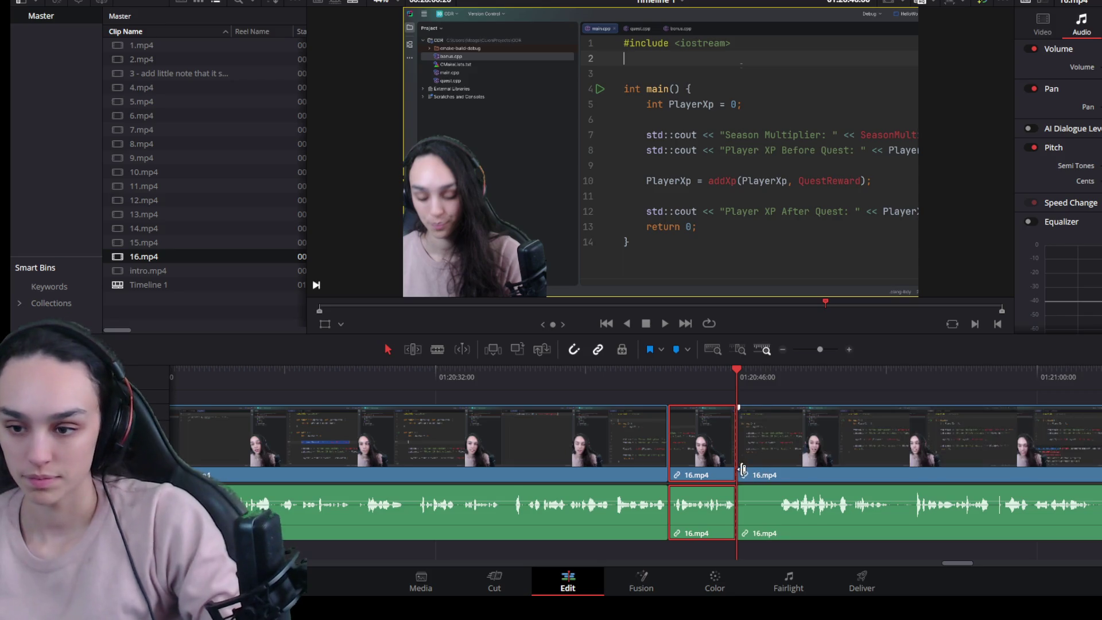
left_click_drag(765, 455, 808, 456)
left_click(760, 462)
key("Delete")
key("space")
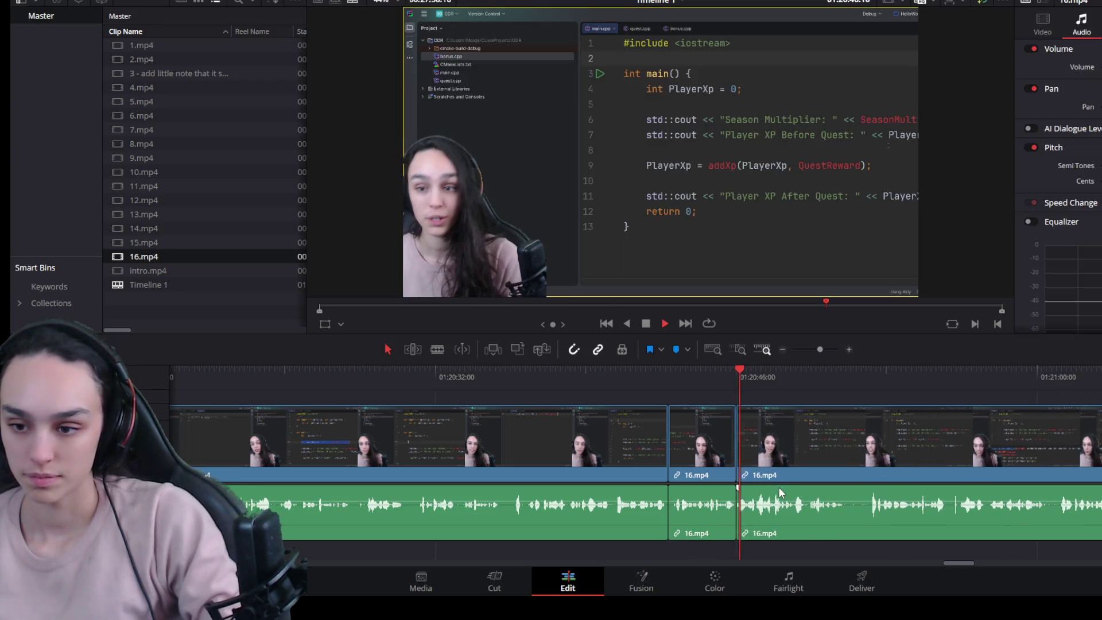
Step: Replay earlier footage and shorten the long 16.mp4 clip to cut off its ending
left_click(499, 370)
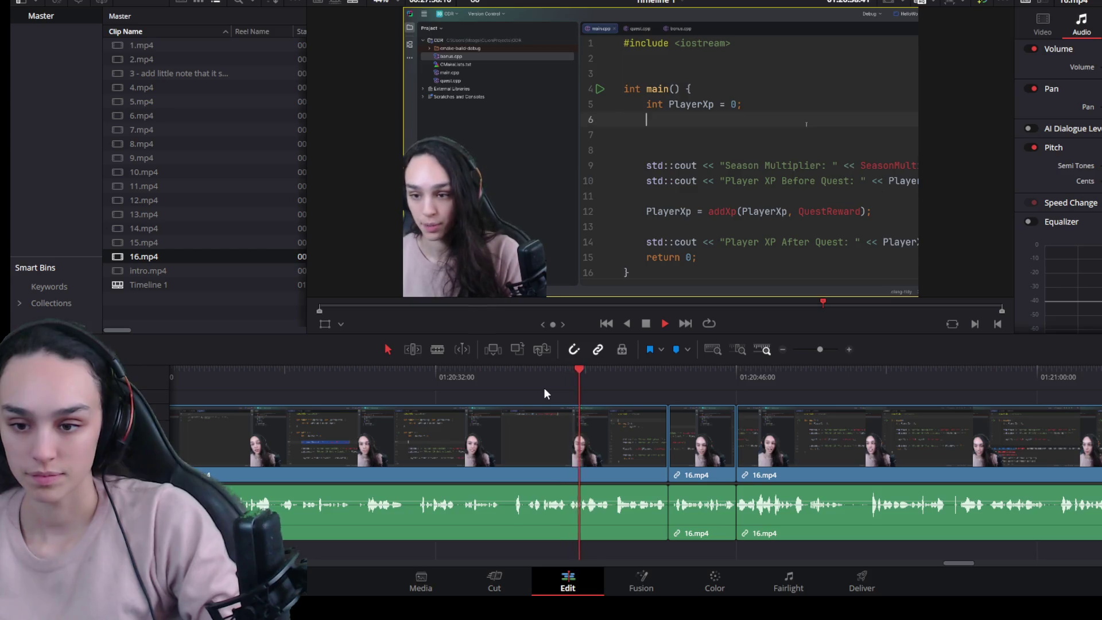
scroll(518, 504, "up", 2)
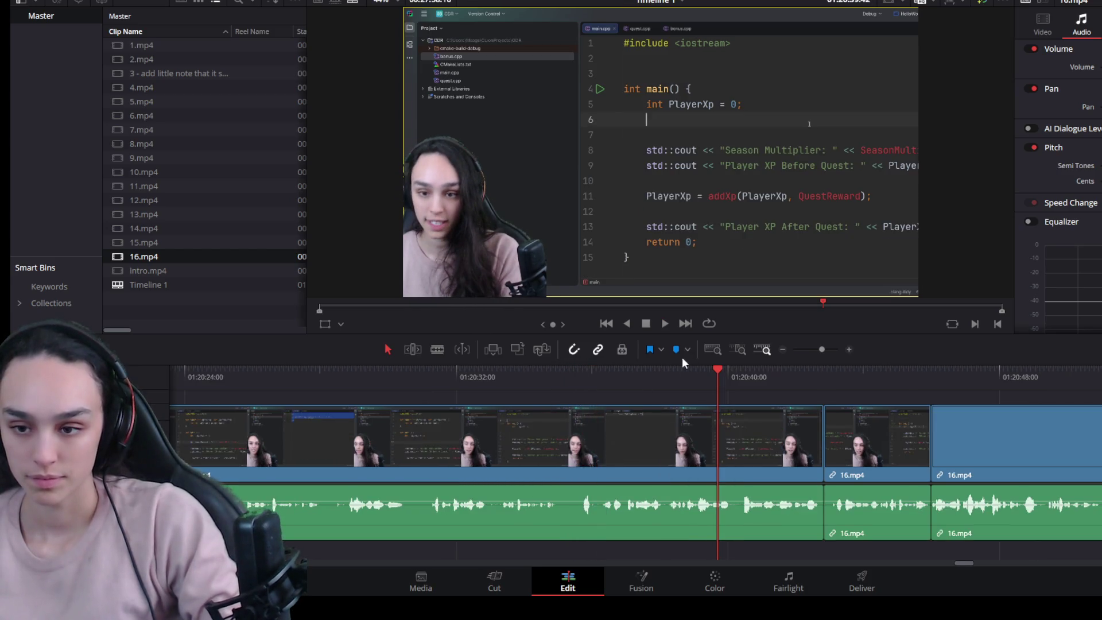
left_click(646, 376)
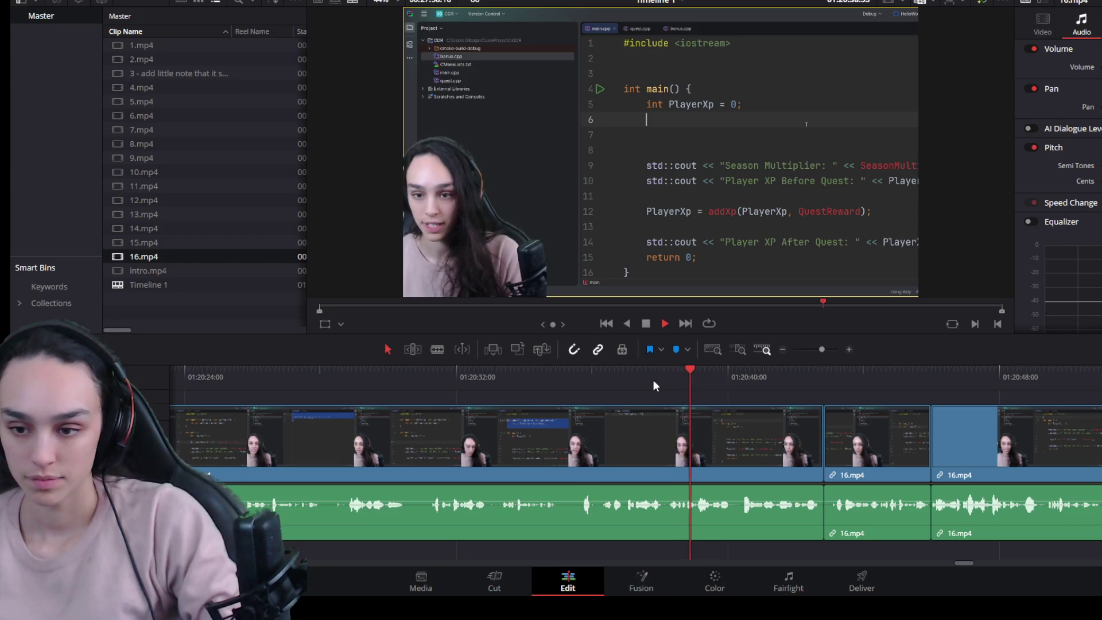
key("space")
left_click(689, 421)
left_click(696, 370)
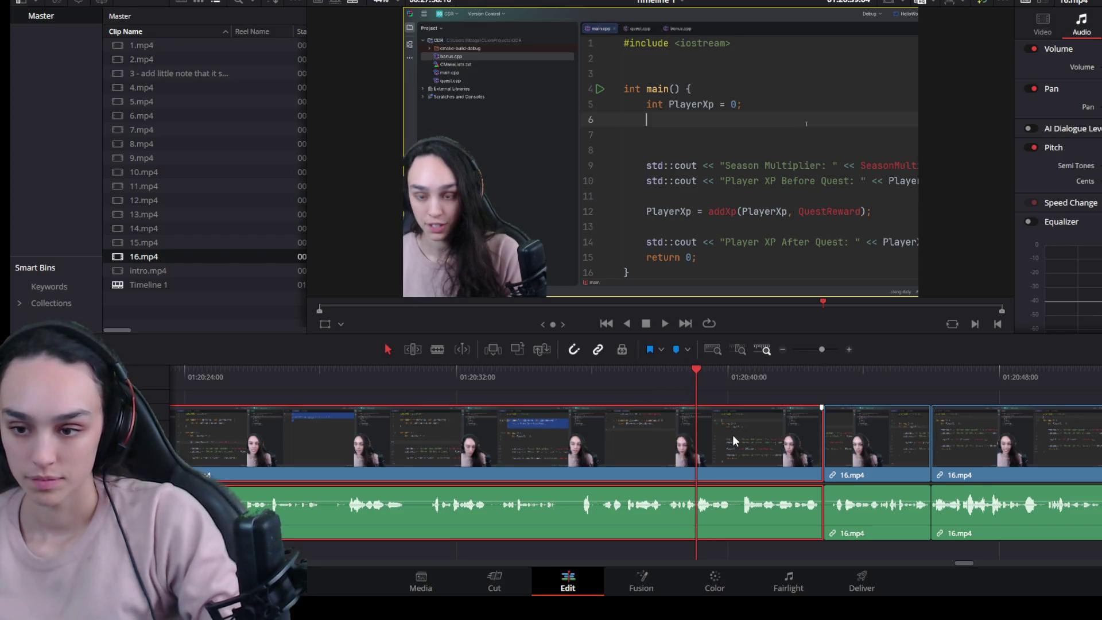
mouse_move(820, 452)
left_mouse_down()
mouse_move(720, 452)
mouse_move(710, 440)
mouse_move(689, 449)
left_mouse_up()
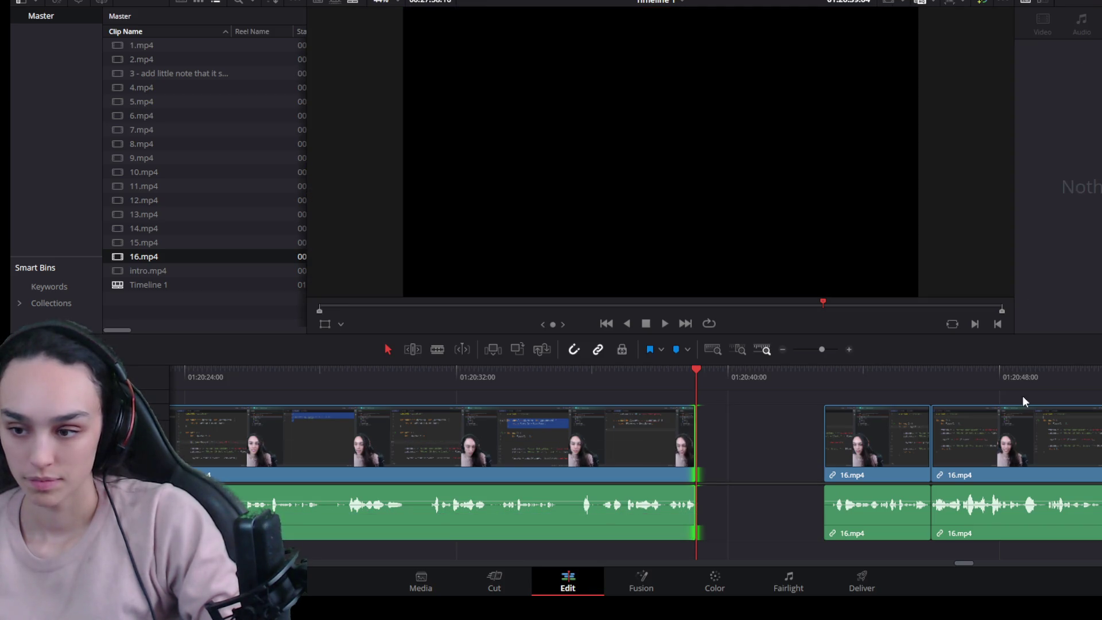
Step: Delete the unwanted 16.mp4 piece and close the gap so the clips join
left_click(870, 439)
key("Delete")
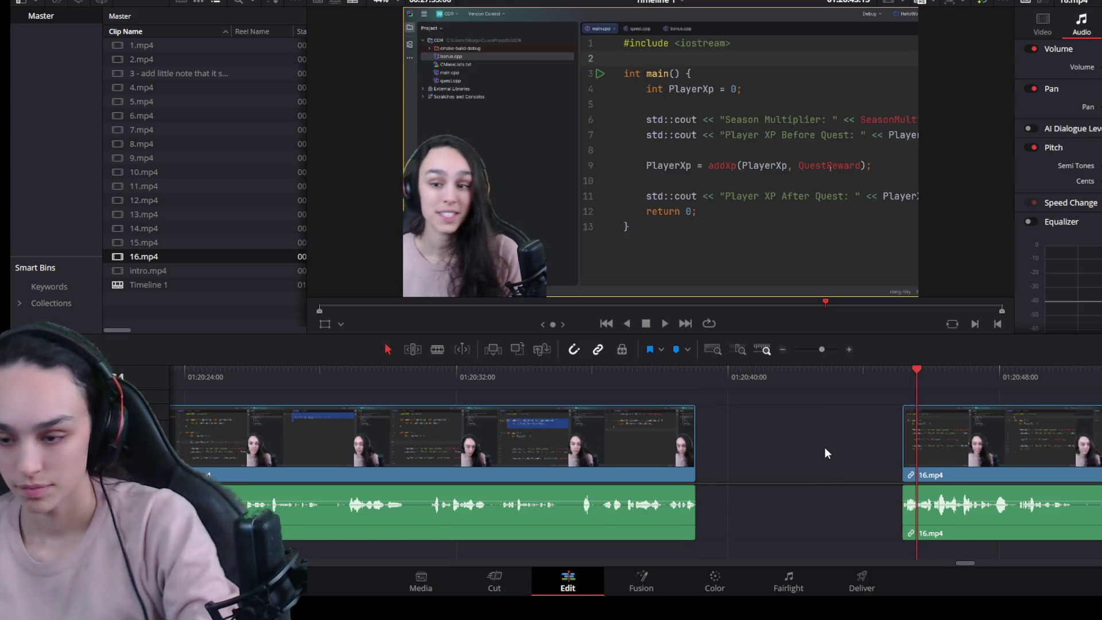
left_click(792, 446)
key("Delete")
key("Up")
key("space")
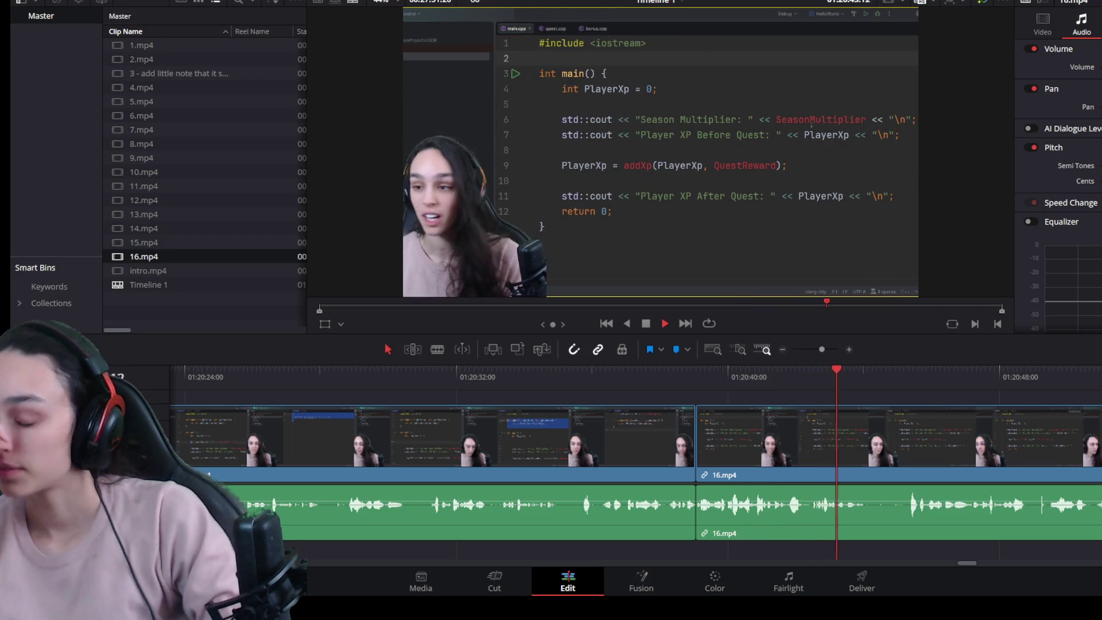
Step: Split 16.mp4 at the next mistake, close the resulting gap and review the join
key("space")
left_click(899, 479)
key("ctrl+b")
left_click_drag(878, 471, 919, 468)
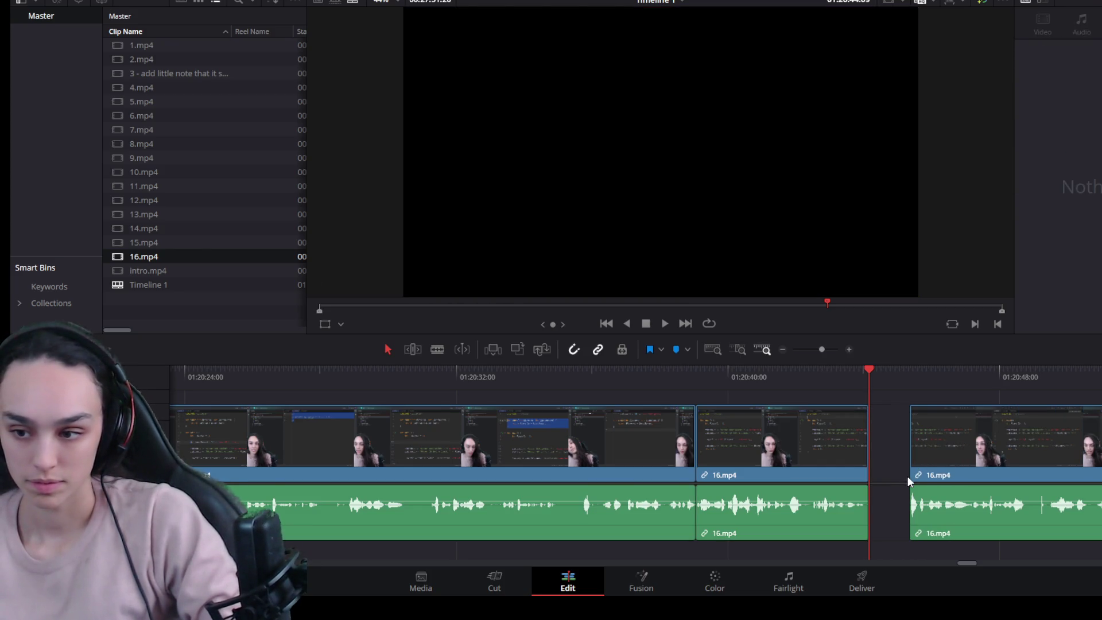
left_click(898, 472)
key("Delete")
key("space")
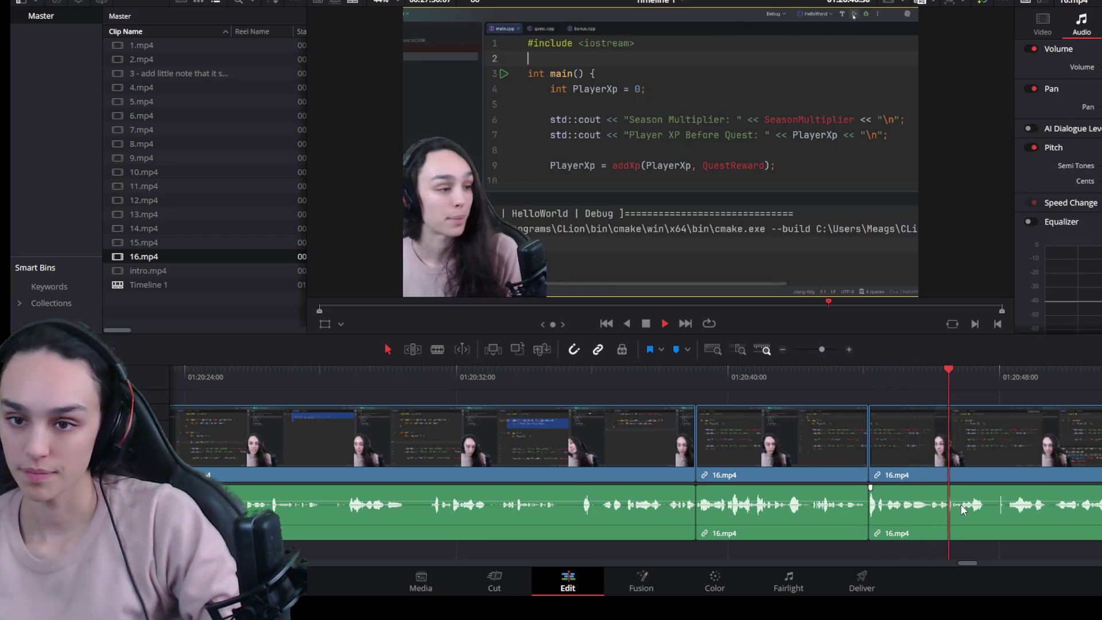
scroll(889, 502, "down", 3)
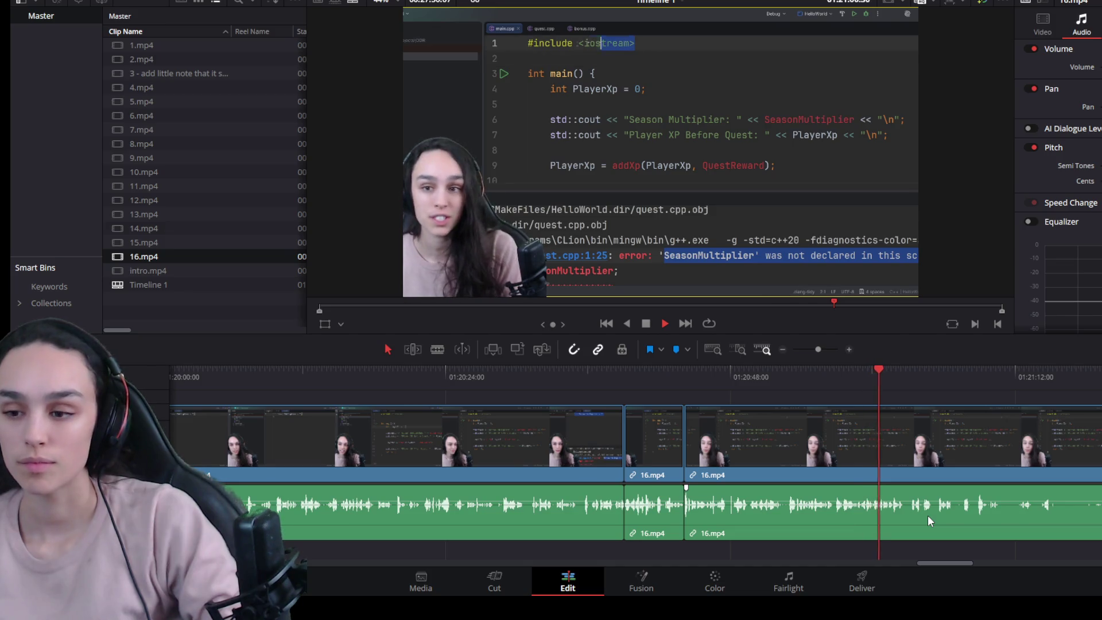
scroll(1013, 517, "up", 2)
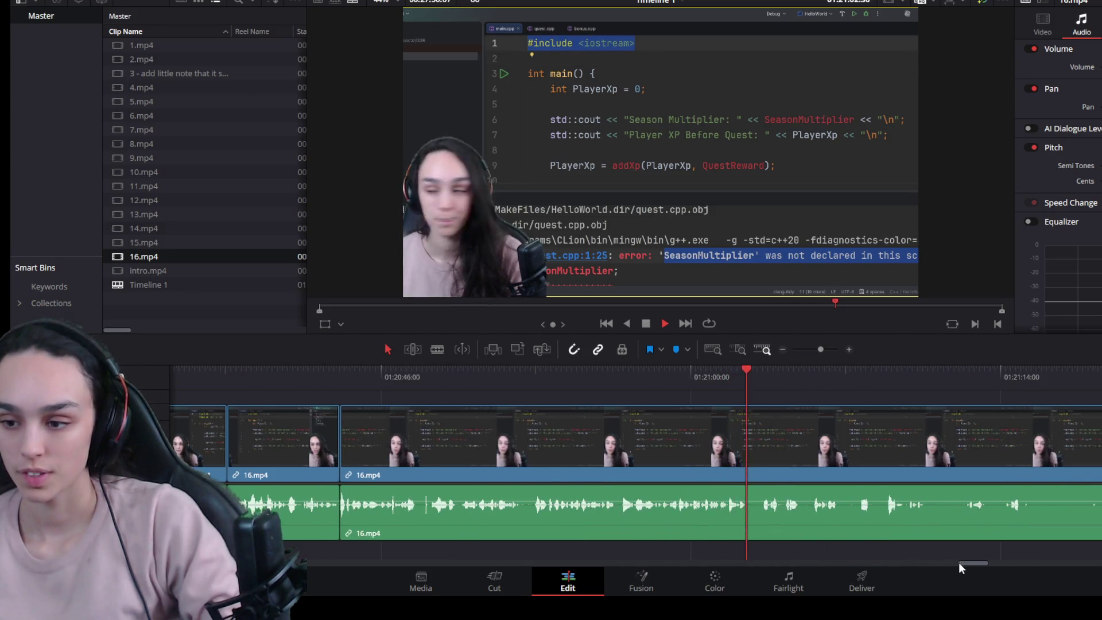
left_click_drag(963, 562, 966, 562)
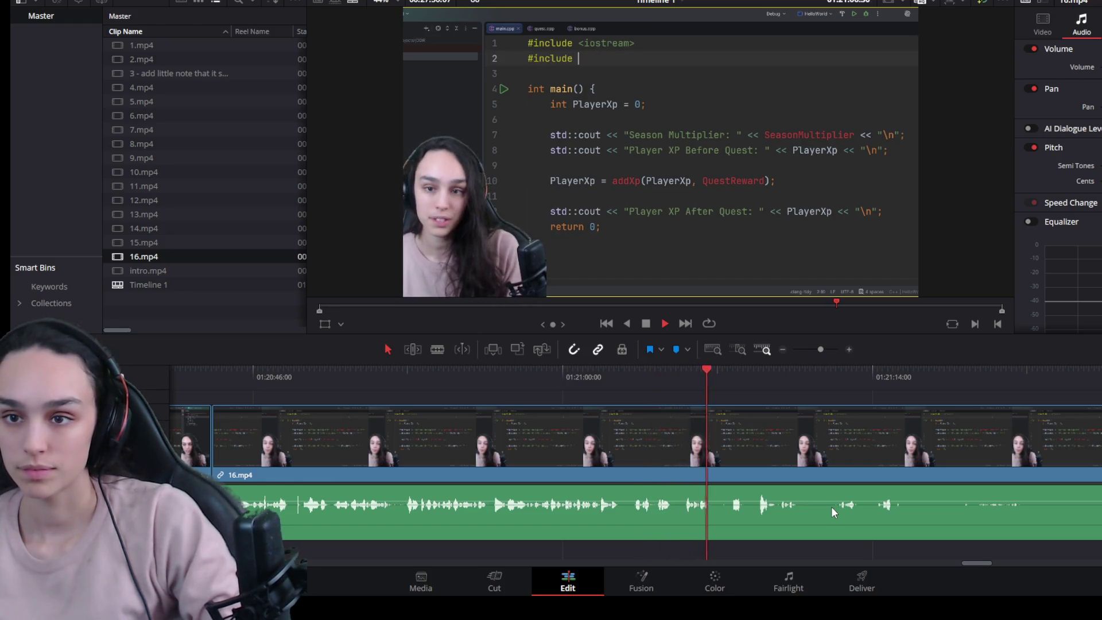
Step: Locate the start of the next mistake in 16.mp4 and split the clip there
left_click(875, 372)
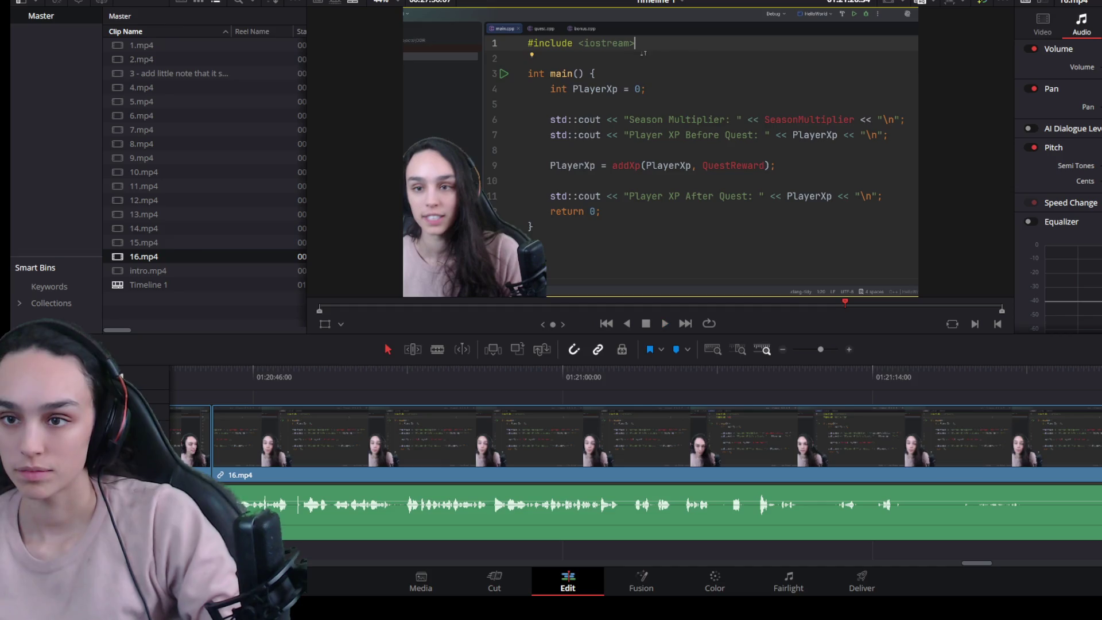
key("ctrl+minus")
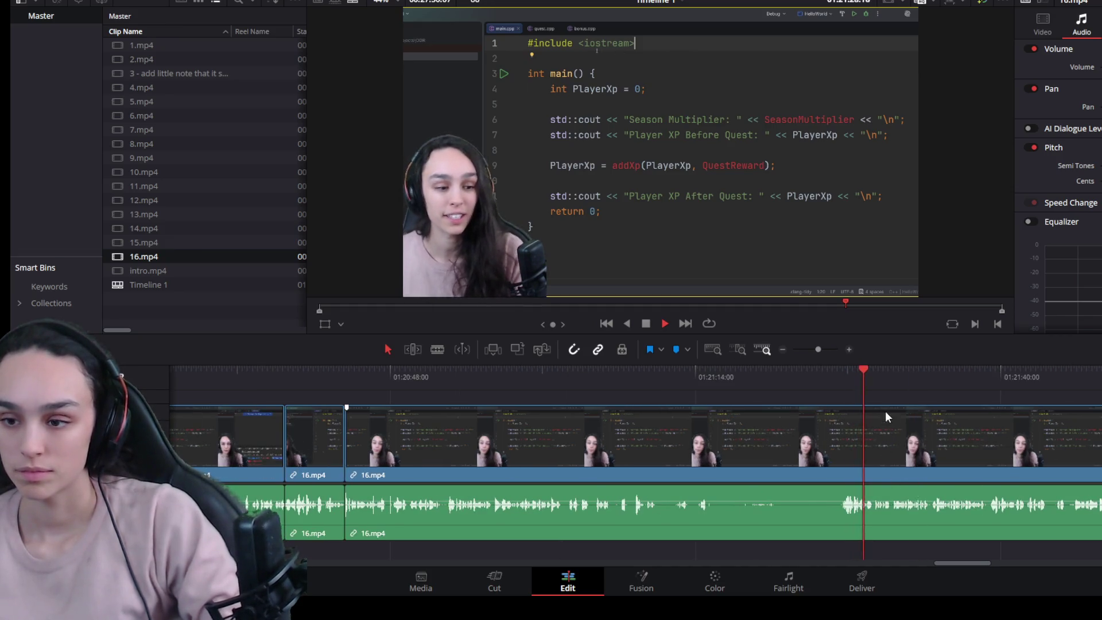
left_click_drag(869, 380, 838, 384)
left_click(827, 447)
key("ctrl+b")
Step: Split again at the mistake's end, delete the middle piece and close the gap
left_click(574, 370)
key("space")
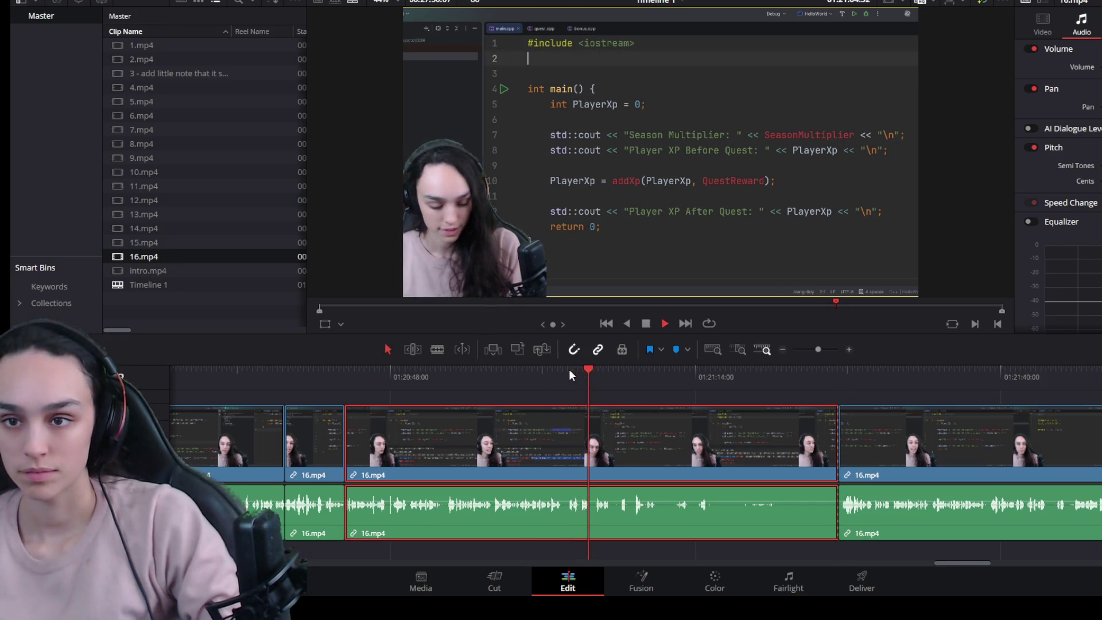
left_click(533, 371)
key("space")
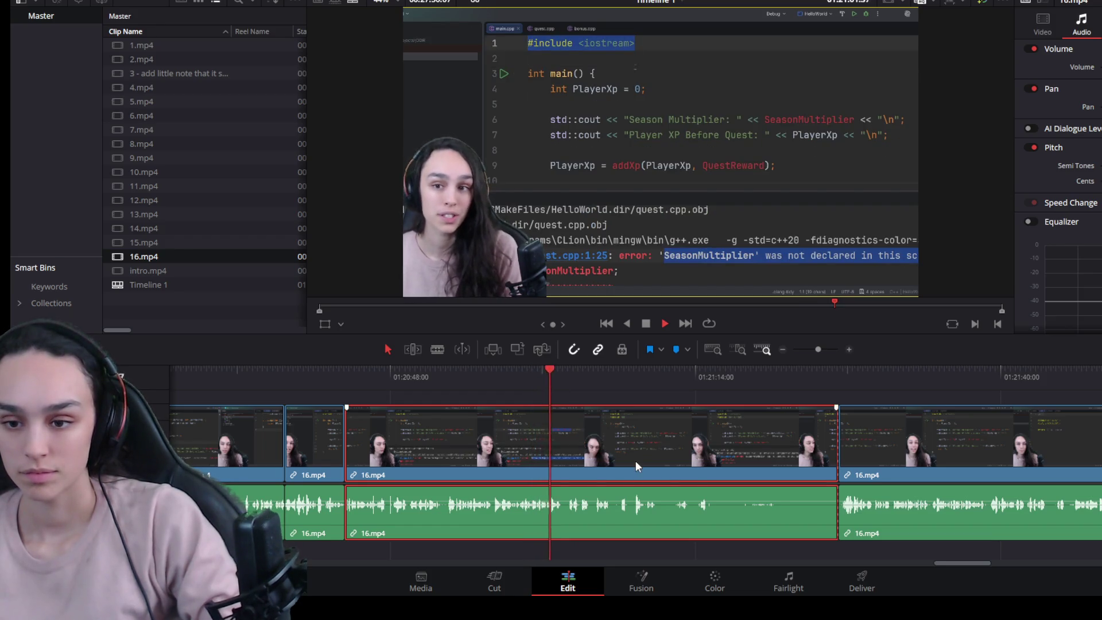
key("space")
key("ctrl+b")
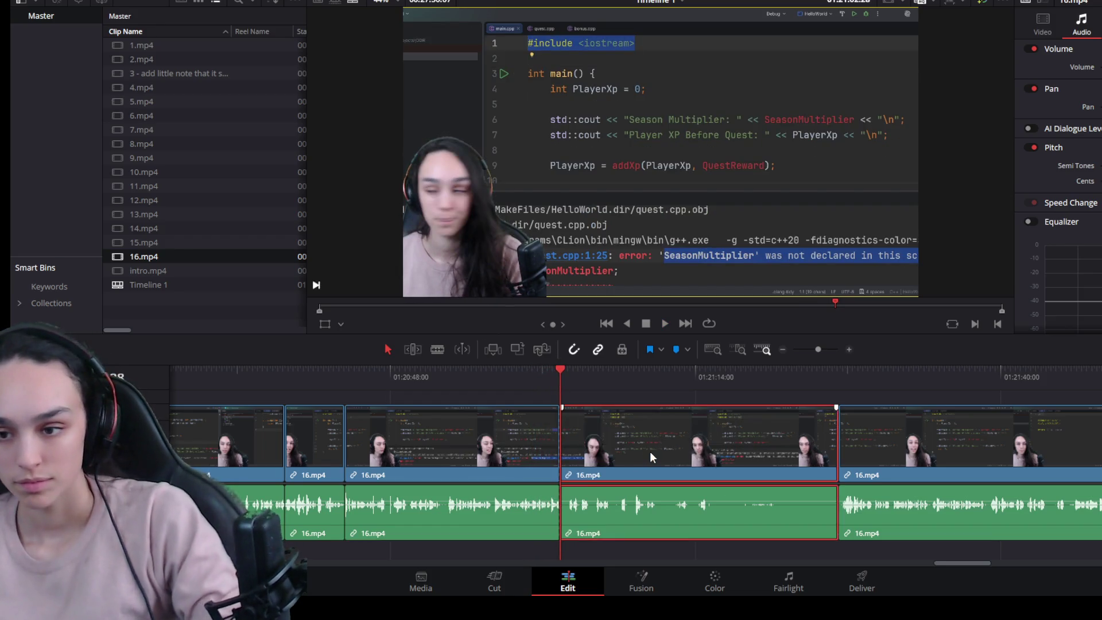
key("BackSpace")
left_click(646, 429)
key("Delete")
Step: Play back across the new join to check the cut
key("space")
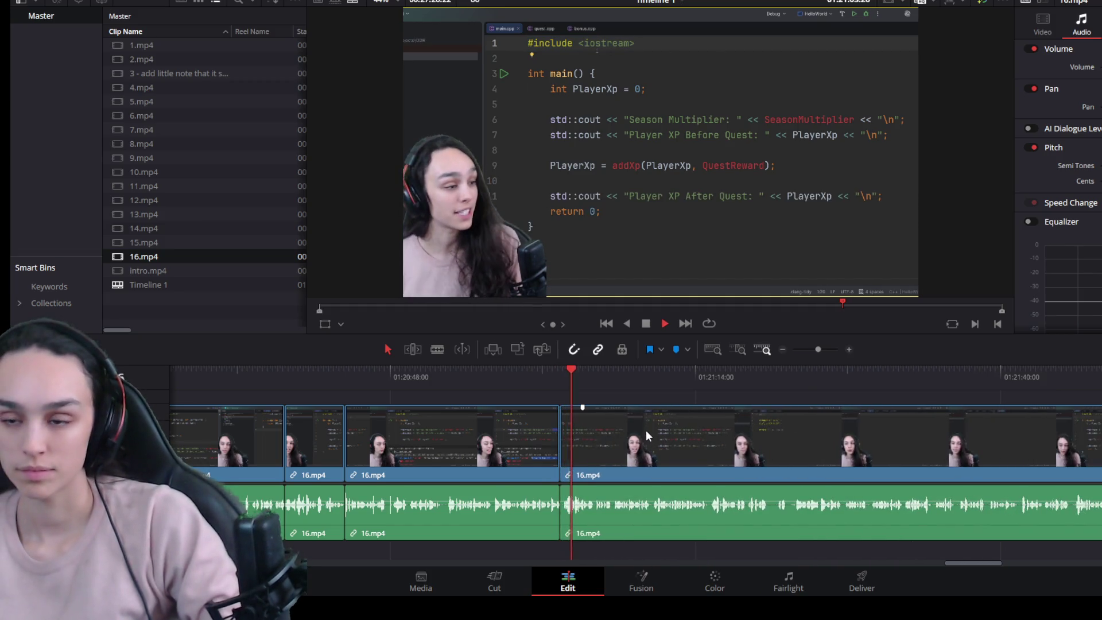
scroll(663, 475, "up", 2)
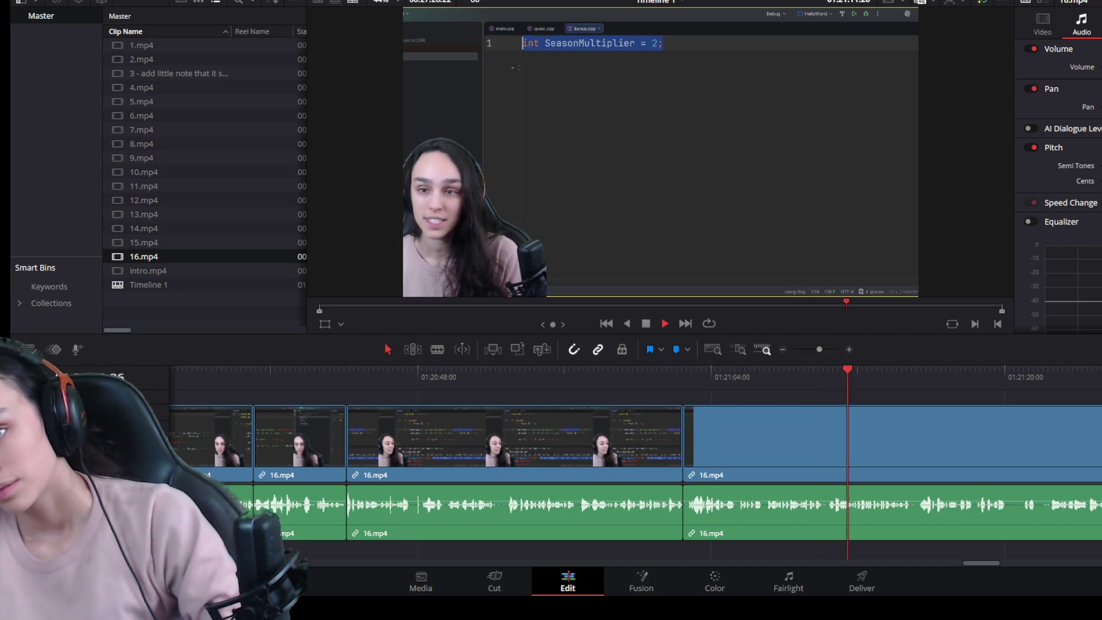
scroll(870, 465, "down", 2)
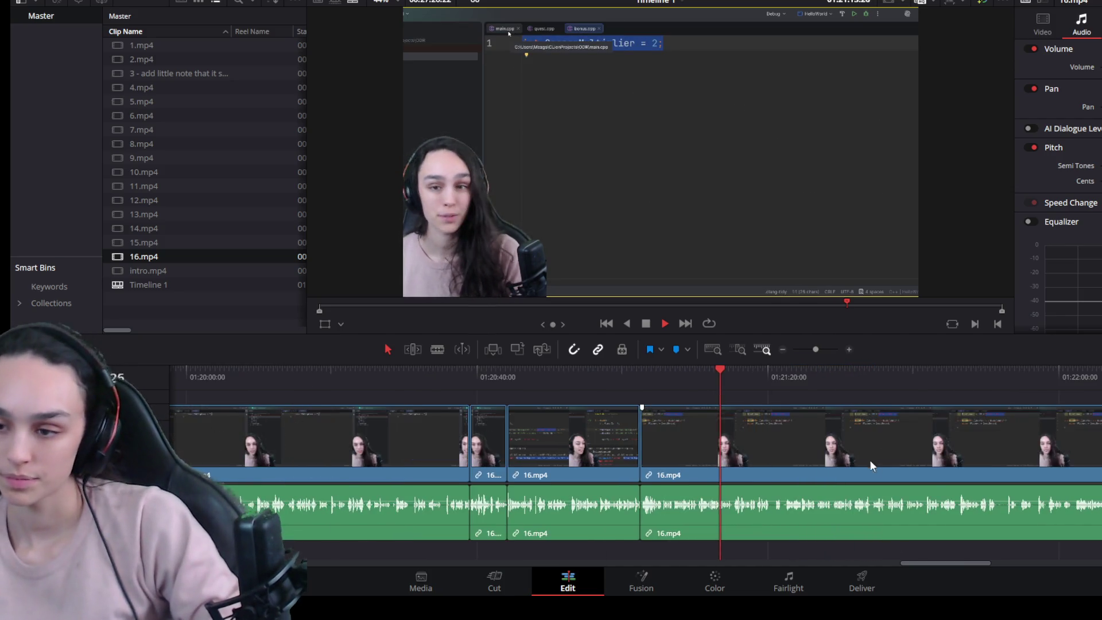
key("space")
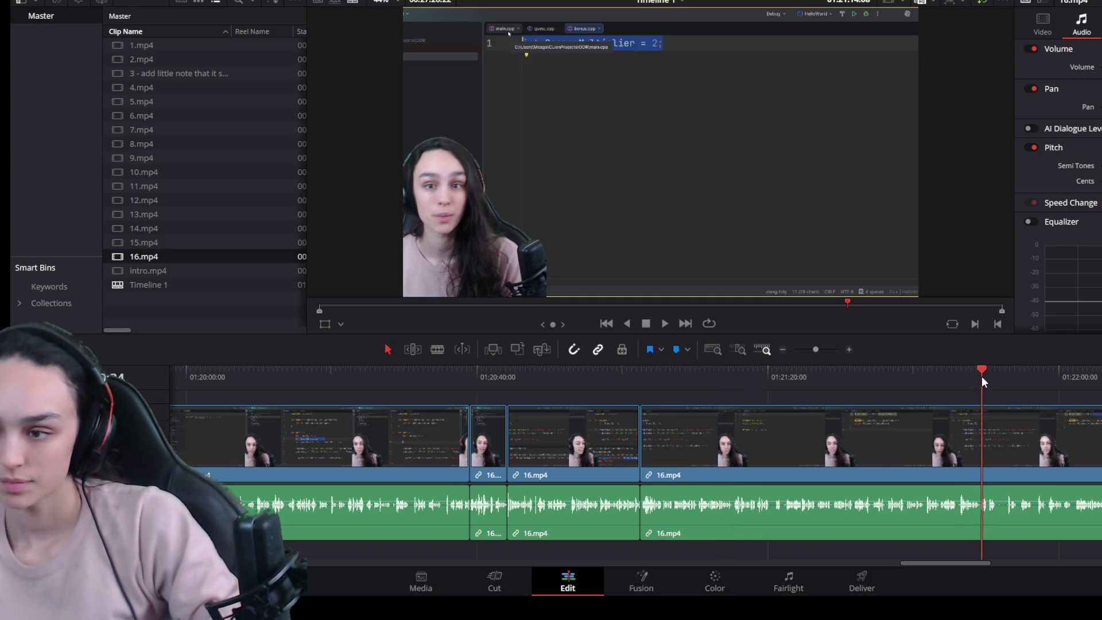
Step: Split 16.mp4 at the pause, trim the left piece's end back and close the gap
key("space")
scroll(965, 506, "up", 3)
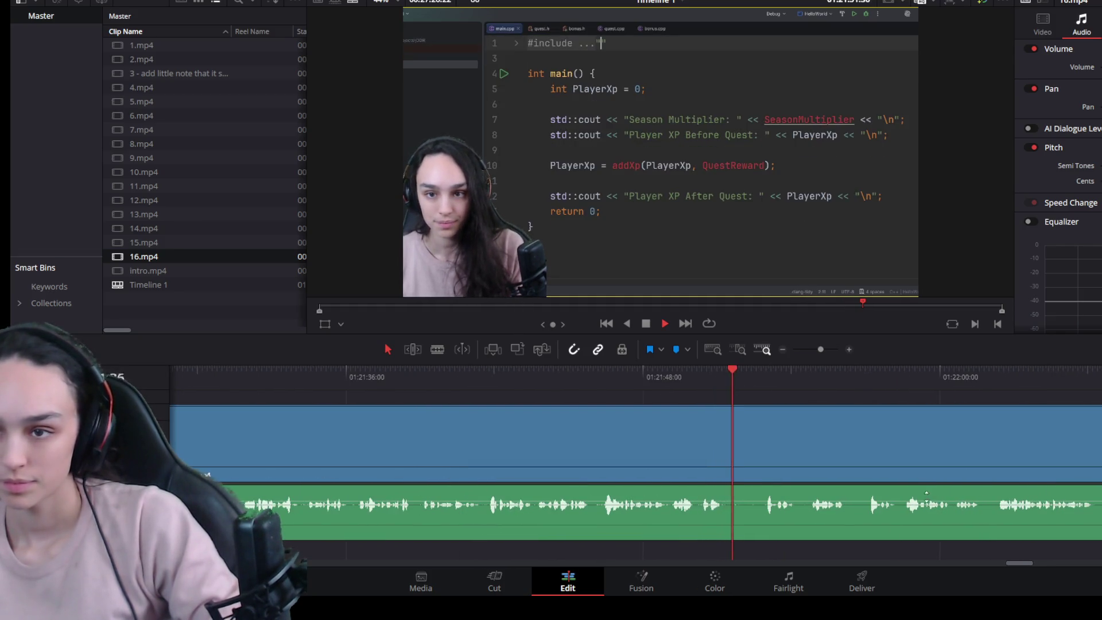
key("space")
key("ctrl+b")
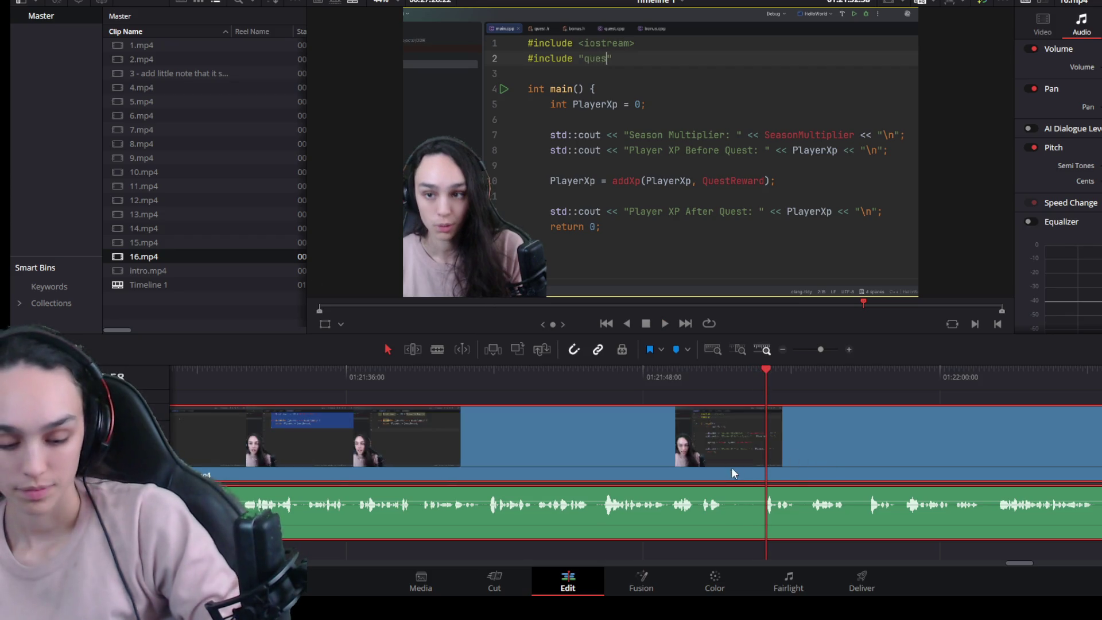
left_click_drag(756, 469, 724, 466)
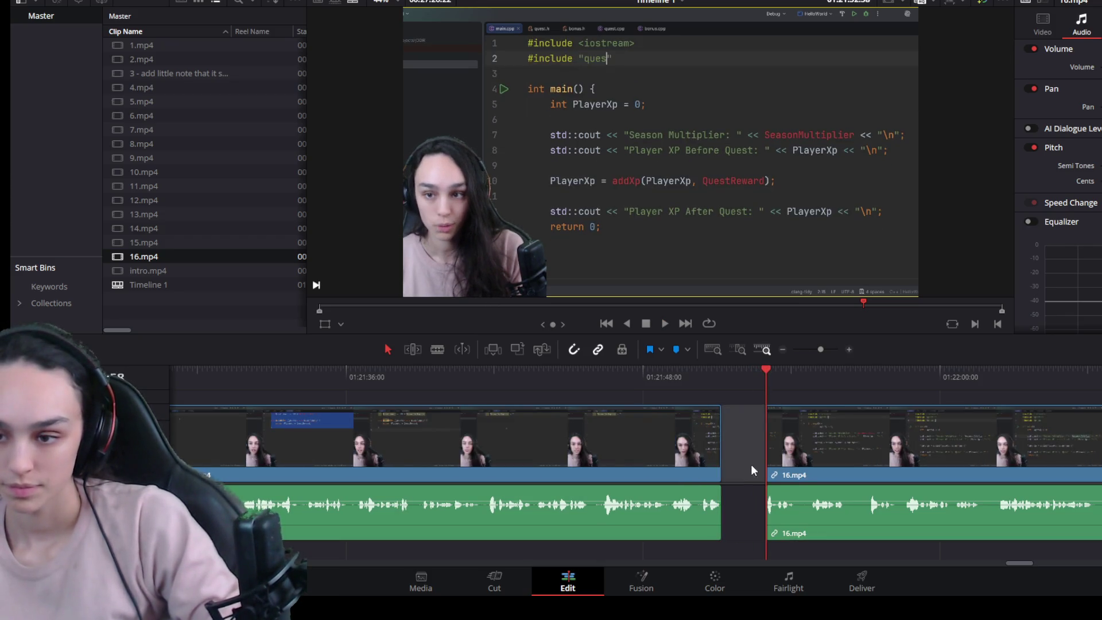
left_click(750, 469)
key("Delete")
key("space")
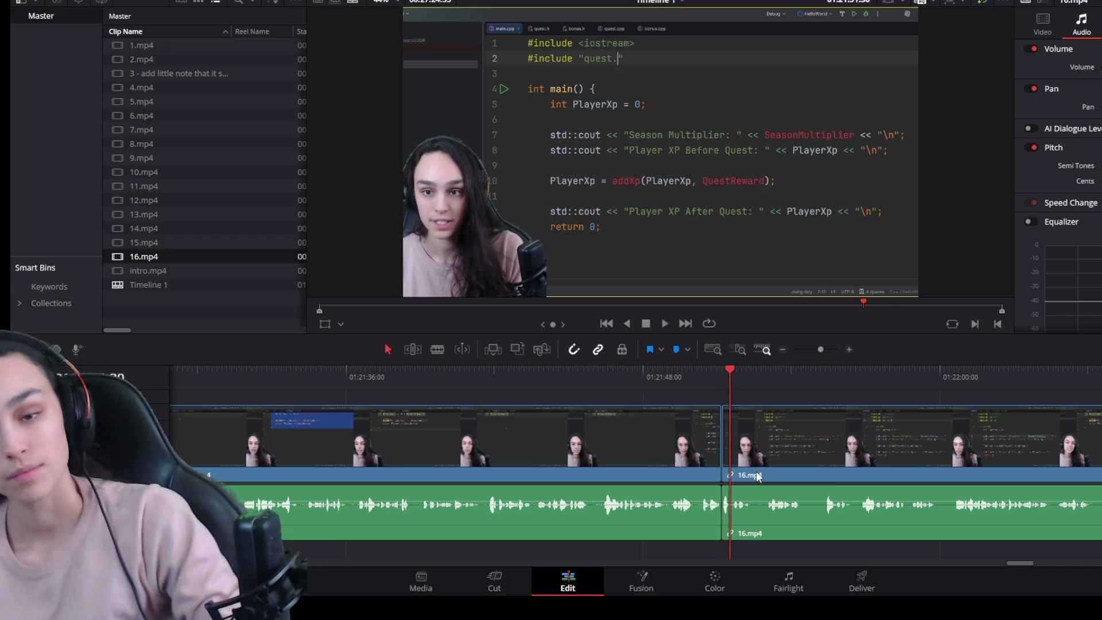
scroll(941, 479, "down", 2)
Step: Split at both ends of the next pause, delete that section and close the gap
left_click(892, 375)
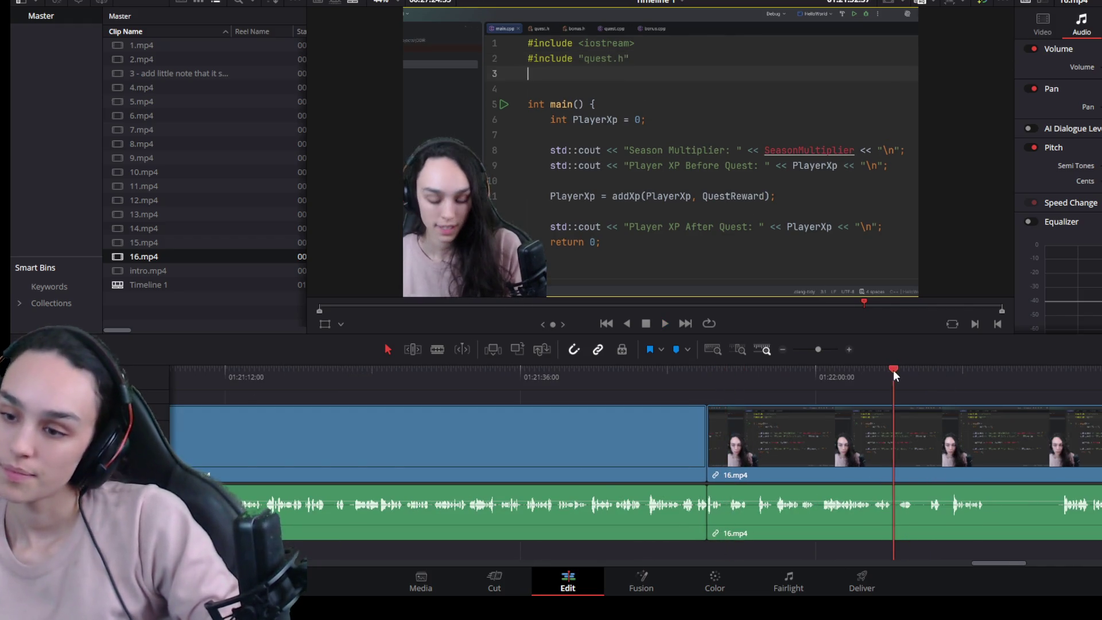
left_click_drag(892, 370, 876, 368)
key("space")
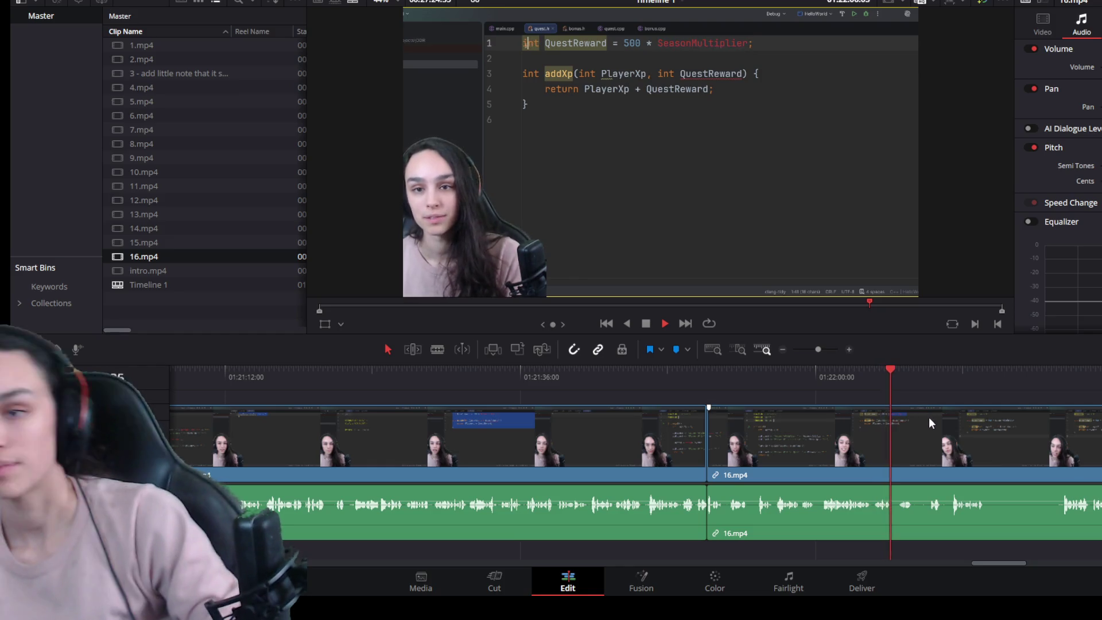
scroll(947, 508, "up", 2)
key("space")
left_click(772, 450)
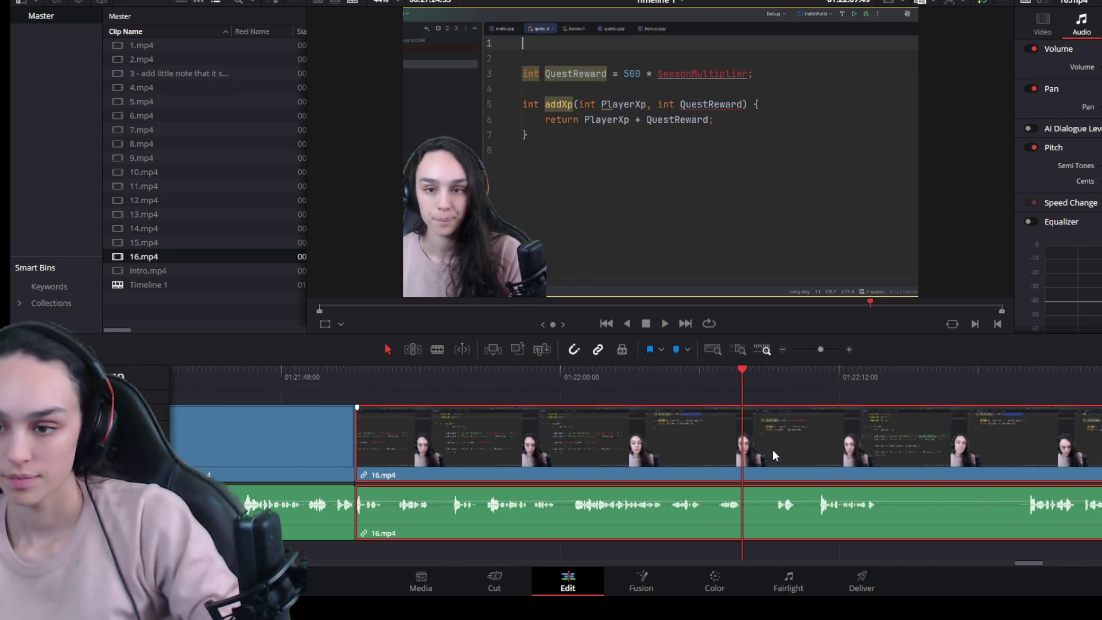
key("ctrl+b")
scroll(778, 483, "up", 3)
key("space")
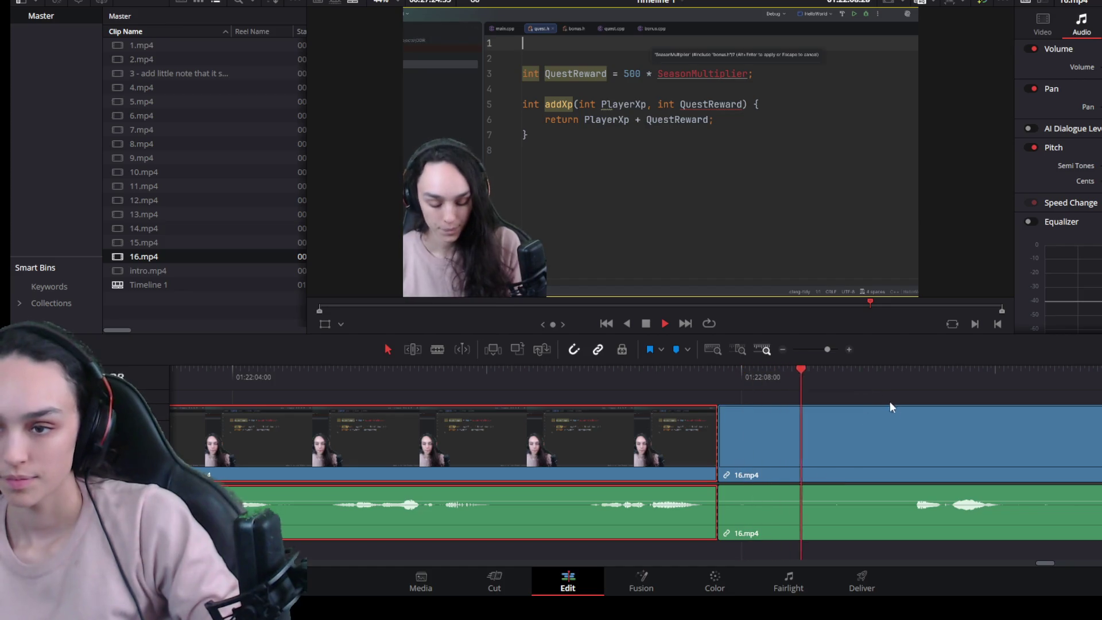
key("space")
key("ctrl+b")
left_click(774, 456)
key("Delete")
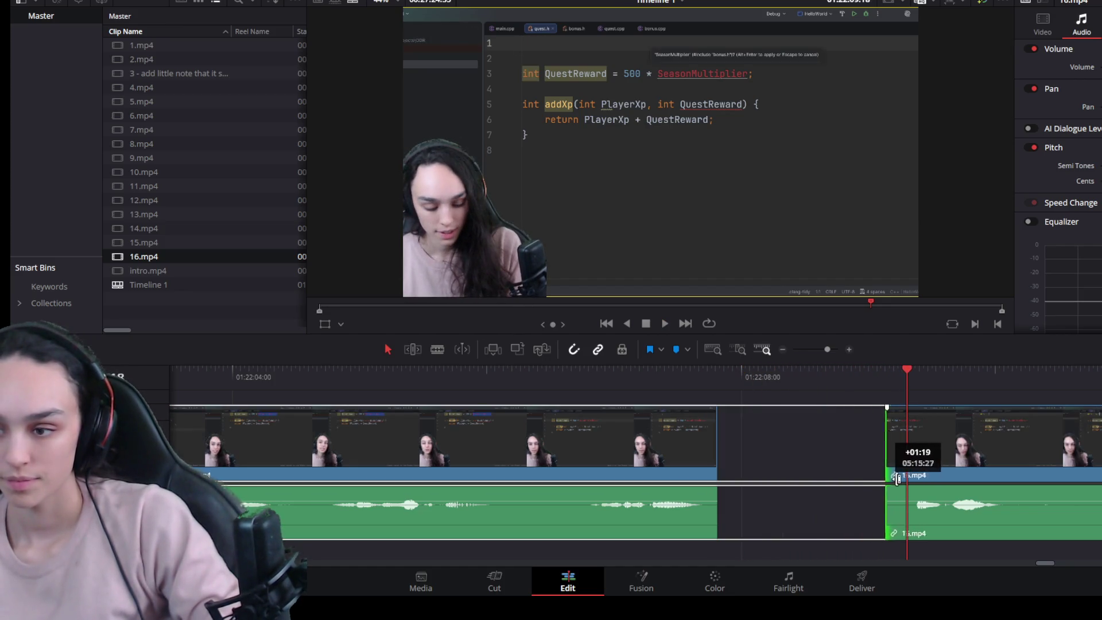
left_click(800, 451)
key("Delete")
key("space")
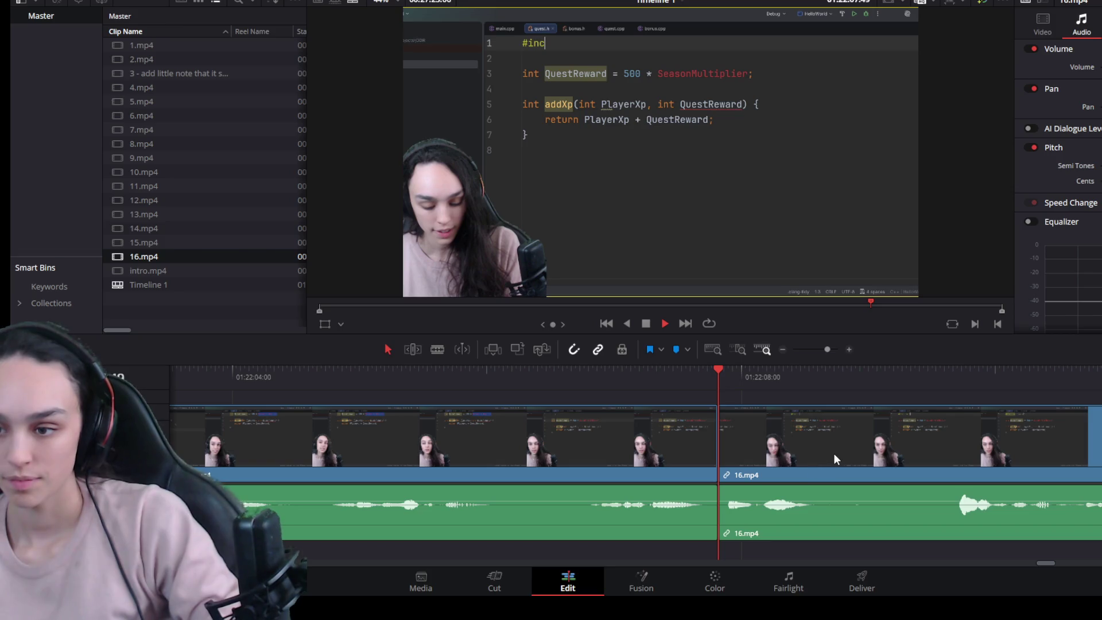
Step: Split at the following pause, trim the later piece's start past it and resume playback
left_click(814, 459)
scroll(819, 472, "down", 1)
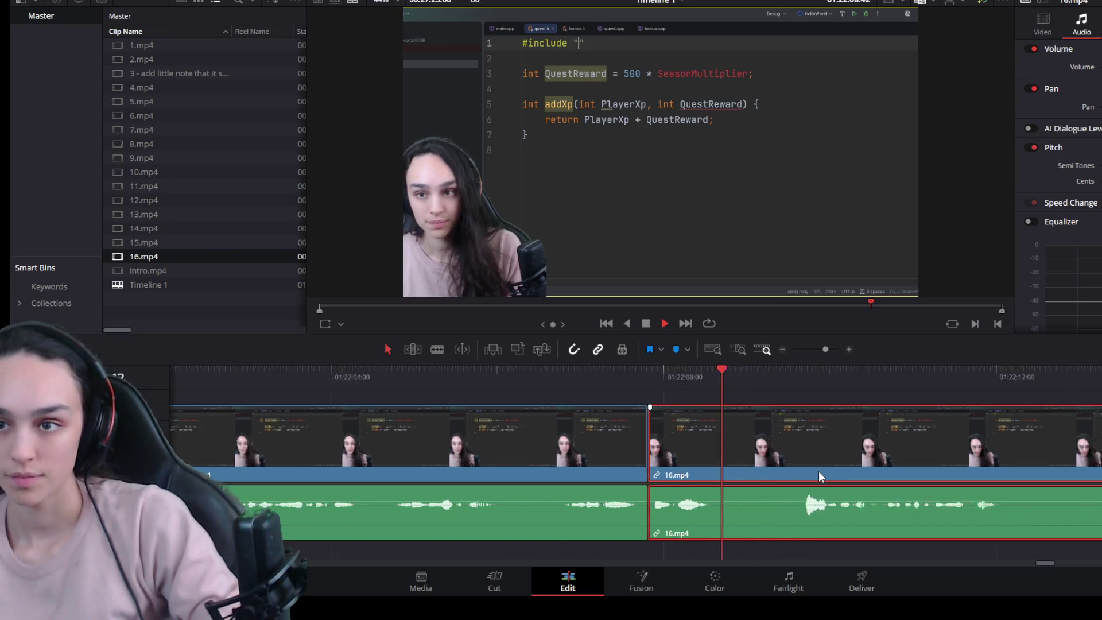
scroll(818, 471, "down", 1)
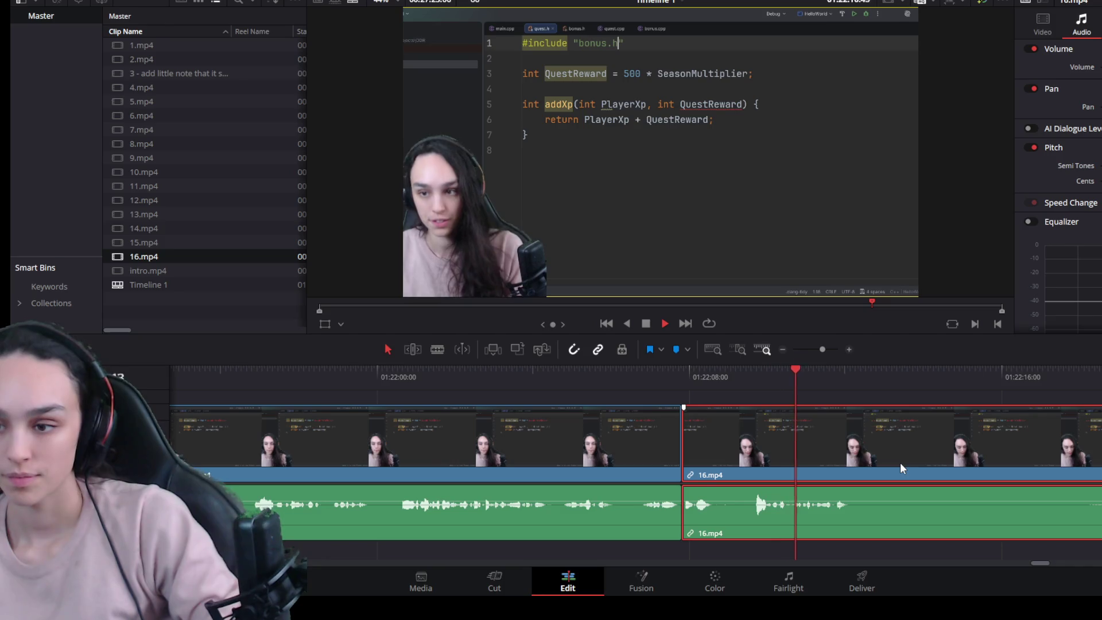
key("space")
key("ctrl+b")
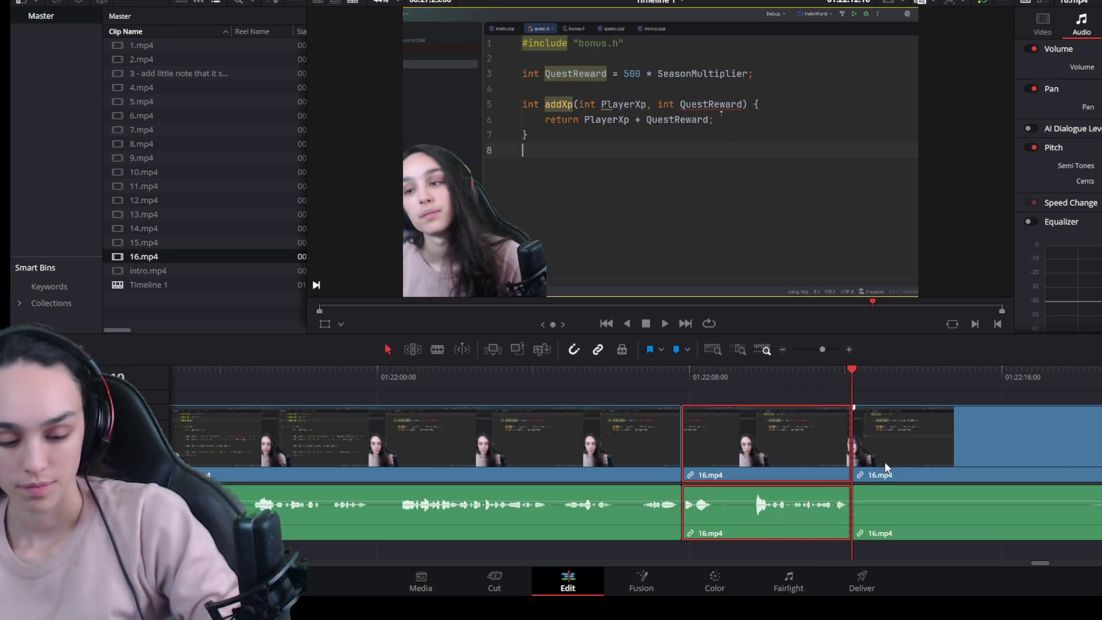
left_click_drag(884, 461, 1050, 461)
key("ctrl+z")
key("space")
scroll(988, 460, "down", 2)
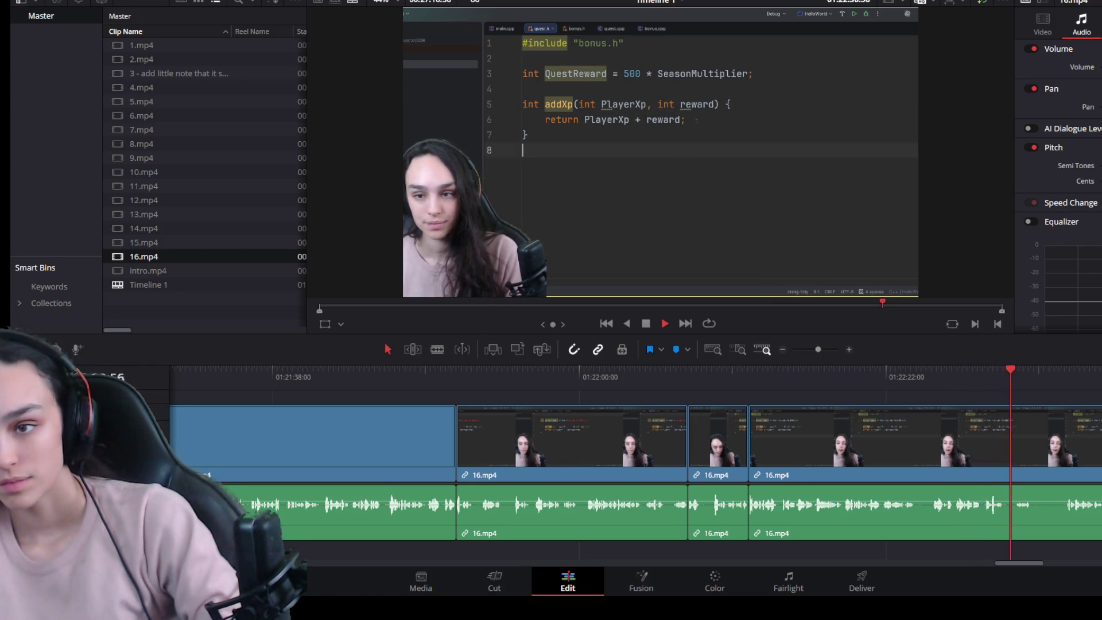
Step: Split 16.mp4 near 01:22:32, trim away the following piece's start and delete the gap
key("space")
key("ctrl+b")
scroll(1075, 497, "up", 3)
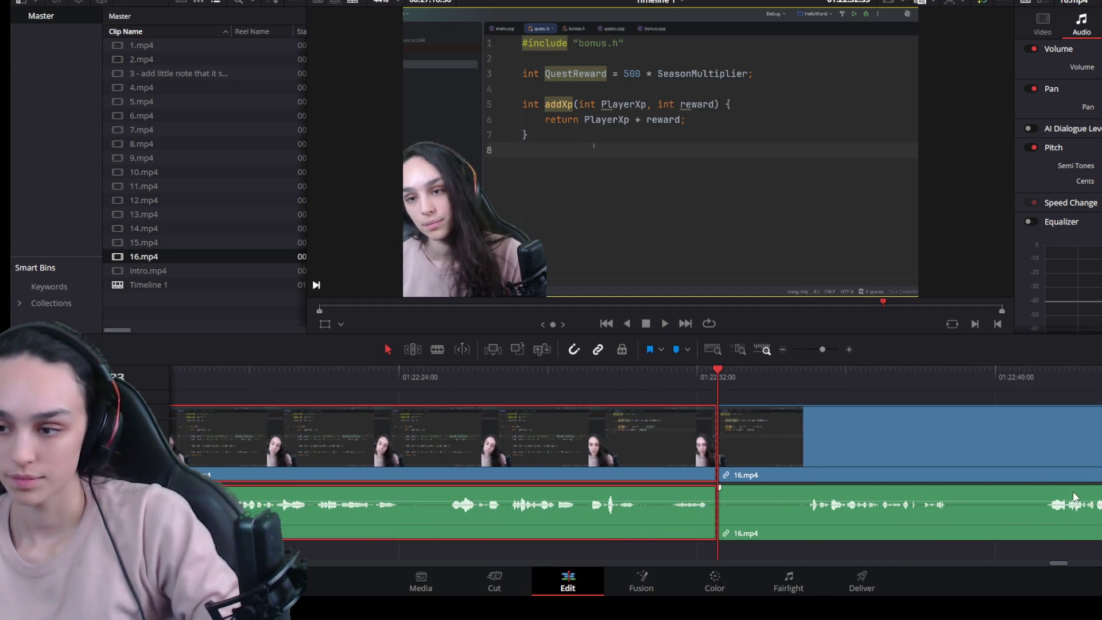
left_click_drag(720, 456, 805, 456)
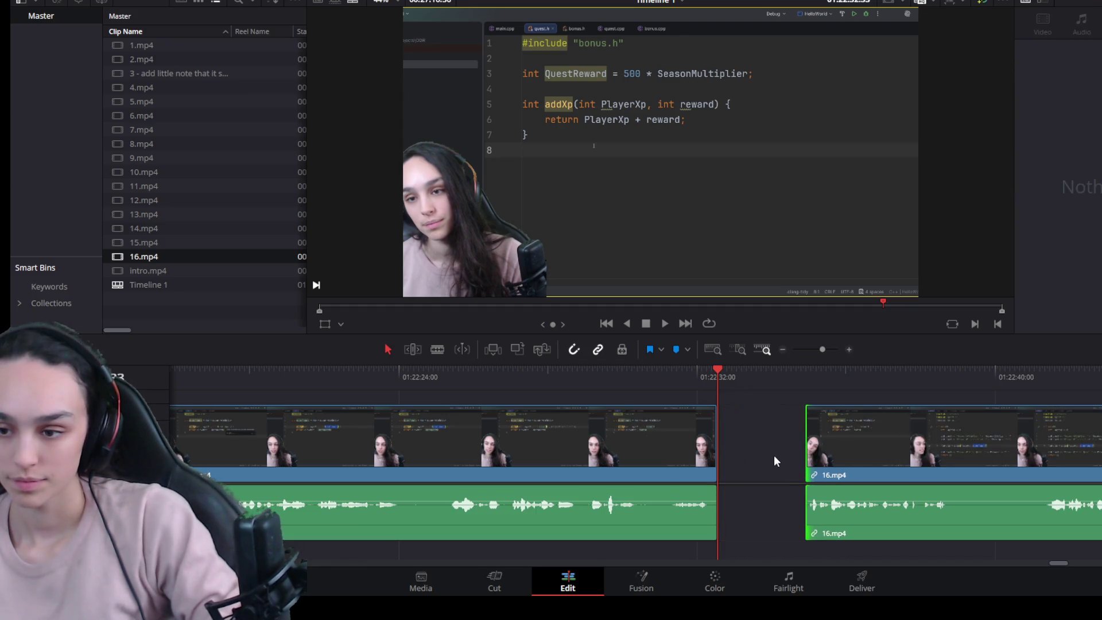
left_click(782, 462)
key("BackSpace")
key("space")
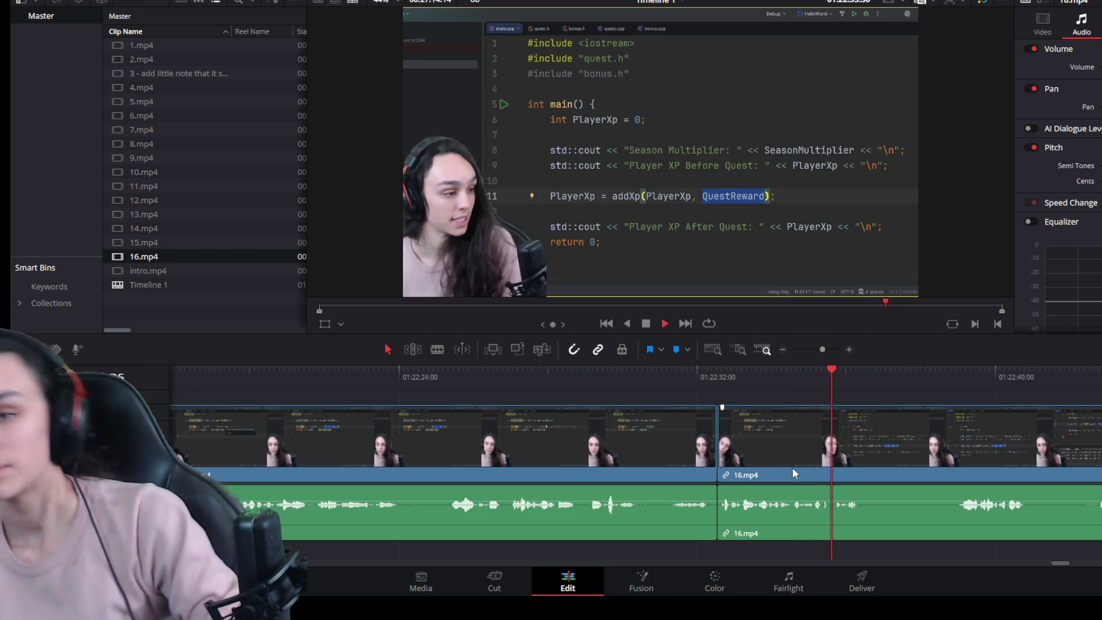
Step: Split at the pause near 01:22:36, trim the next piece's start and close the gap
key("space")
key("ctrl+b")
mouse_move(867, 469)
left_mouse_down()
mouse_move(970, 481)
mouse_move(956, 478)
left_mouse_up()
left_click(925, 455)
key("Delete")
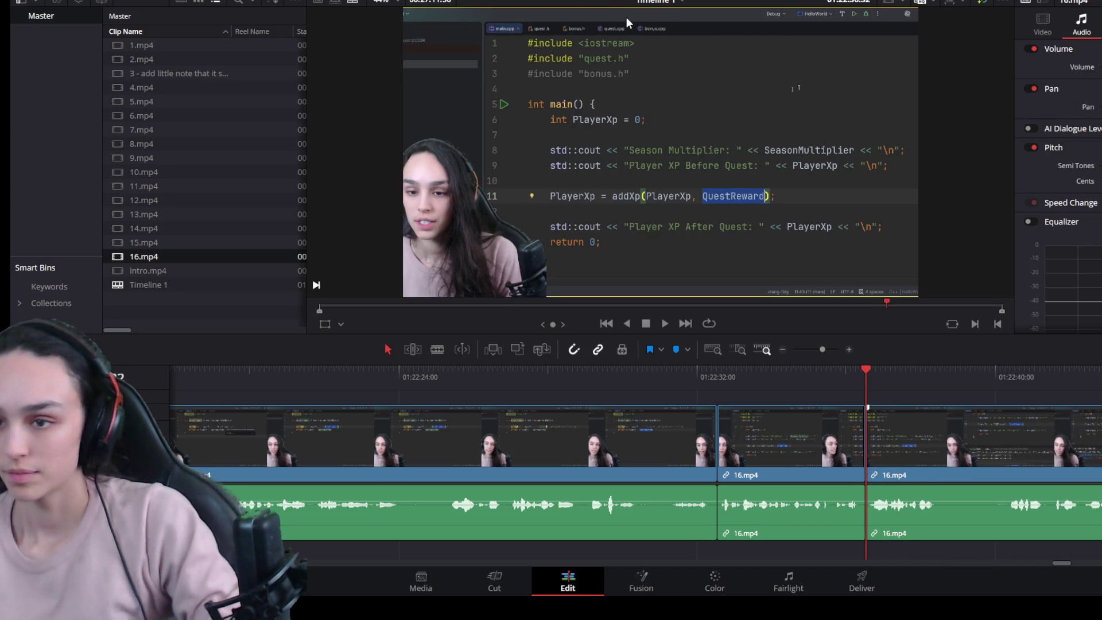
key("space")
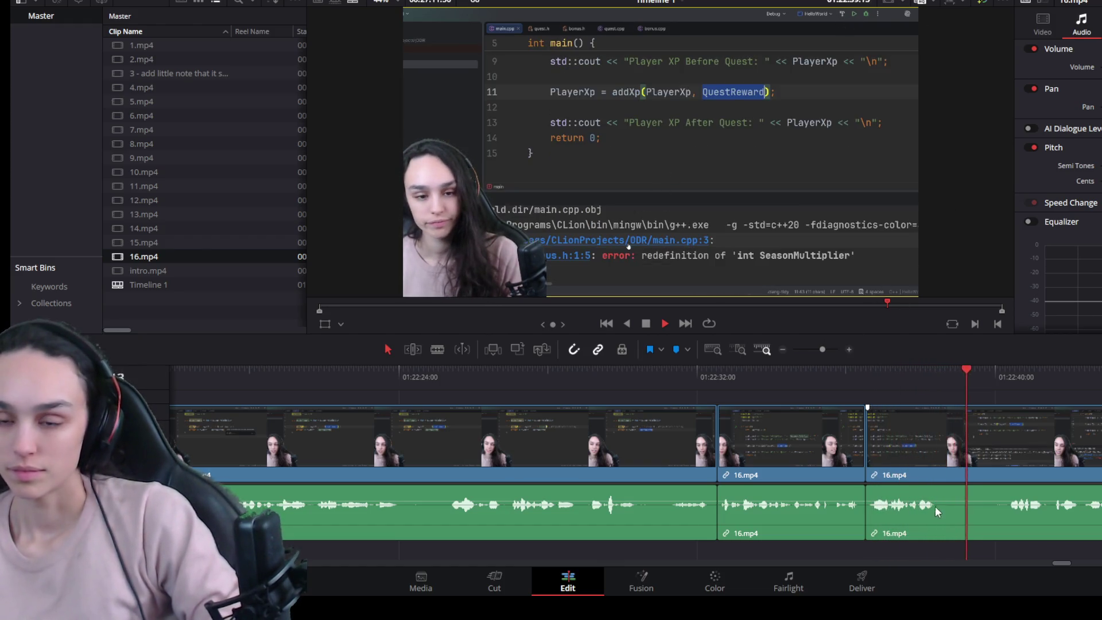
Step: Split near 01:22:40, trim the earlier piece's end back, close the gap and replay
left_click(1001, 377)
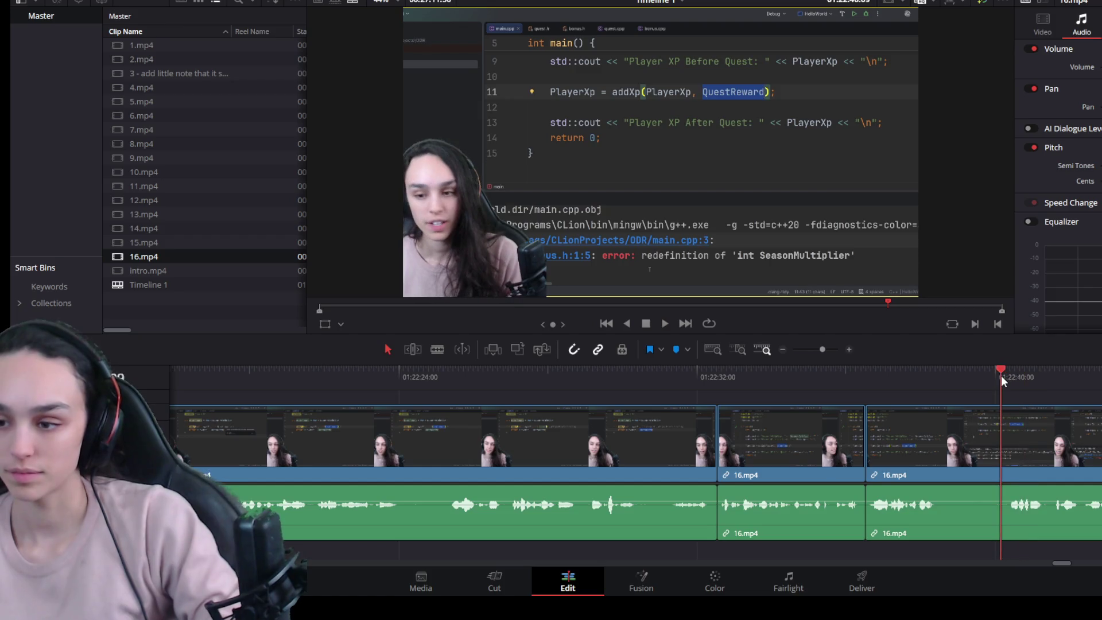
key("ctrl+b")
left_click(993, 458)
left_click_drag(997, 459, 937, 459)
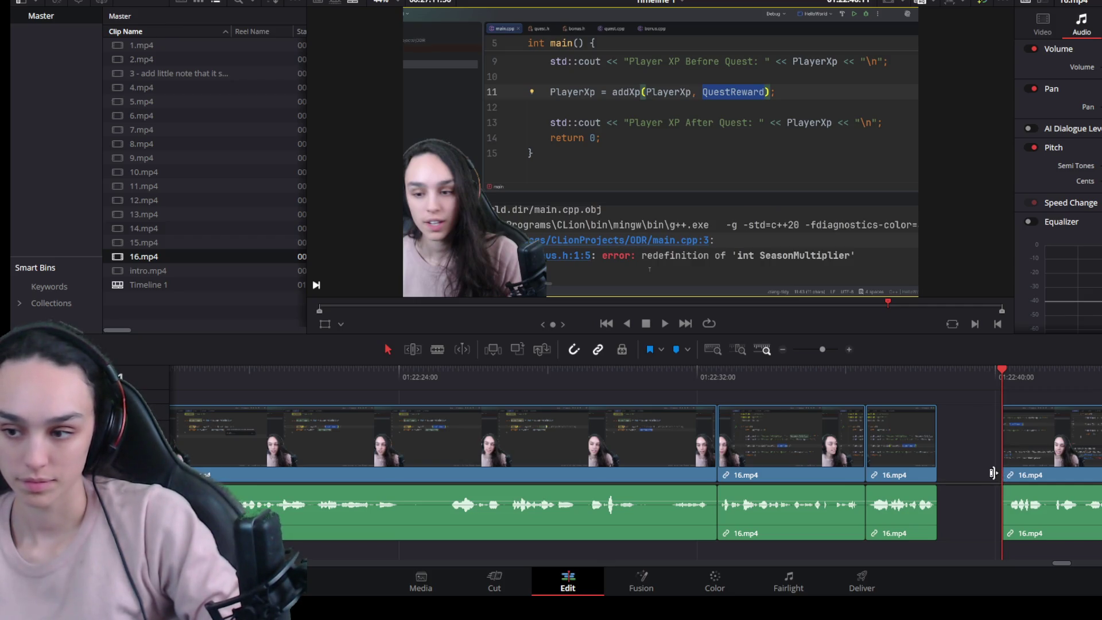
key("Delete")
key("Up")
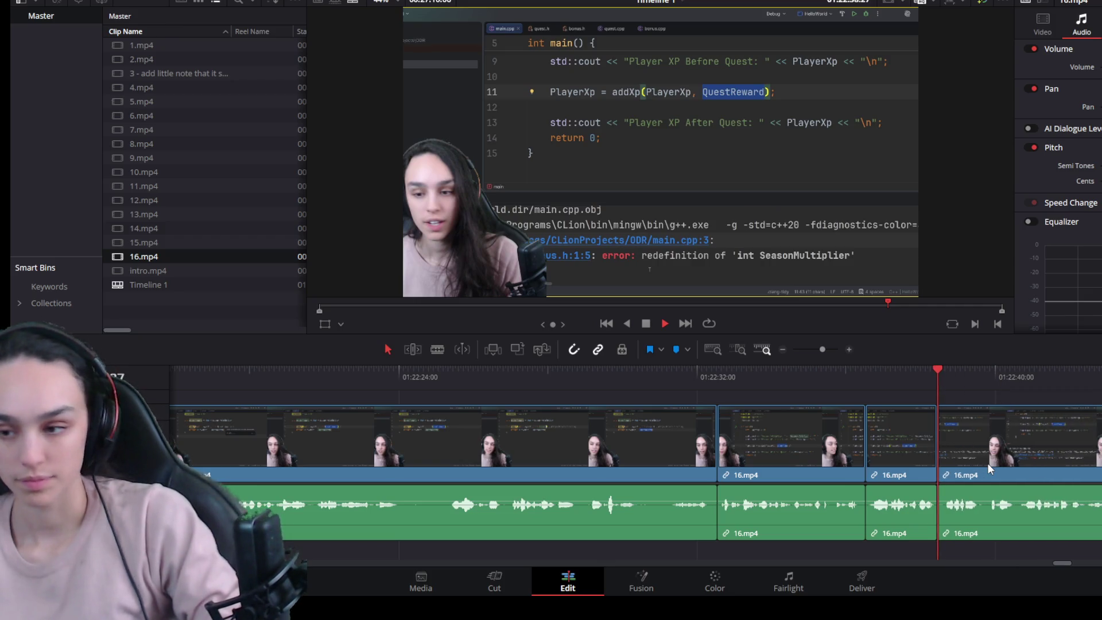
key("space")
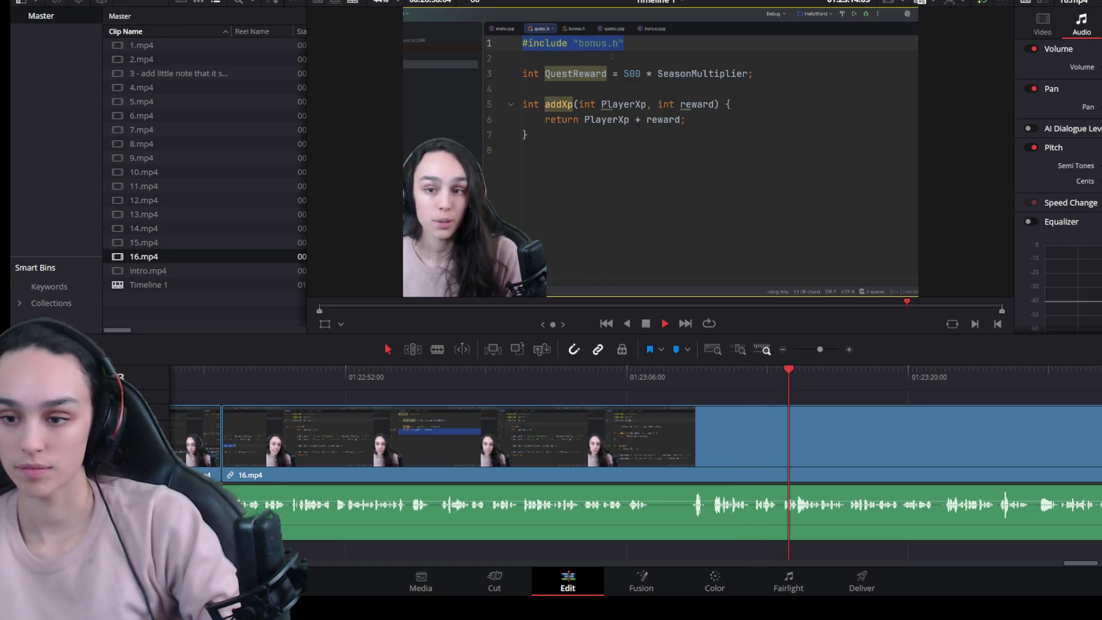
Step: Split 16.mp4 just before 01:23:06, trim the left piece's end back, delete the gap and replay
key("space")
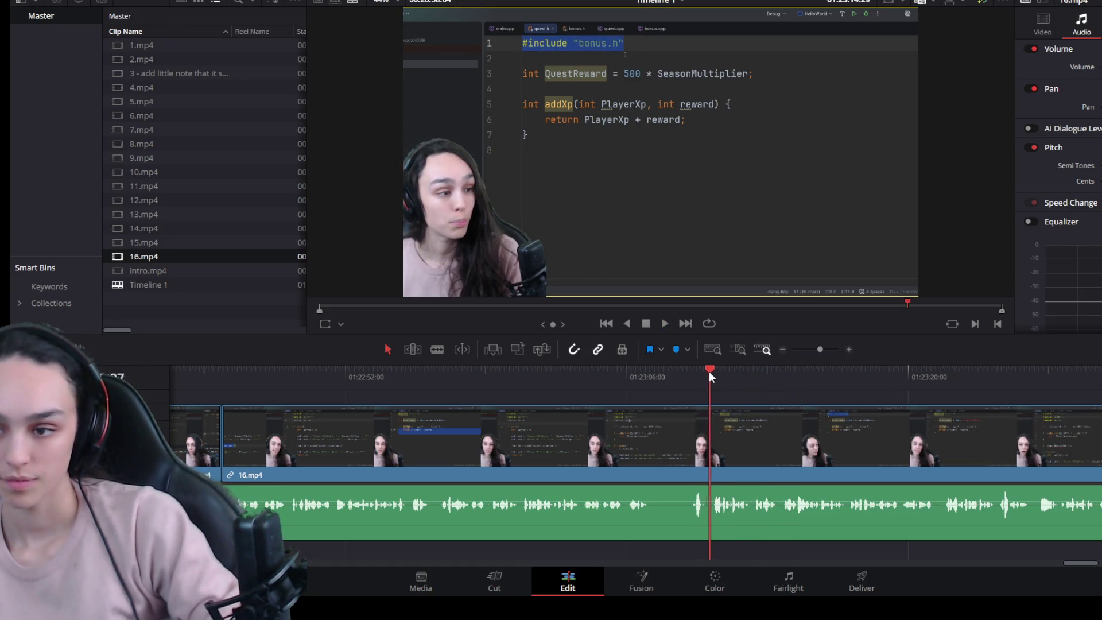
left_click(693, 376)
key("ctrl+backslash")
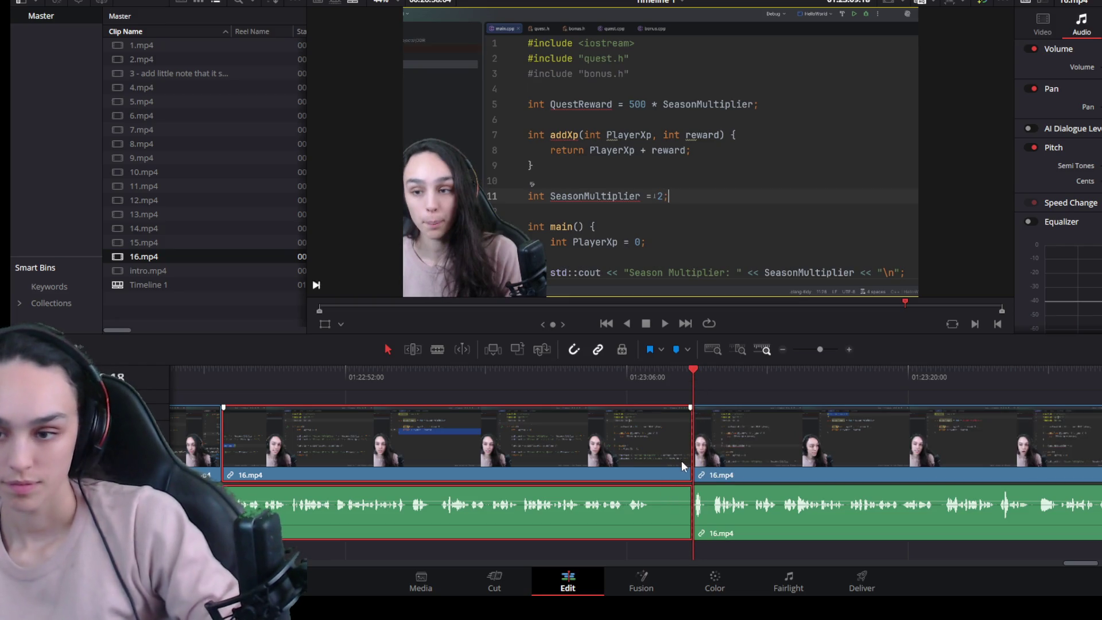
left_click_drag(686, 463, 642, 462)
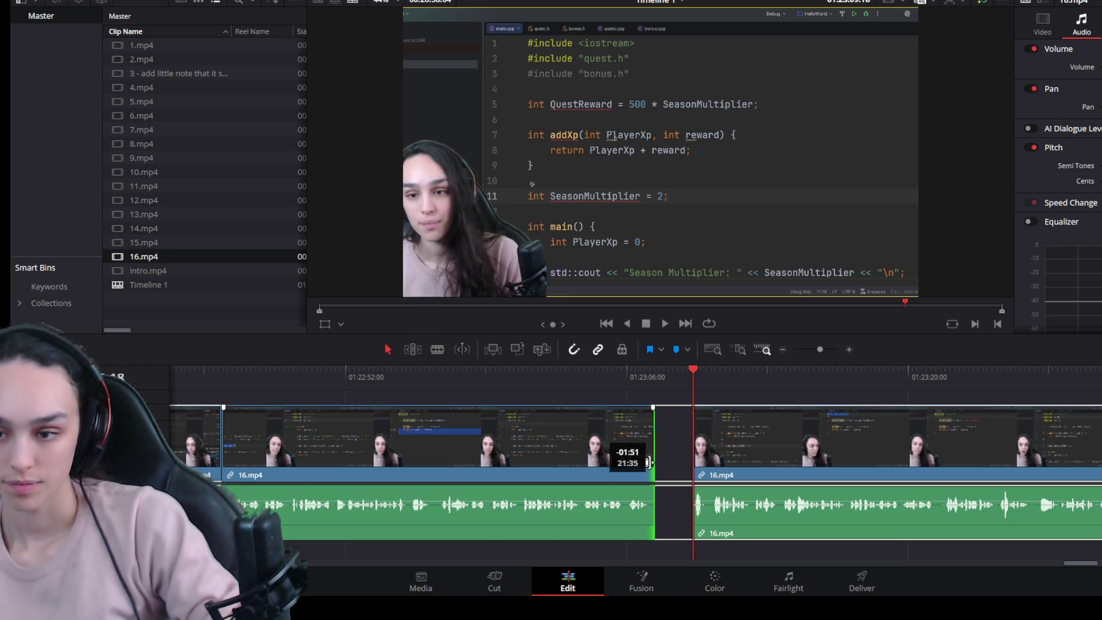
left_click(682, 463)
key("Delete")
left_click(705, 369)
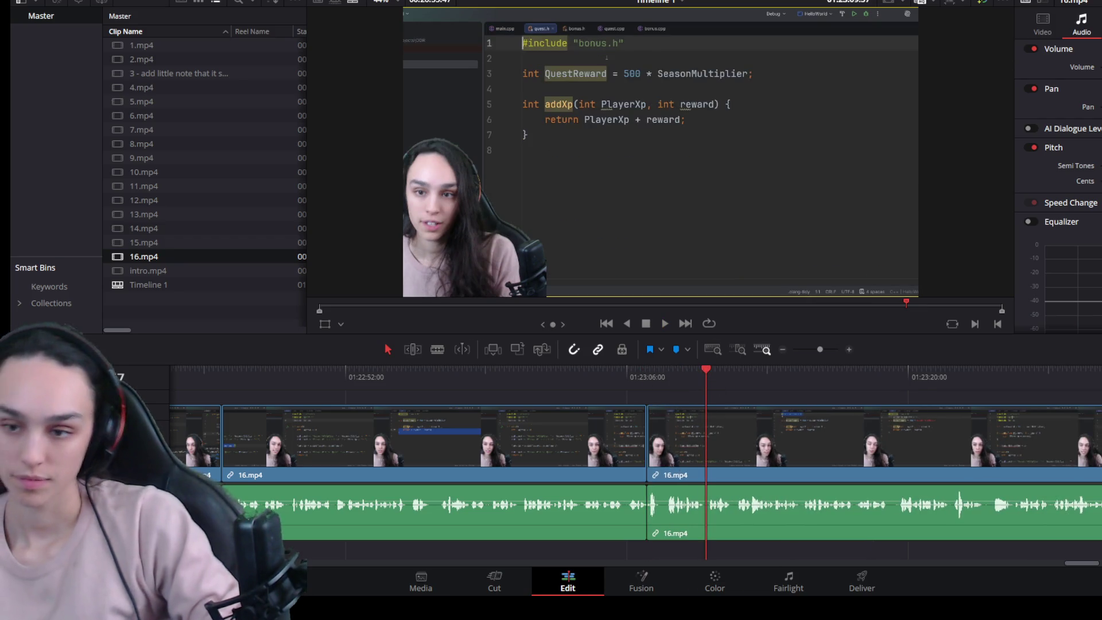
key("space")
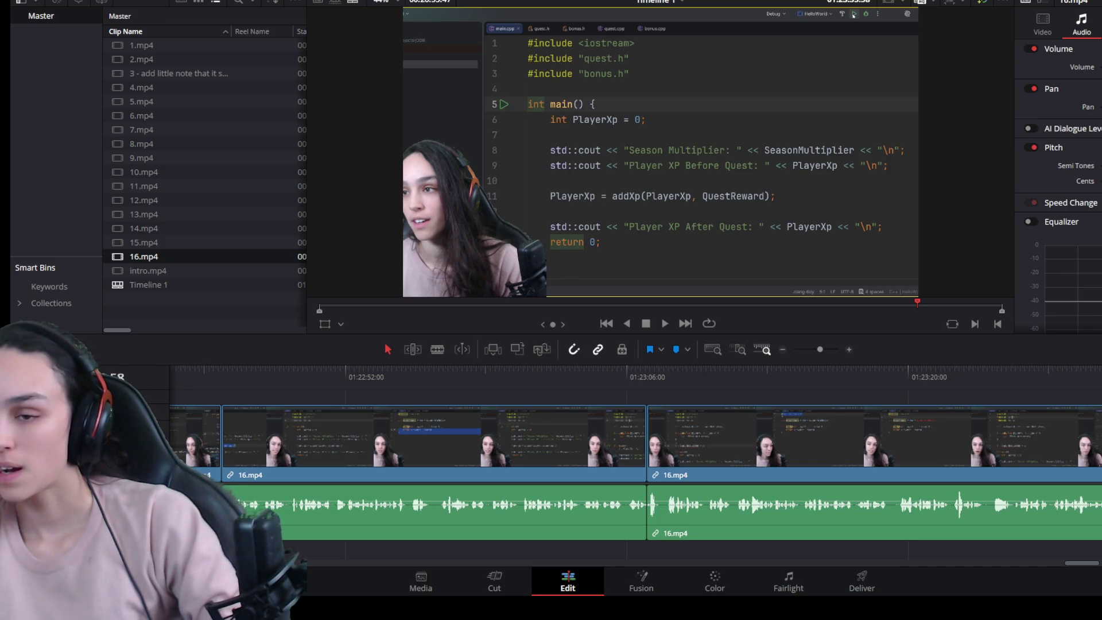
Step: Jump to the earlier edit and ripple-delete the leftover sliver beside it
left_click(961, 381)
key("space")
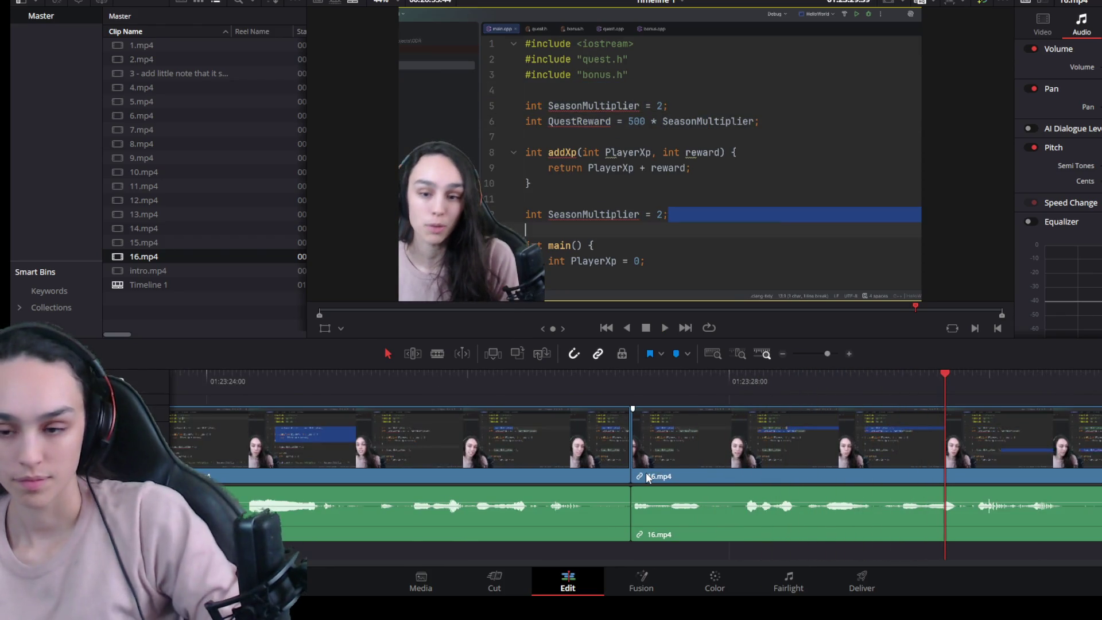
key("Up")
left_click(650, 375)
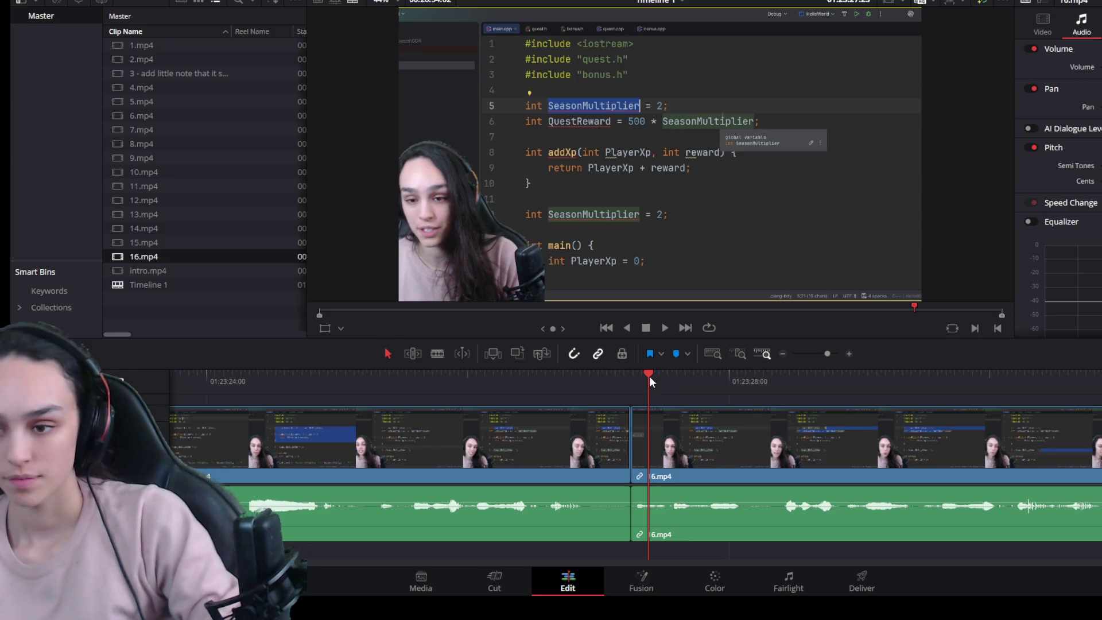
left_click(645, 446)
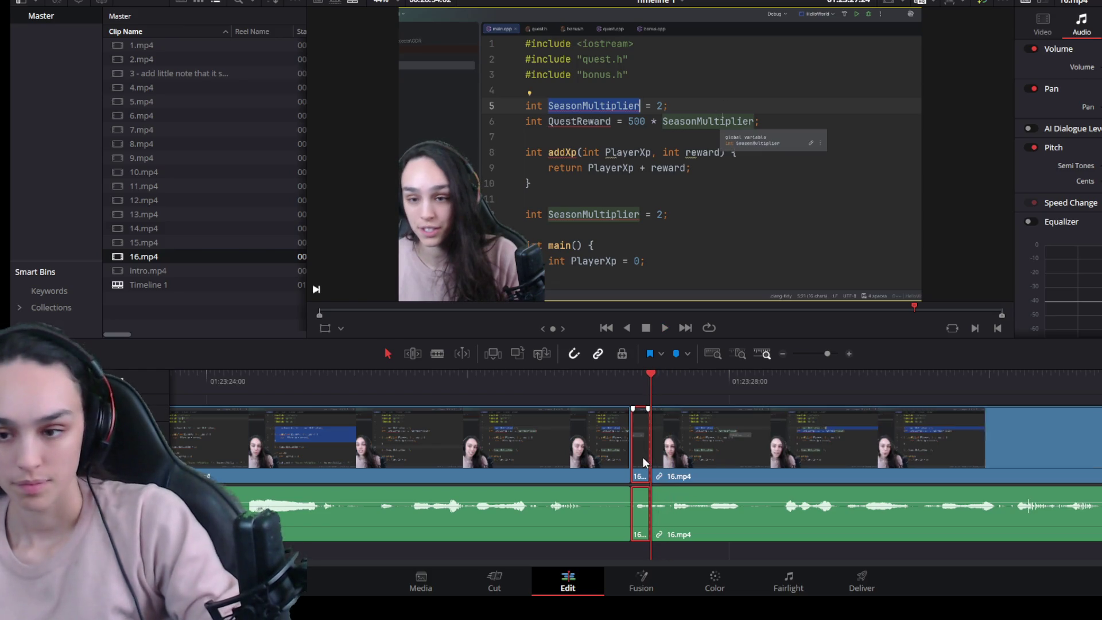
key("ctrl+shift+bracketleft")
Step: Play on to the next mistake near 01:23:27 and split the clip there
key("space")
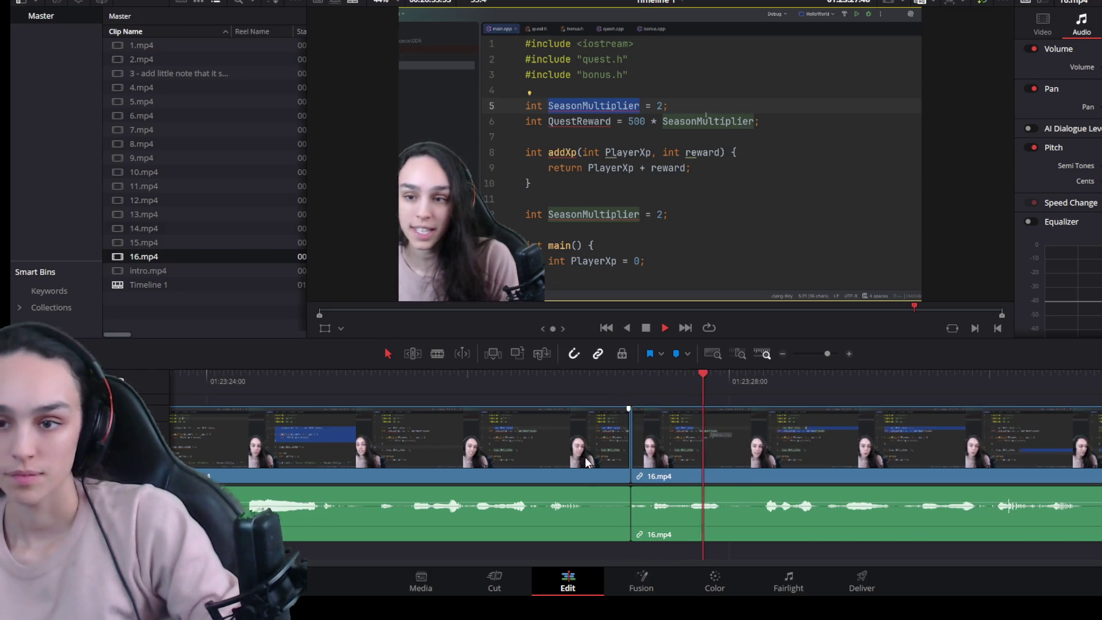
scroll(584, 461, "down", 3)
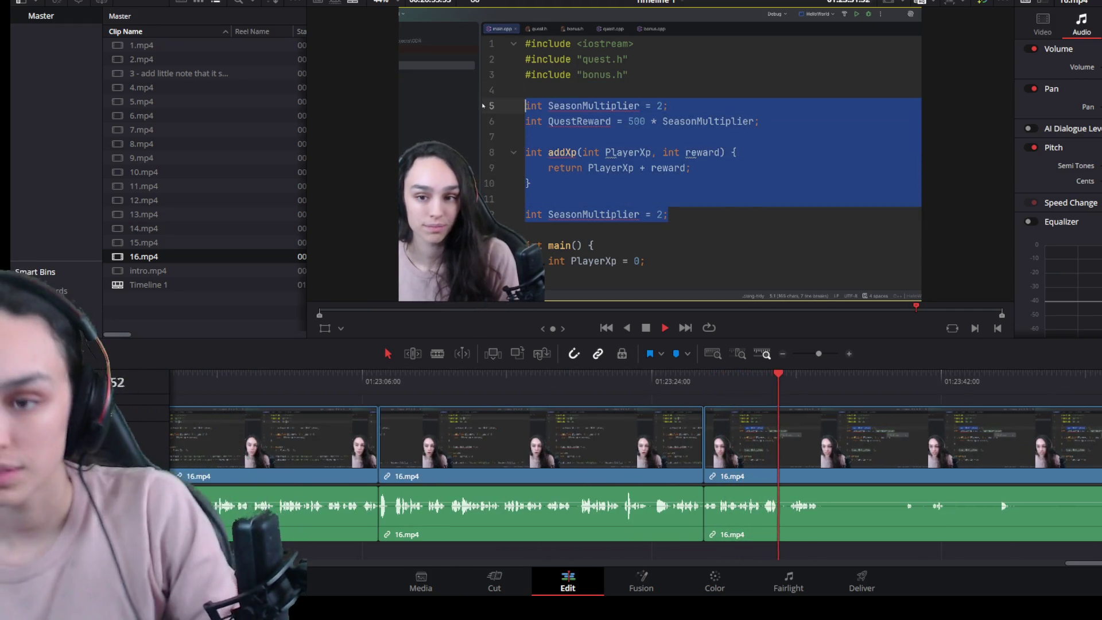
scroll(727, 461, "up", 1)
scroll(727, 460, "up", 2)
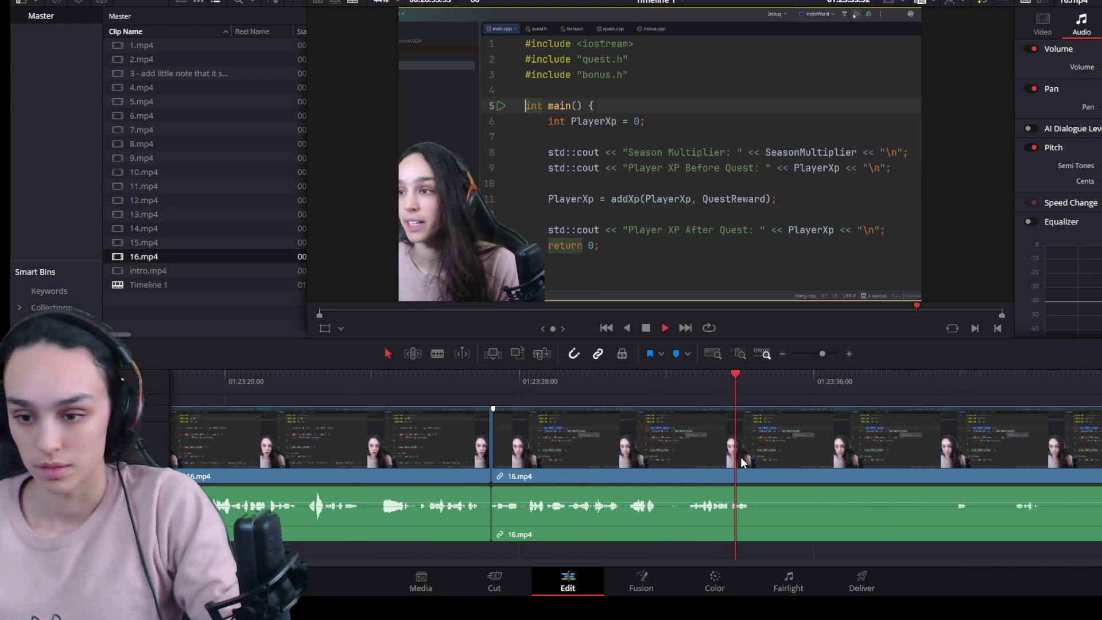
key("ctrl+b")
scroll(782, 445, "down", 3)
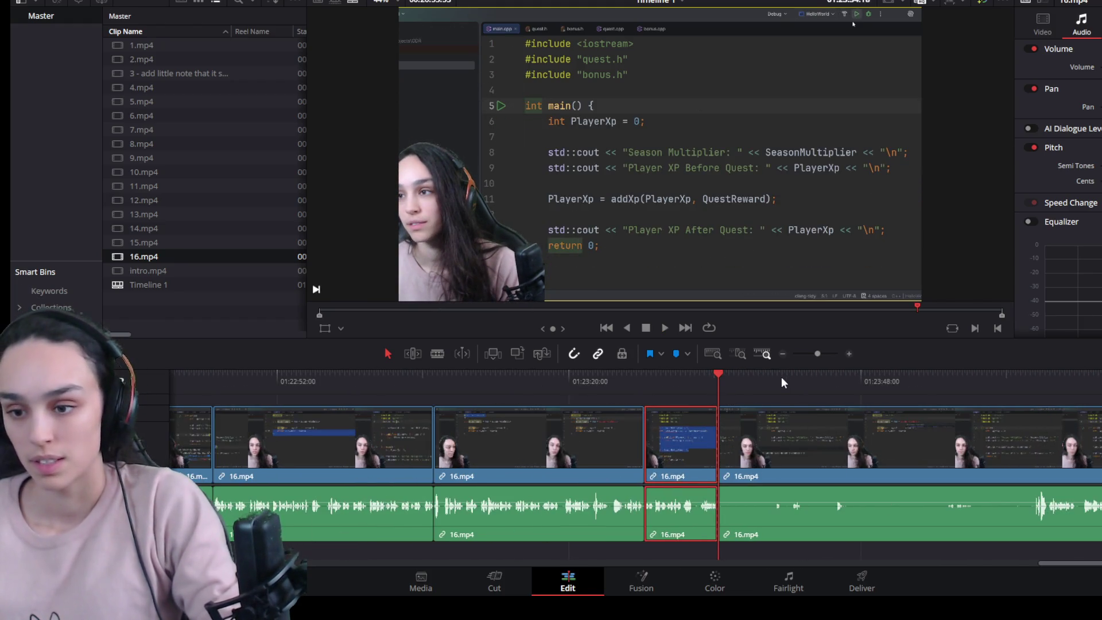
Step: Split at the mistake's end, ripple-delete the split-off piece and review playback
mouse_move(781, 377)
left_mouse_down()
mouse_move(894, 397)
mouse_move(1033, 400)
left_mouse_up()
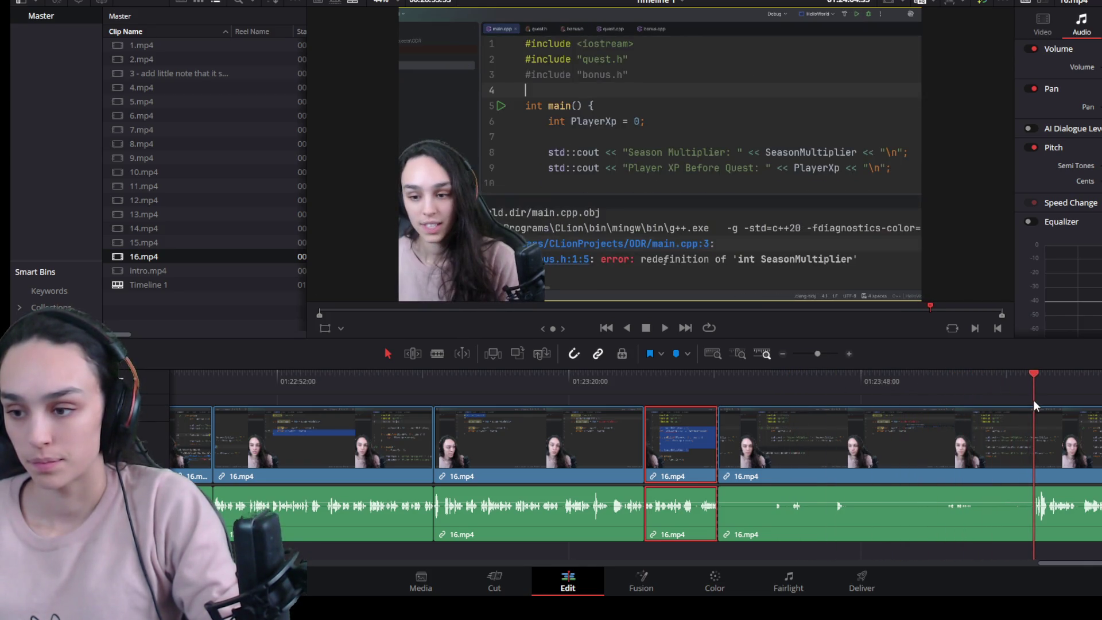
key("ctrl+b")
key("Delete")
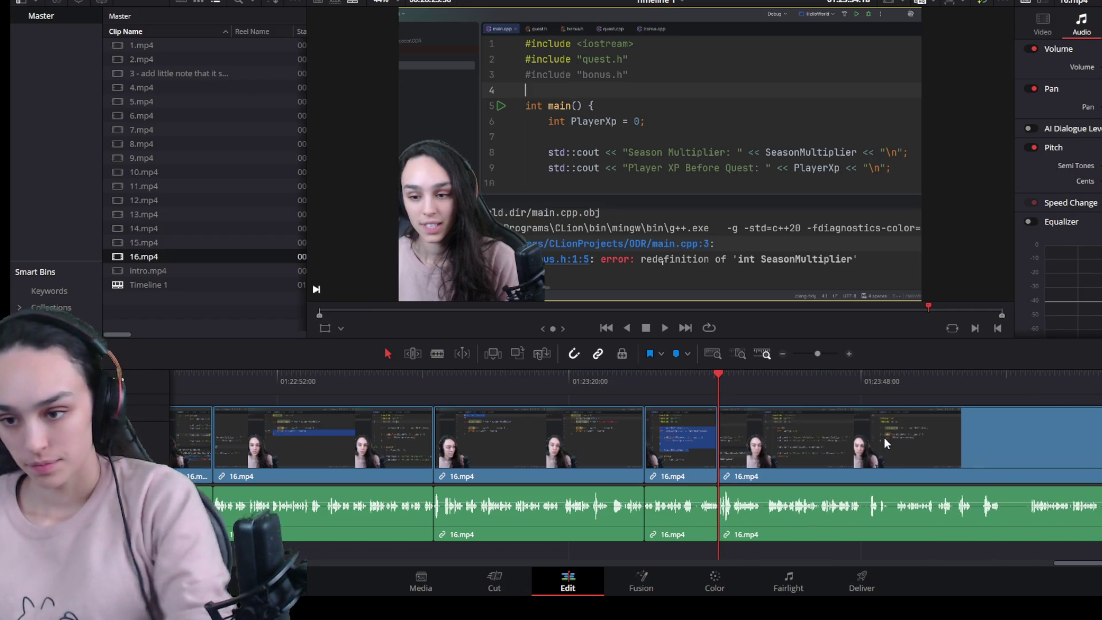
key("space")
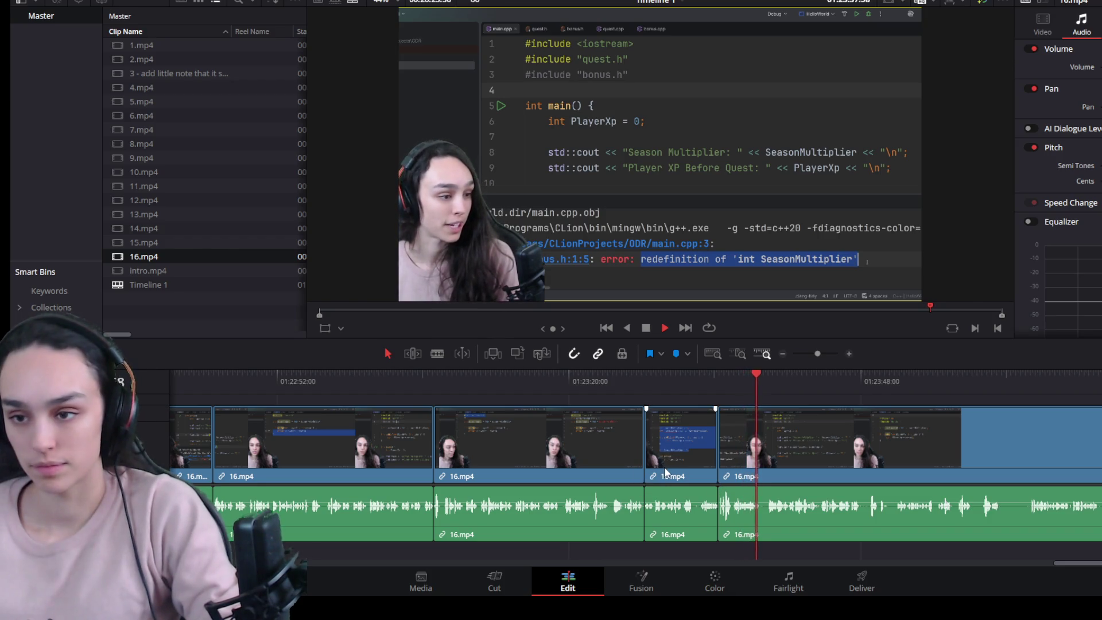
key("space")
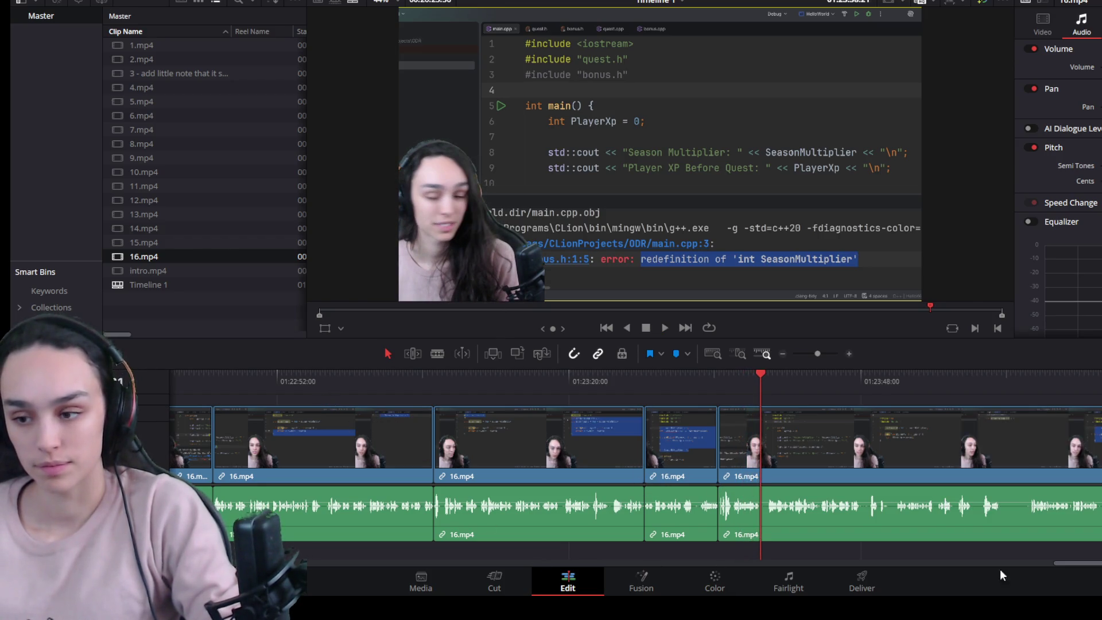
left_click_drag(1065, 565, 1040, 565)
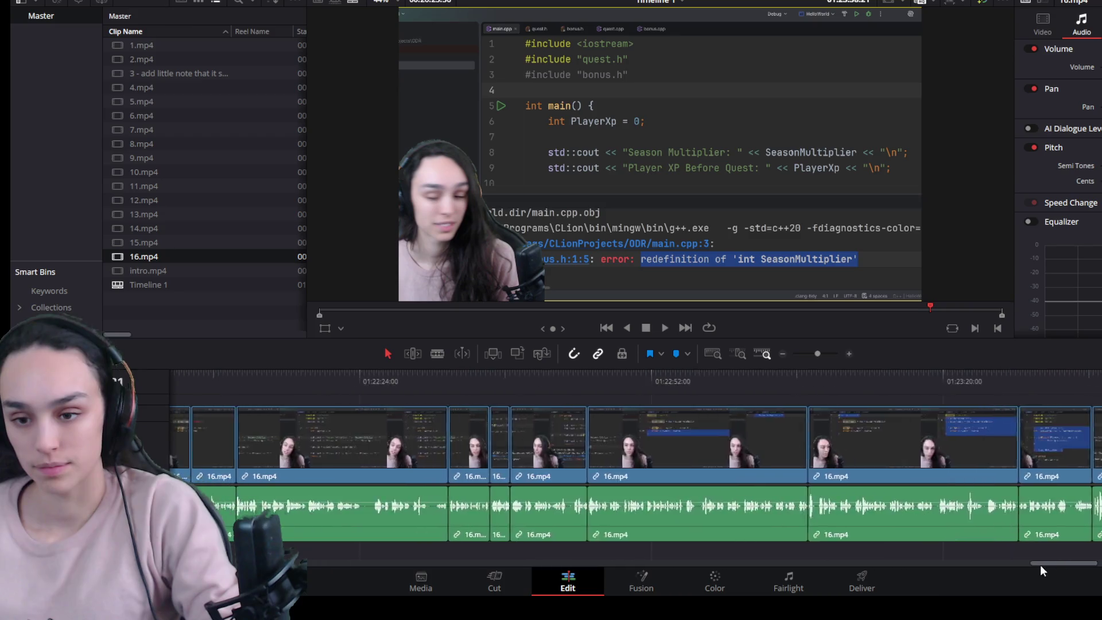
Step: Review earlier footage, ripple-delete the short leftover 16.mp4 piece and play back
left_click(556, 379)
key("space")
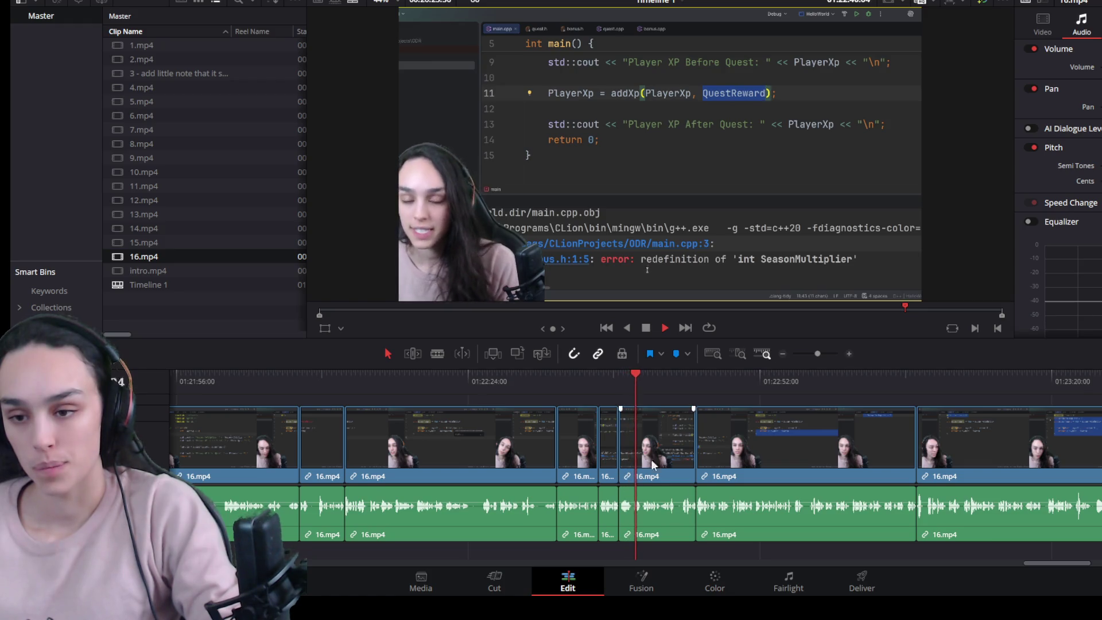
left_click(696, 373)
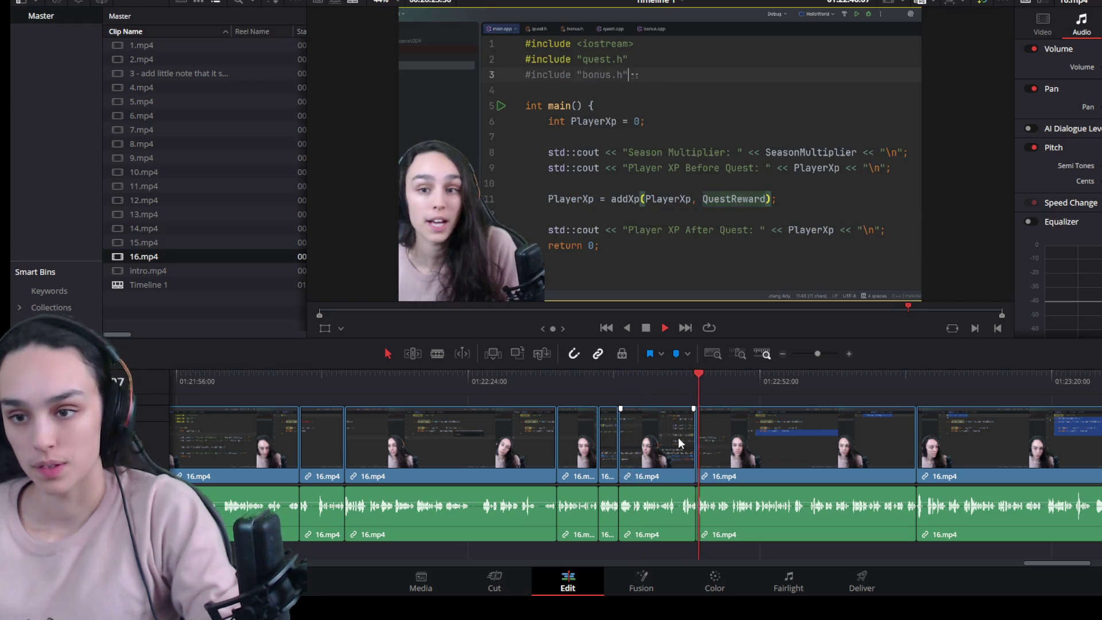
left_click(651, 450)
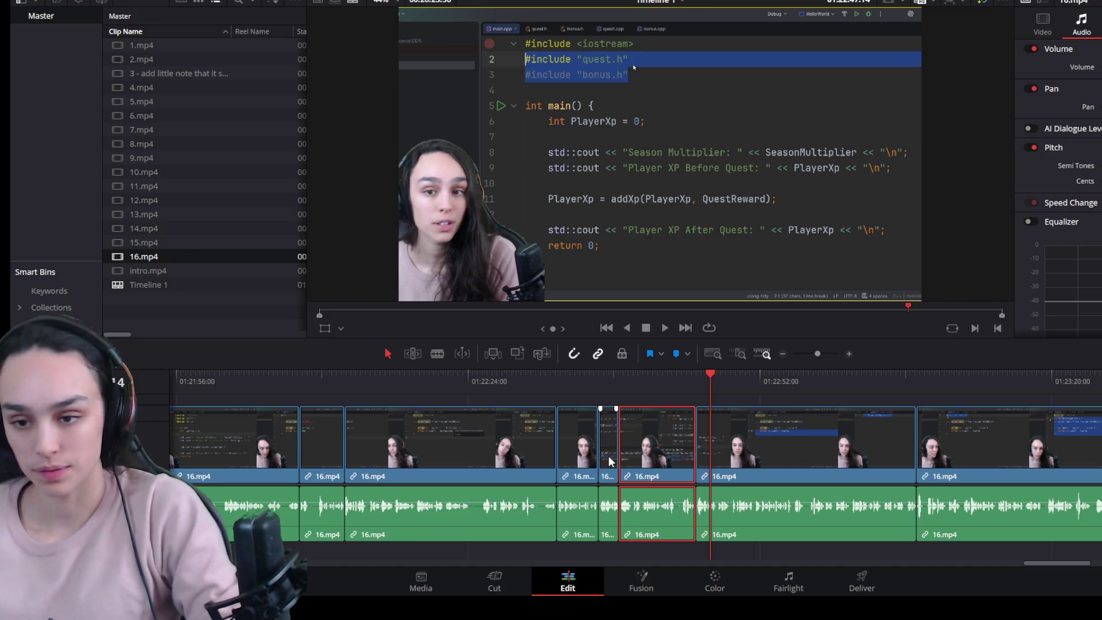
key("Delete")
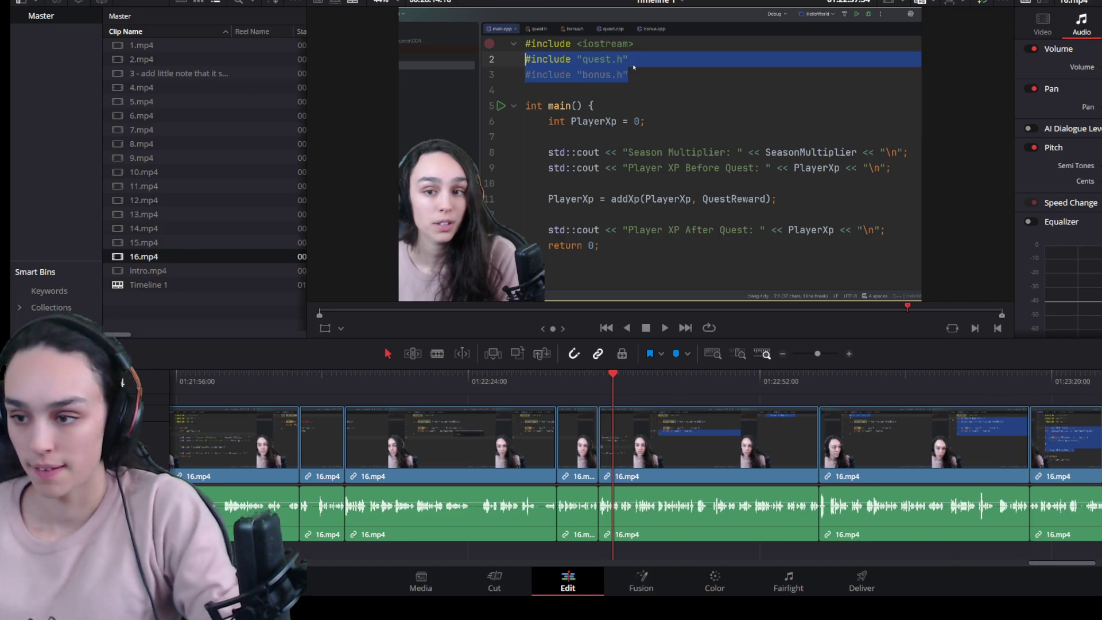
key("space")
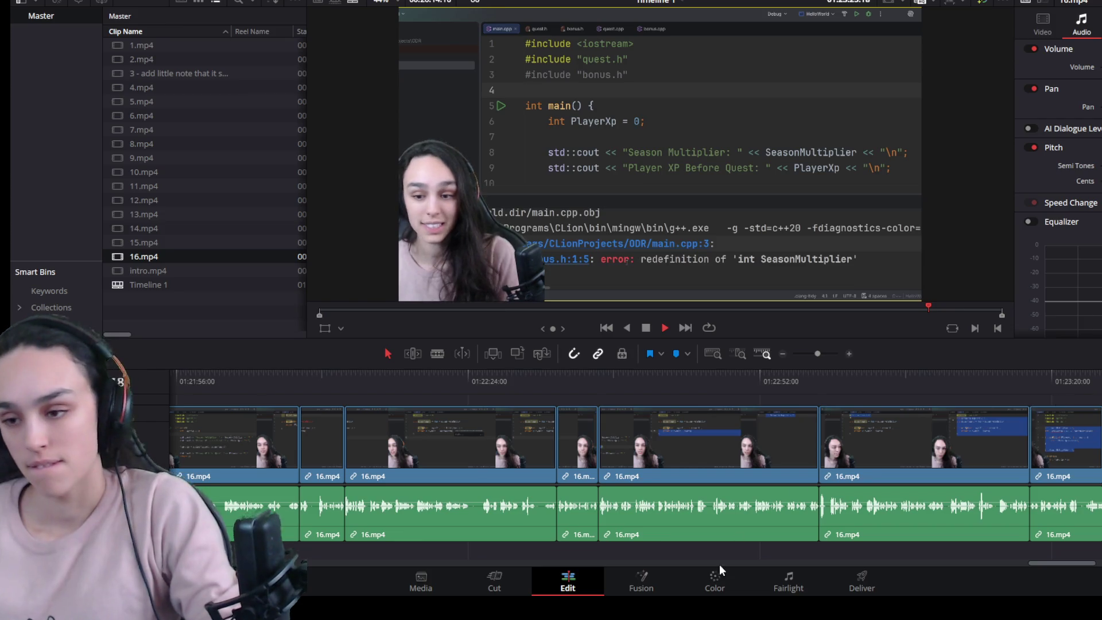
left_click_drag(1034, 561, 1065, 570)
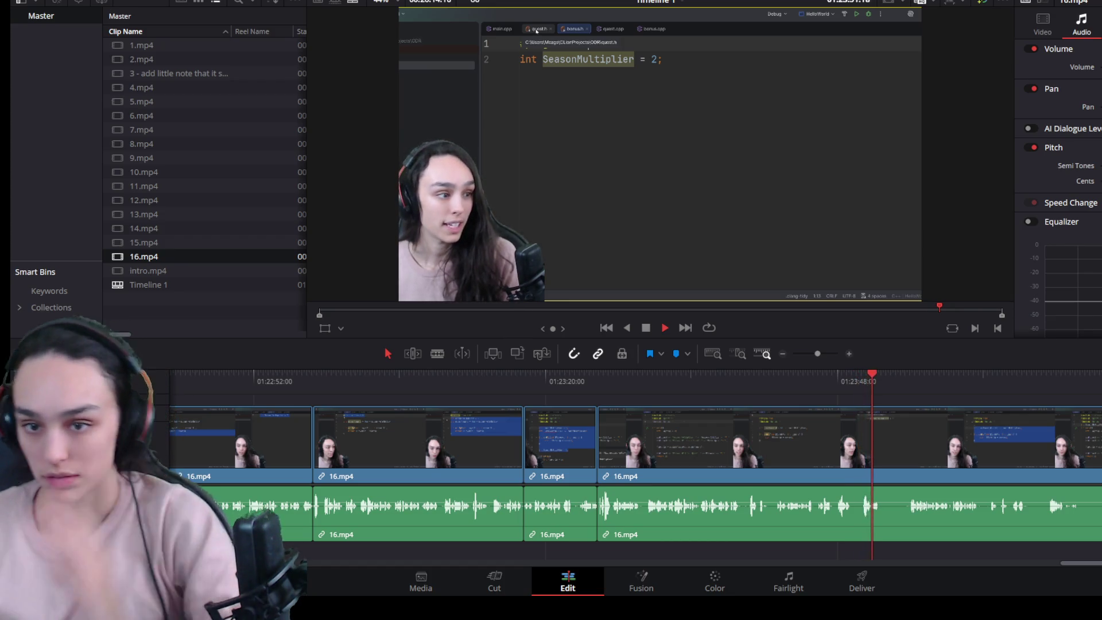
scroll(684, 449, "up", 3)
Step: Split 16.mp4 at the unwanted part, shift the later piece and delete the gap so they join
key("space")
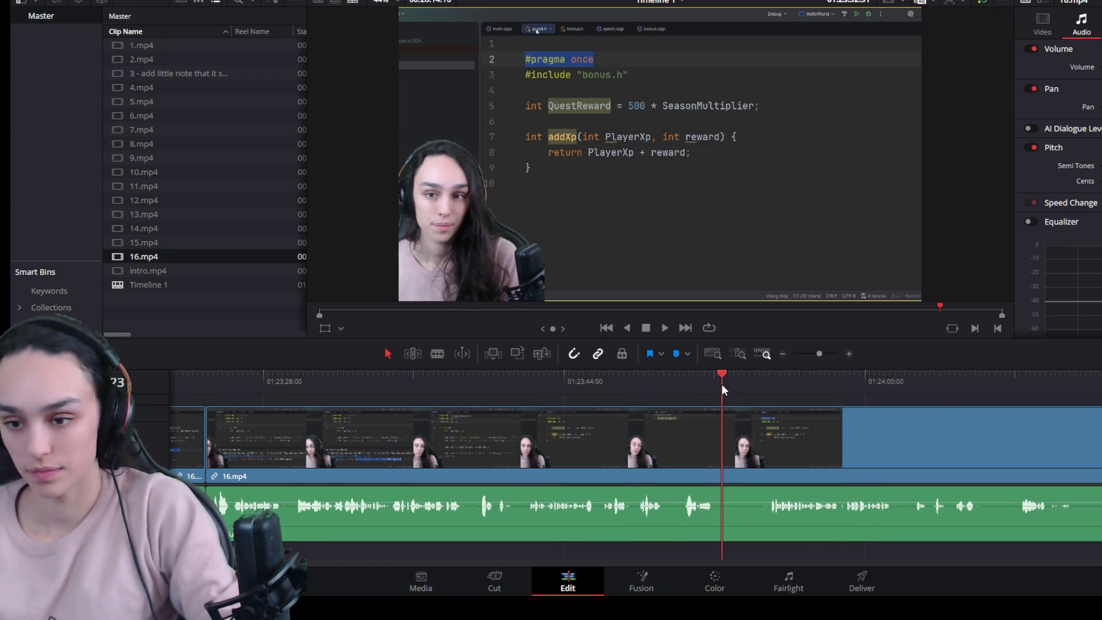
left_click_drag(722, 385, 714, 386)
left_click(712, 432)
key("ctrl+b")
left_click_drag(725, 438, 777, 439)
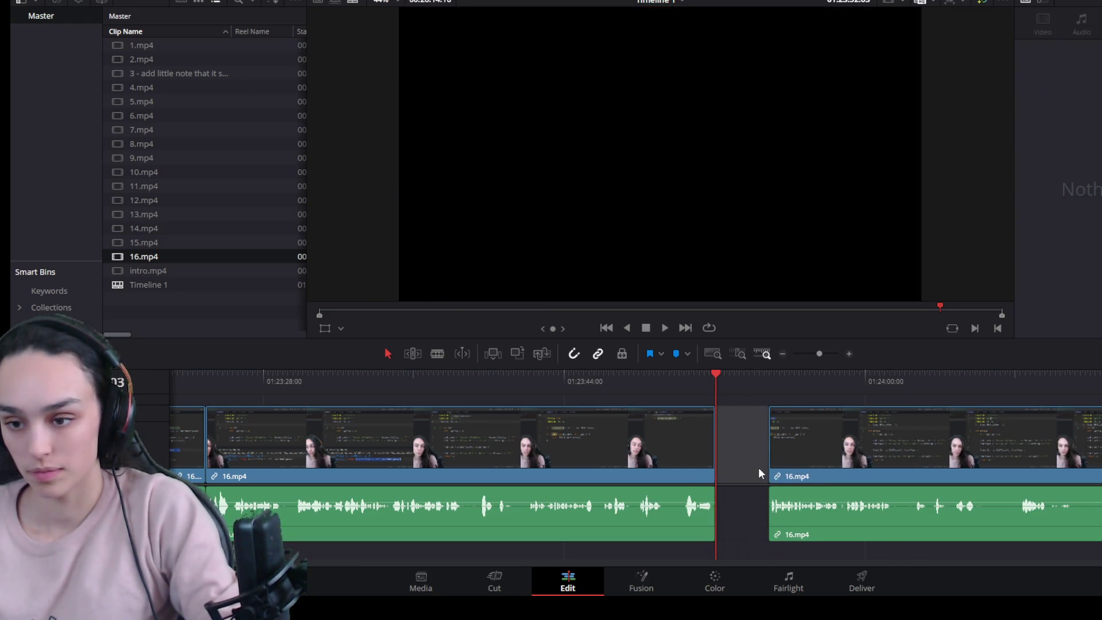
left_click(758, 467)
key("Delete")
key("space")
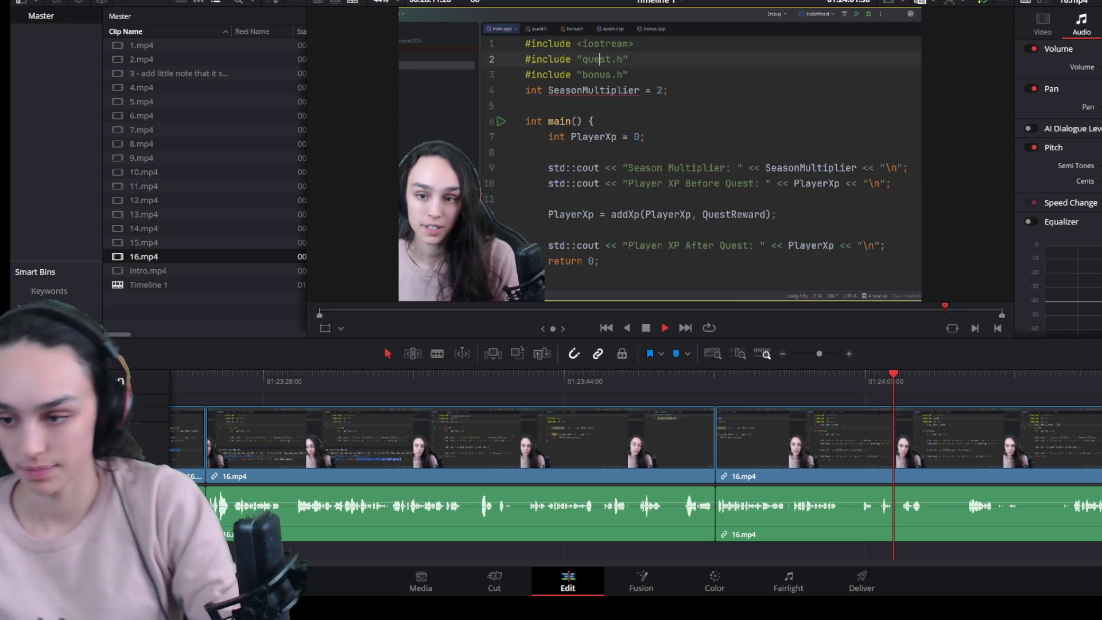
Step: Review the next section and locate the end of the second mistake
key("space")
scroll(814, 457, "up", 3)
left_click(545, 380)
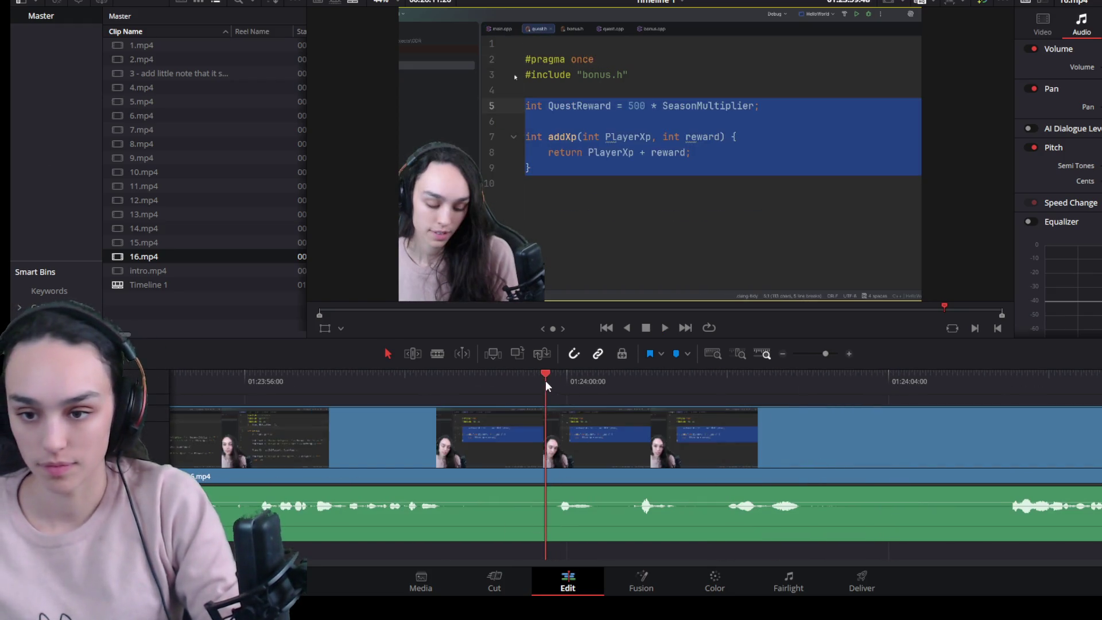
left_click(628, 382)
key("space")
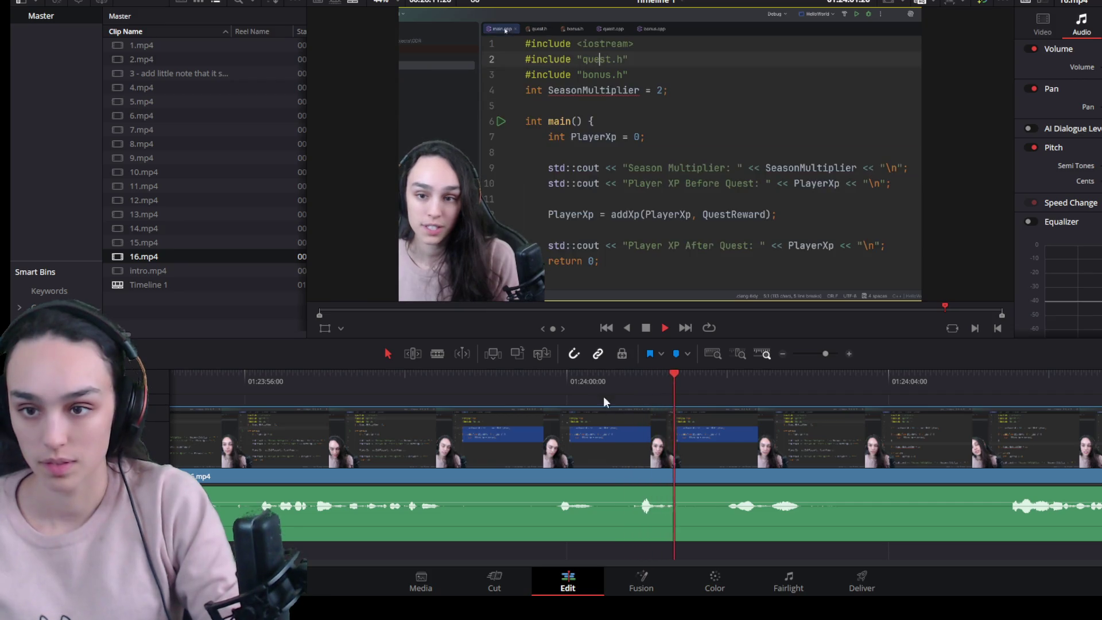
scroll(648, 478, "down", 3)
scroll(791, 474, "up", 2)
left_click(790, 459)
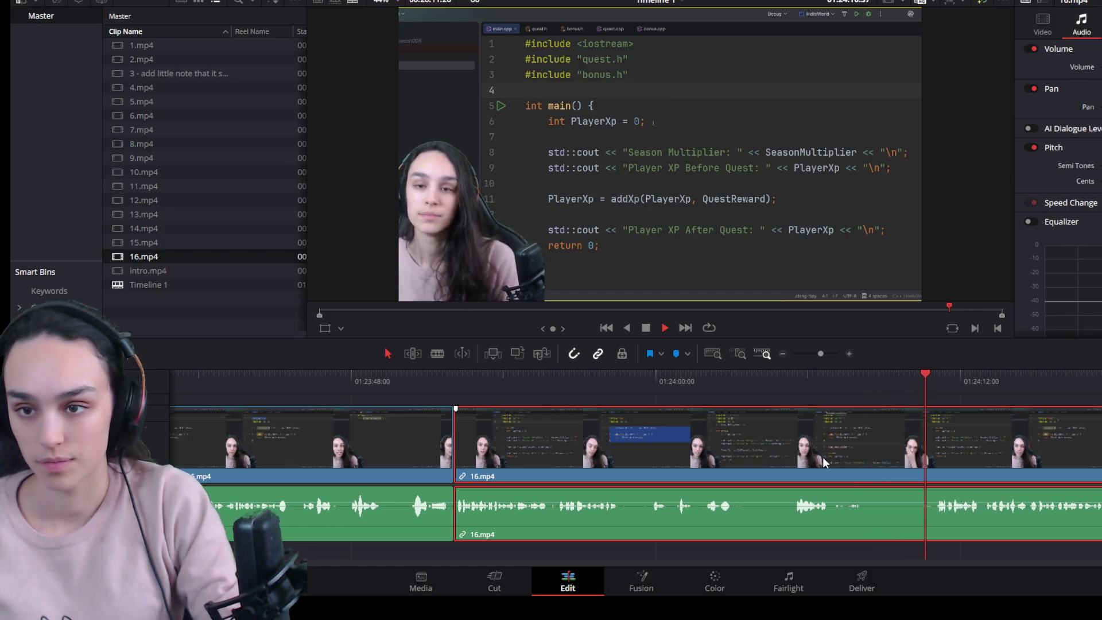
key("space")
left_click(939, 381)
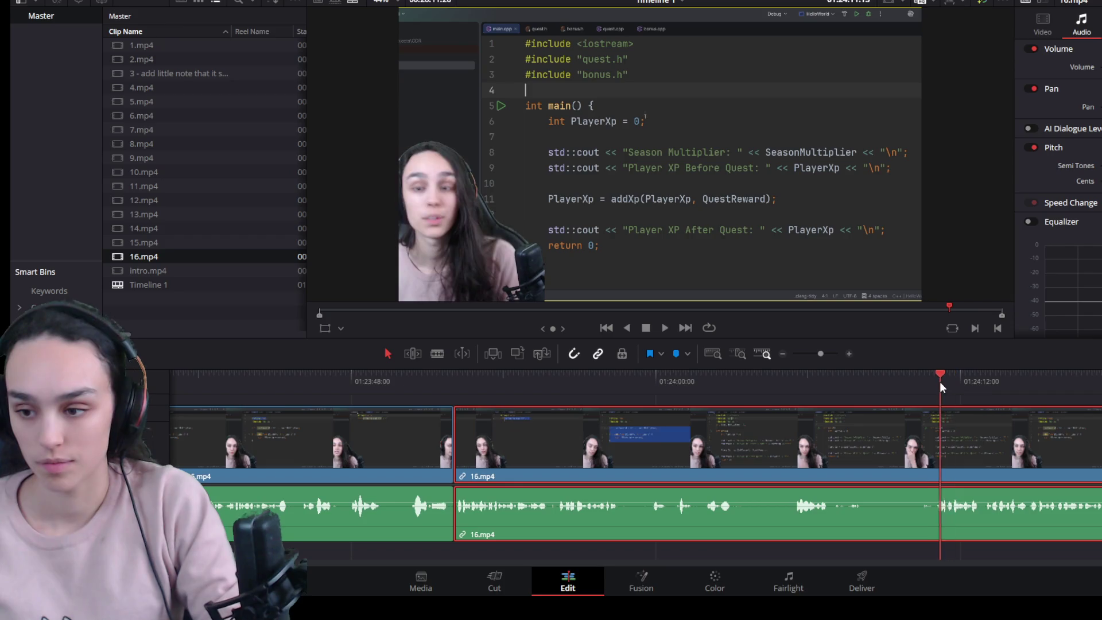
left_click(452, 370)
key("space")
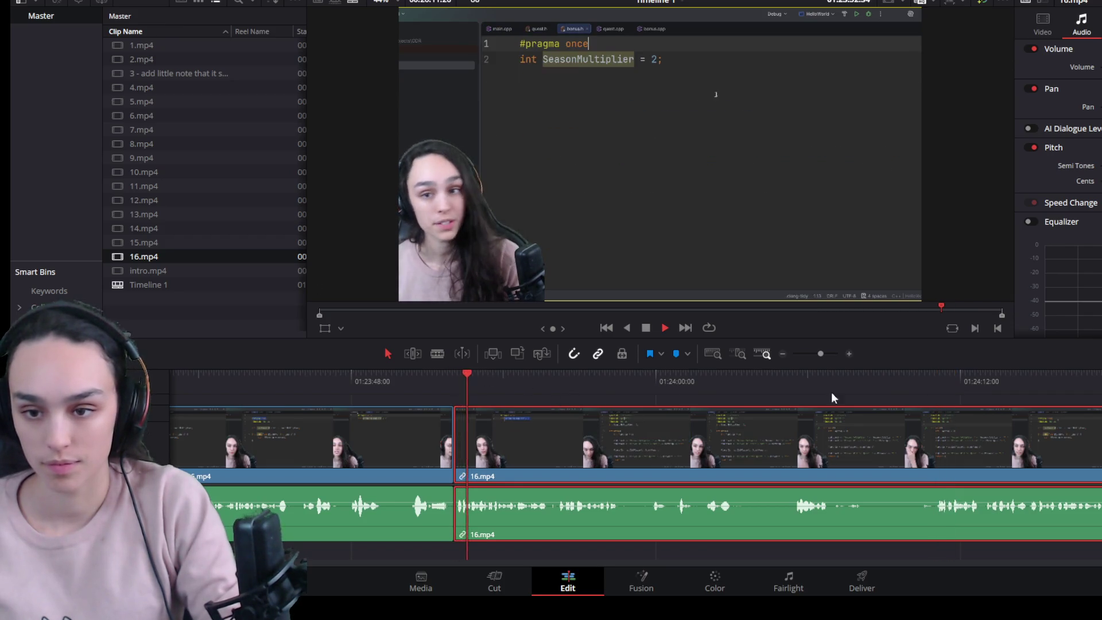
Step: Split at the mistake's end, ripple-delete the unwanted first piece and play across the join
left_click(937, 379)
key("ctrl+b")
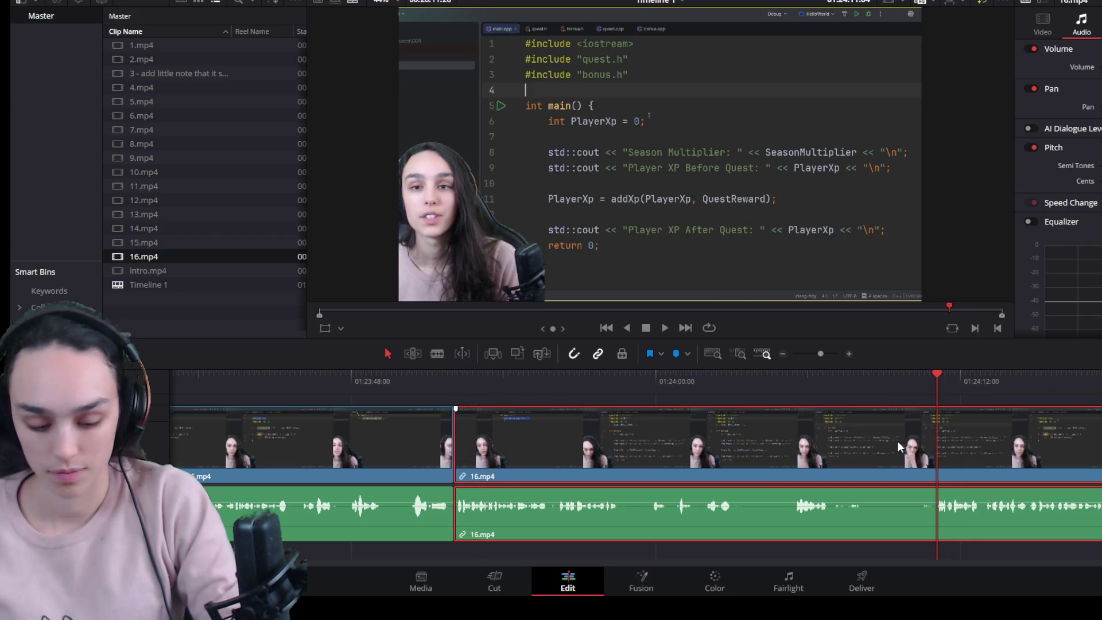
left_click(869, 449)
key("Delete")
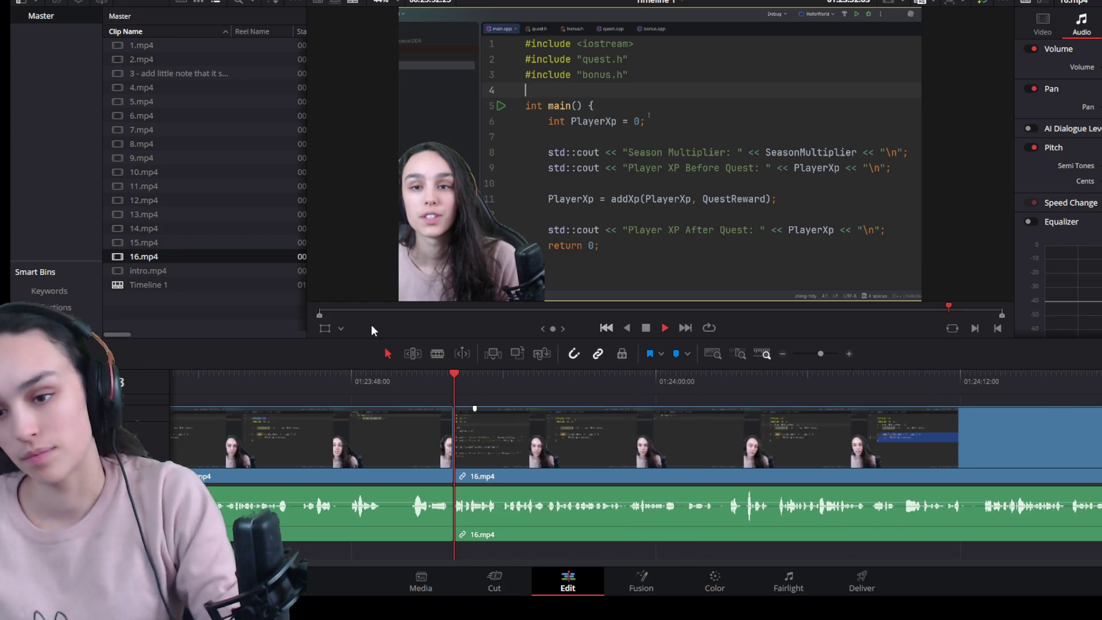
key("space")
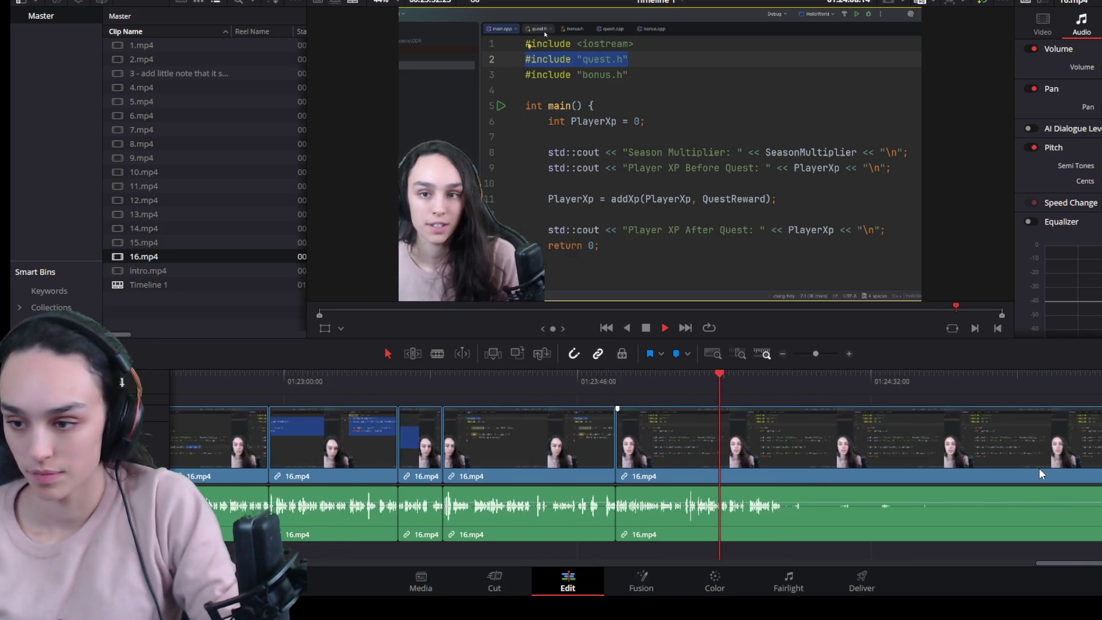
scroll(908, 482, "up", 3)
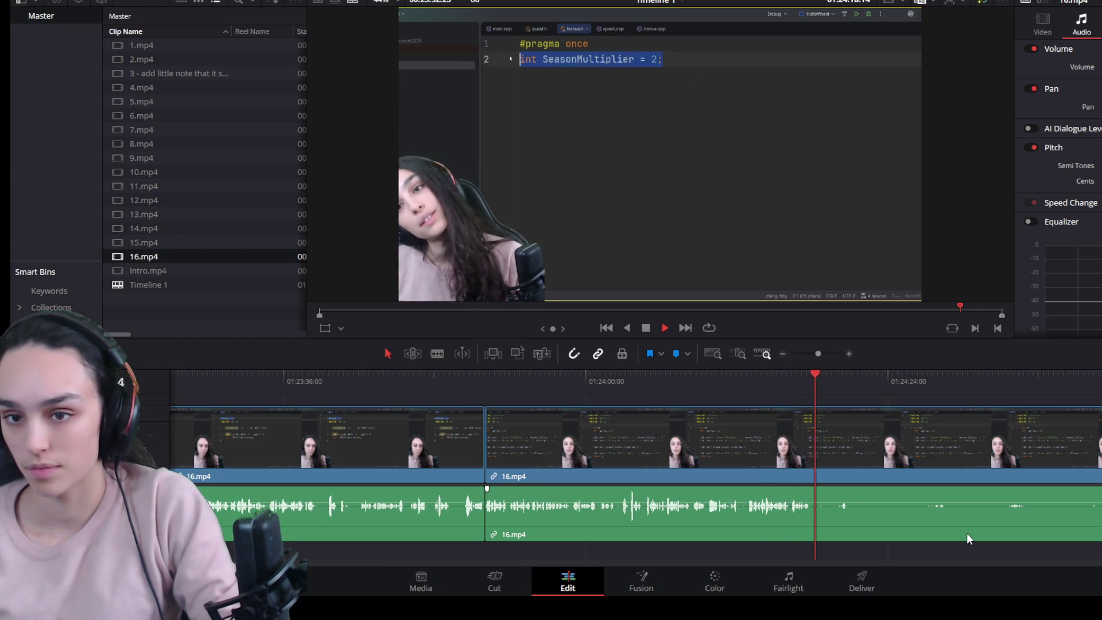
Step: Delete the leftover end of 16.mp4 so the timeline stops after 01:23:46
key("space")
scroll(880, 494, "down", 2)
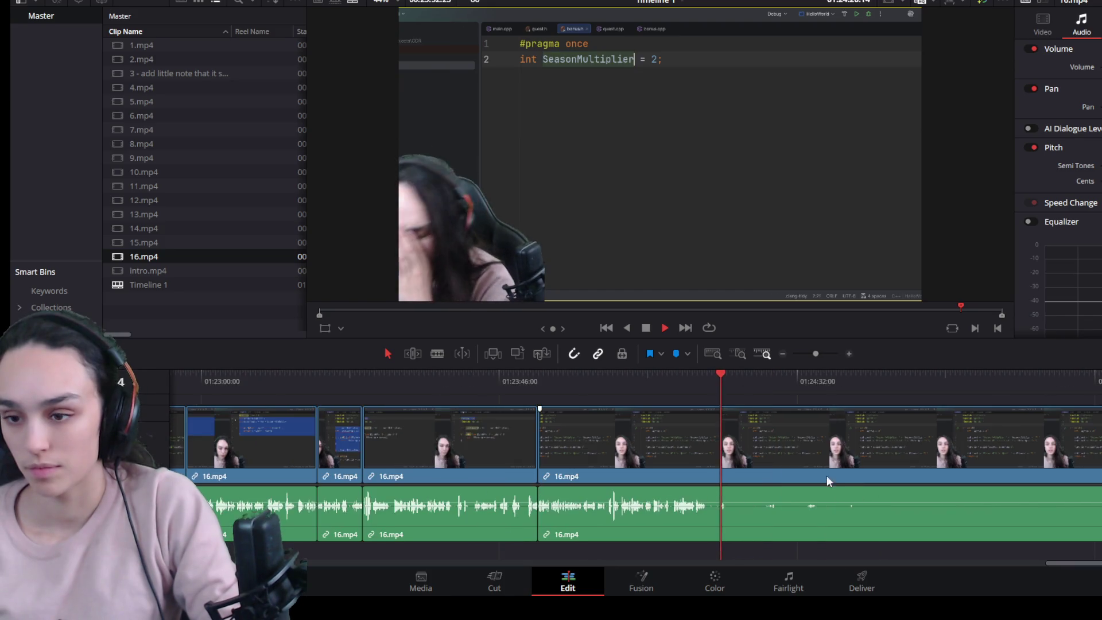
left_click(811, 454)
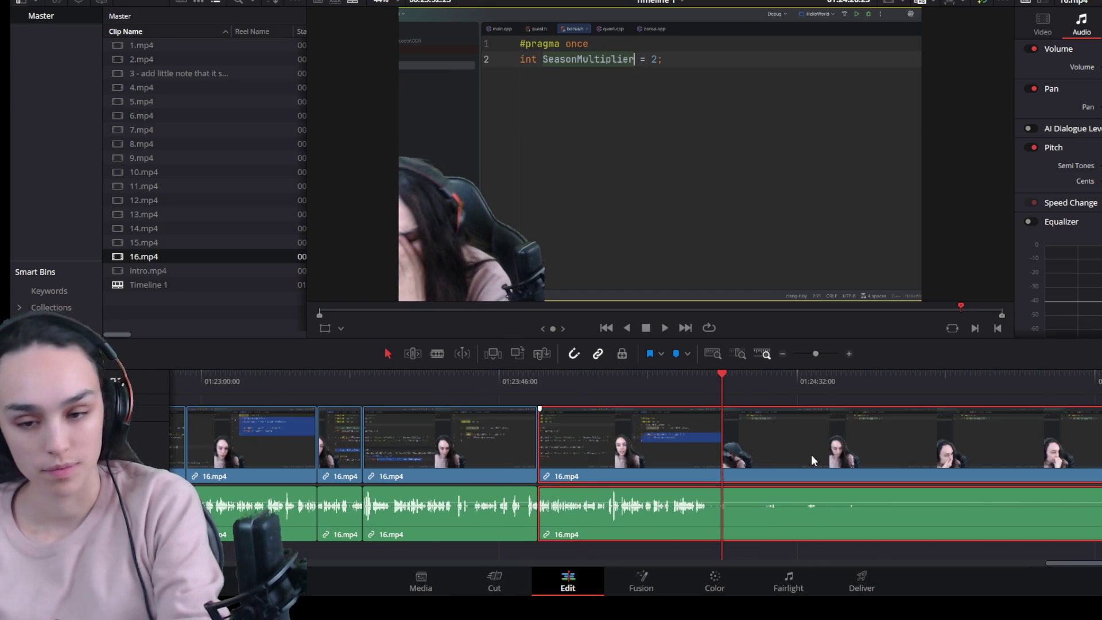
key("Delete")
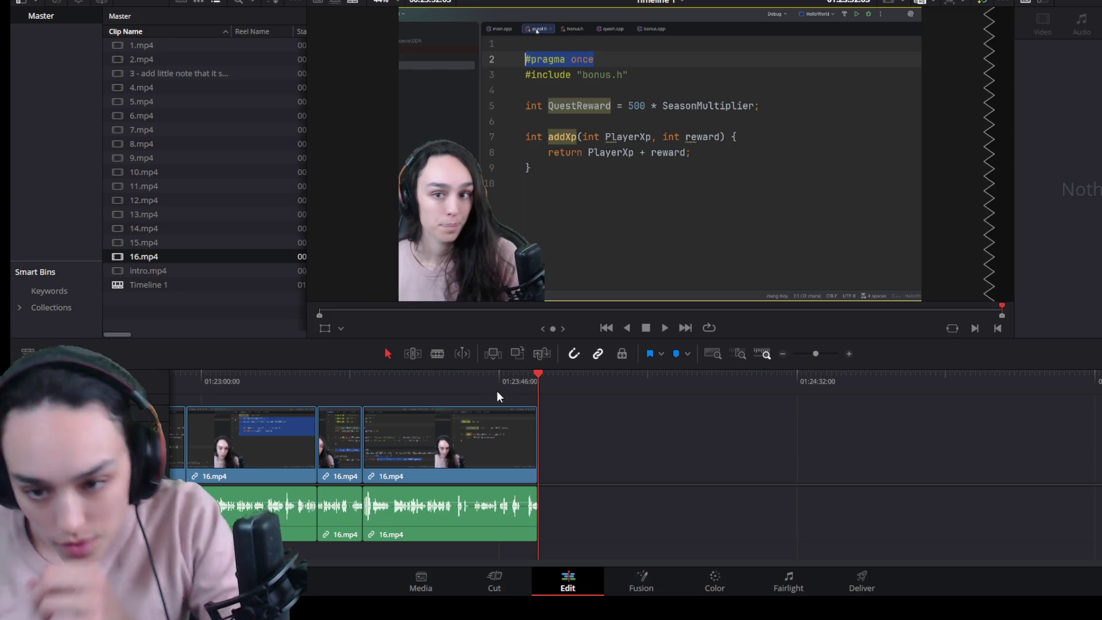
left_click(496, 371)
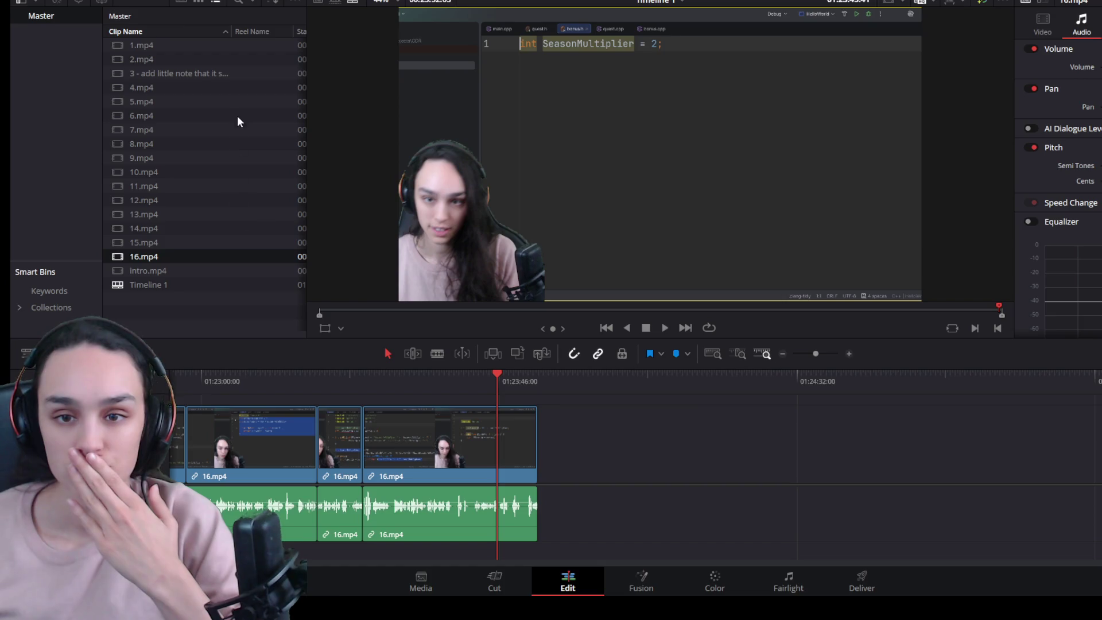
Step: Bring 17.mp4 into the Media Pool and place it after 16.mp4, sorting out its extra audio copy
mouse_move(162, 269)
left_mouse_down()
mouse_move(573, 463)
mouse_move(527, 464)
left_mouse_up()
left_click(747, 461)
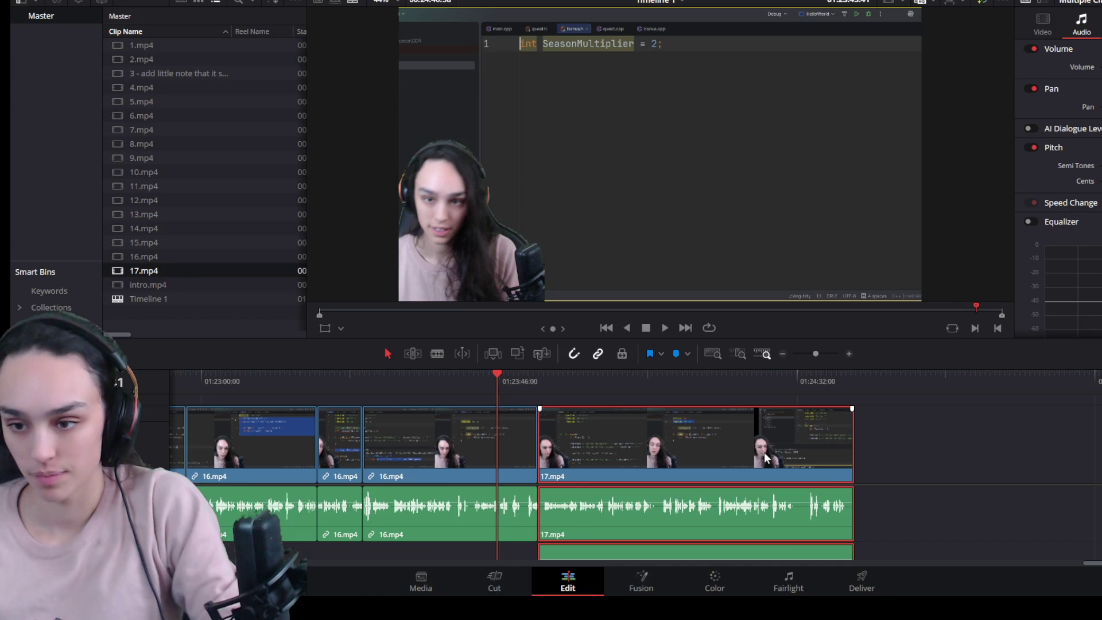
left_click(644, 549)
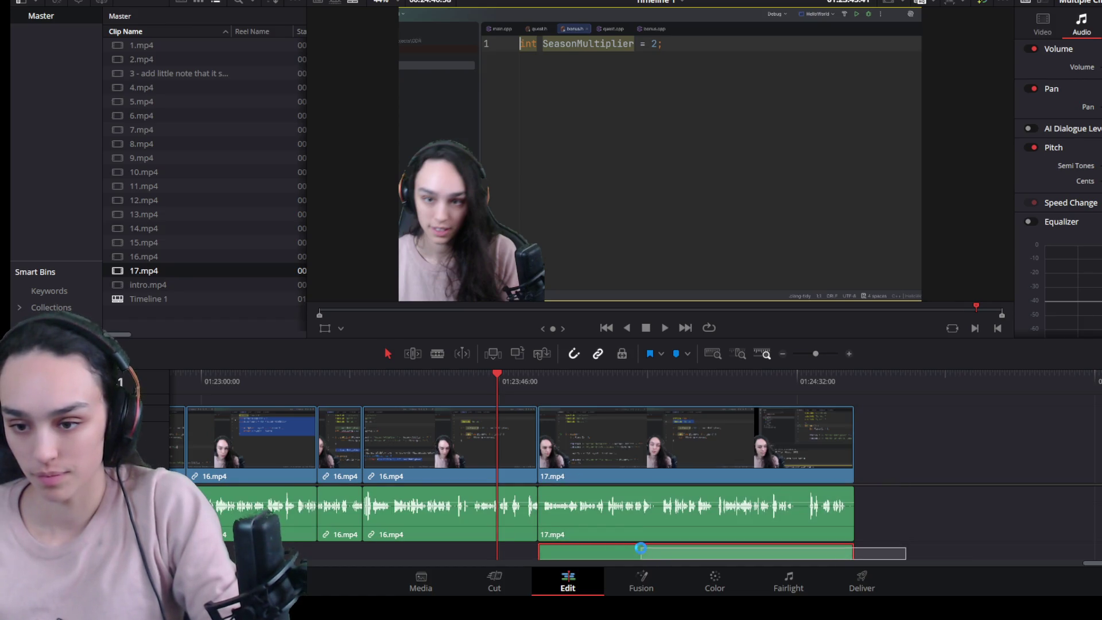
left_click_drag(639, 548, 1028, 513)
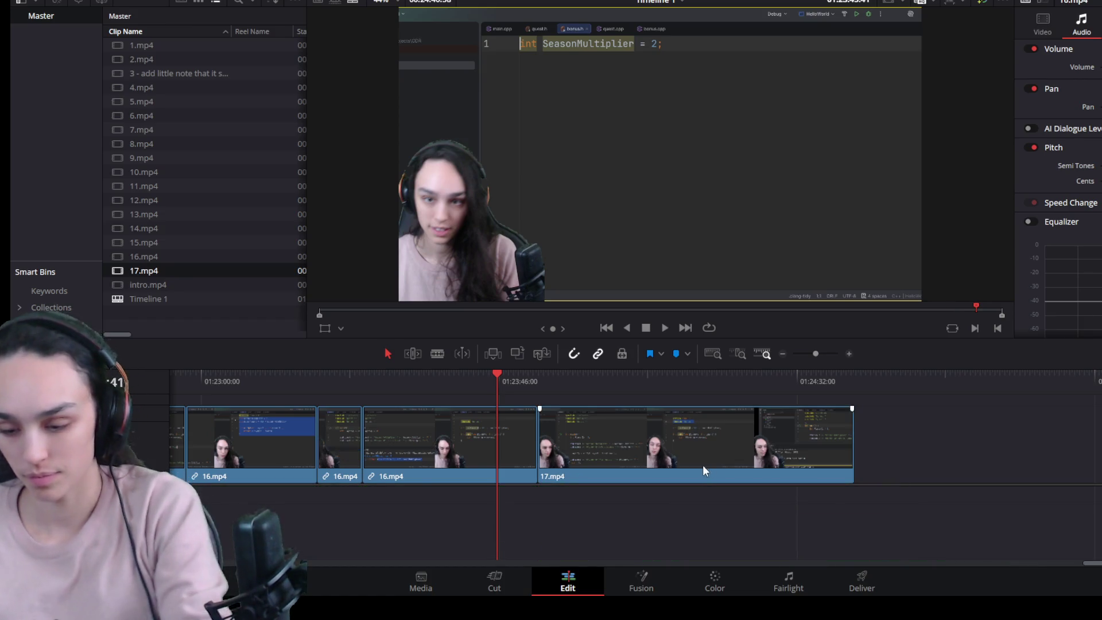
key("ctrl+z")
left_click_drag(725, 550, 659, 429)
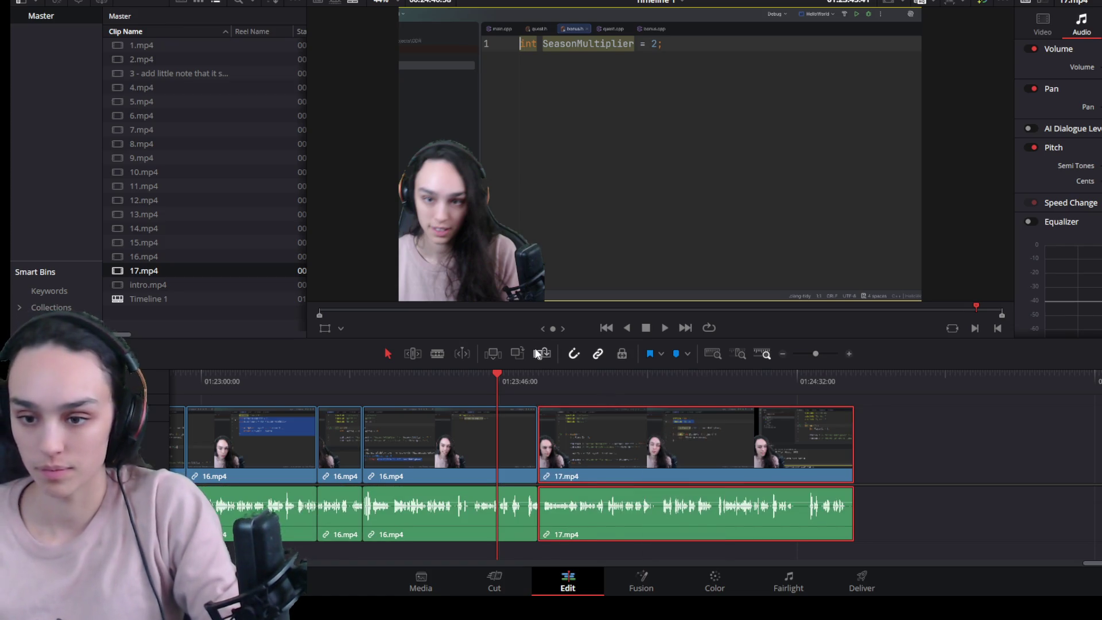
Step: Preview 17.mp4's opening and trim its head to where it should begin
left_click(539, 377)
key("space")
scroll(614, 451, "up", 2)
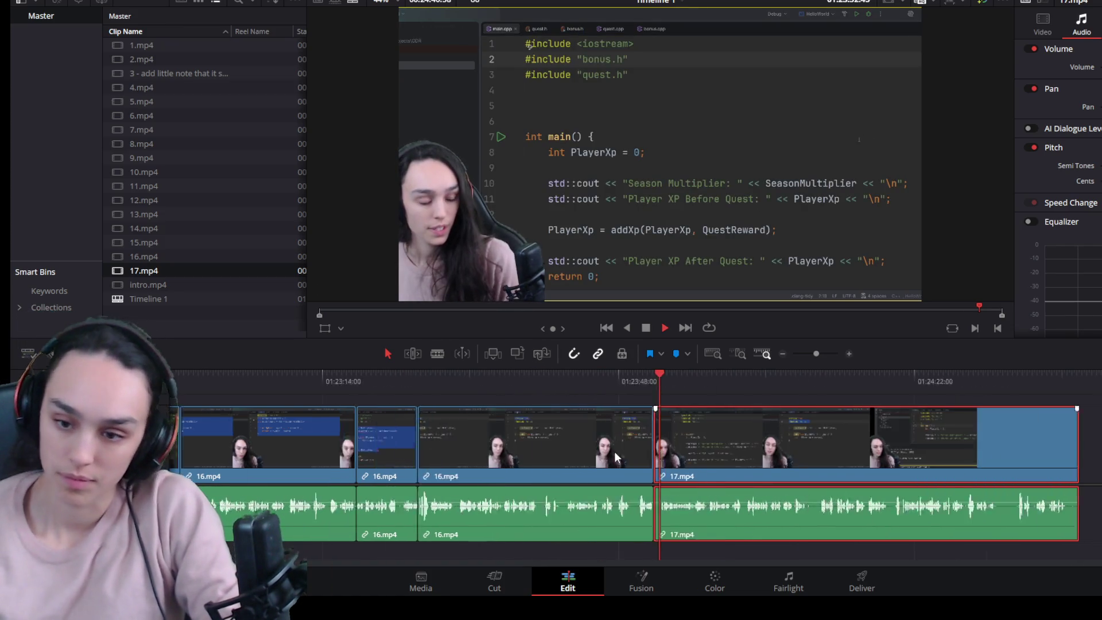
scroll(614, 451, "up", 3)
key("space")
left_click_drag(710, 377, 701, 386)
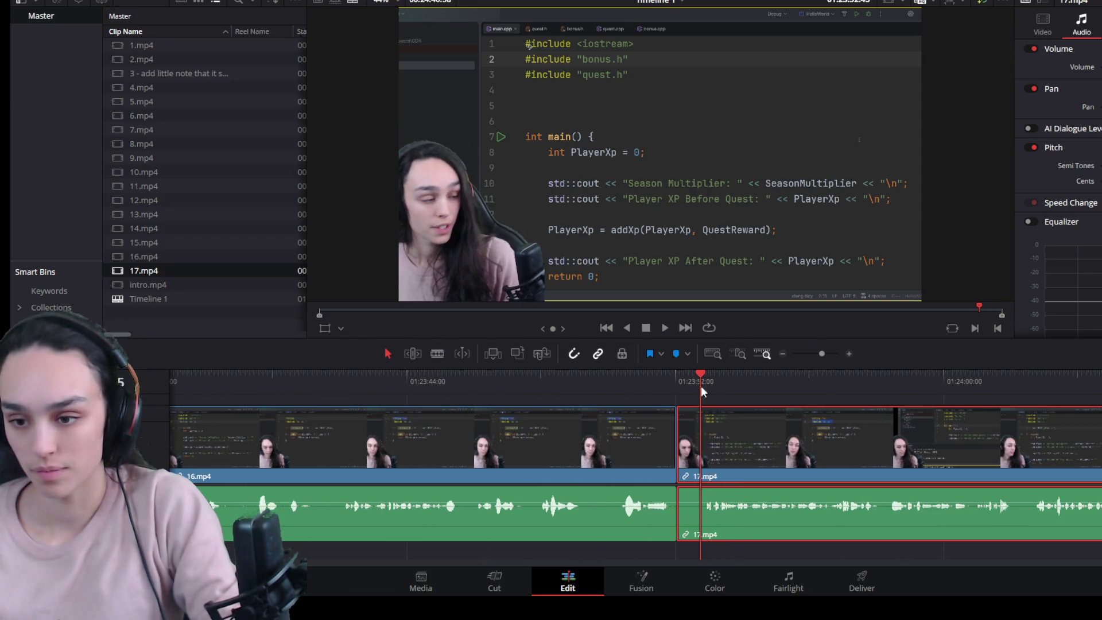
left_click_drag(686, 466, 702, 466)
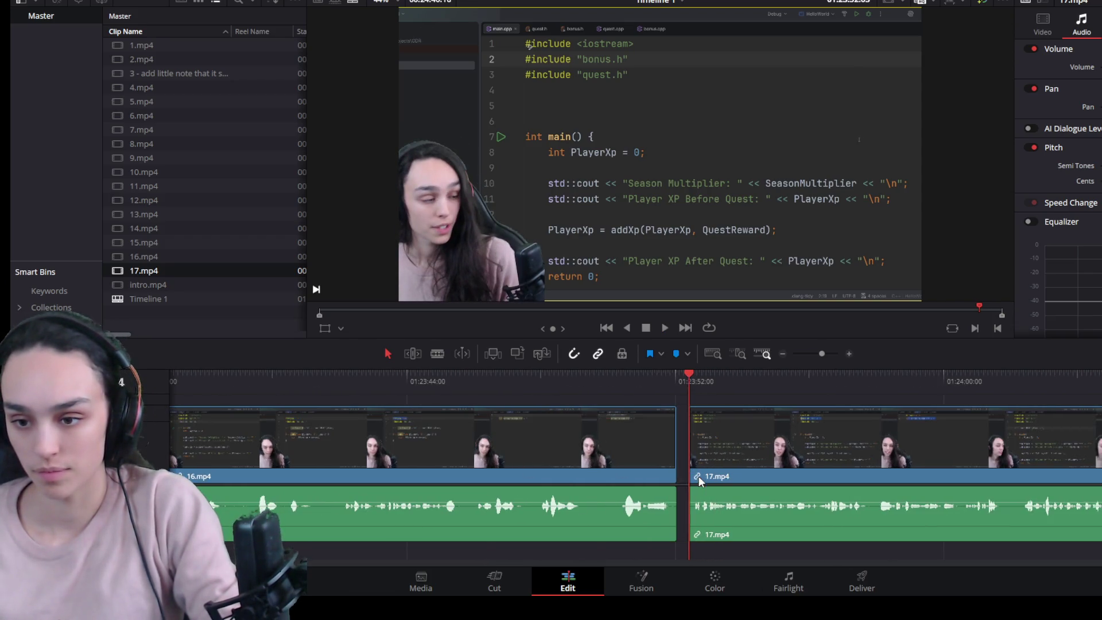
Step: Review the previous join, then split 17.mp4 at the mistake with Ctrl+B
key("space")
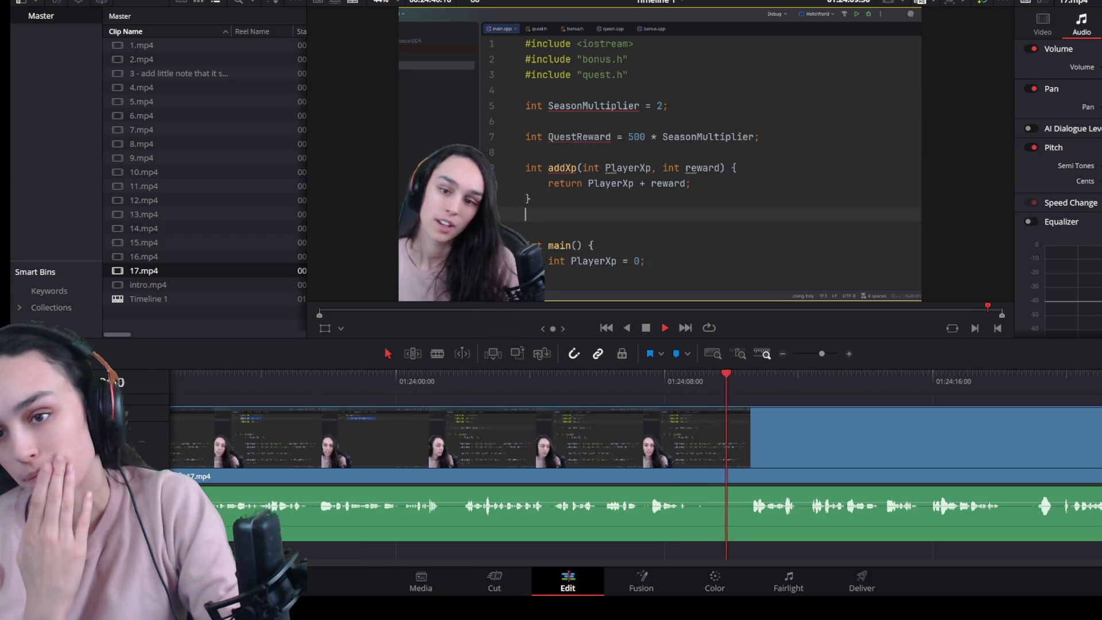
key("space")
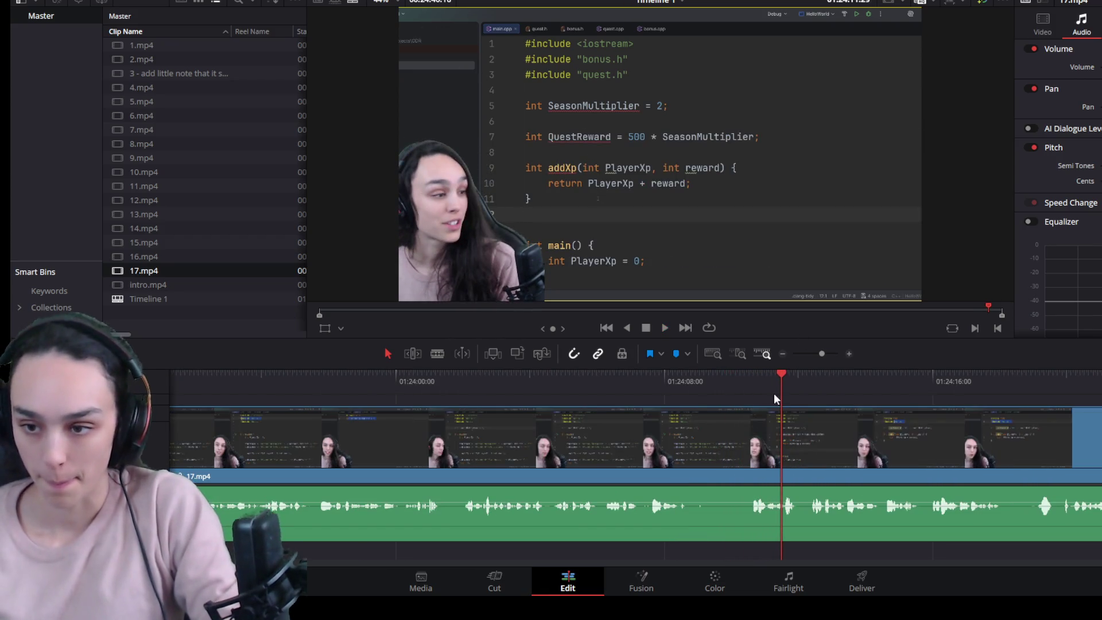
left_click(750, 379)
left_click(741, 462)
key("ctrl+b")
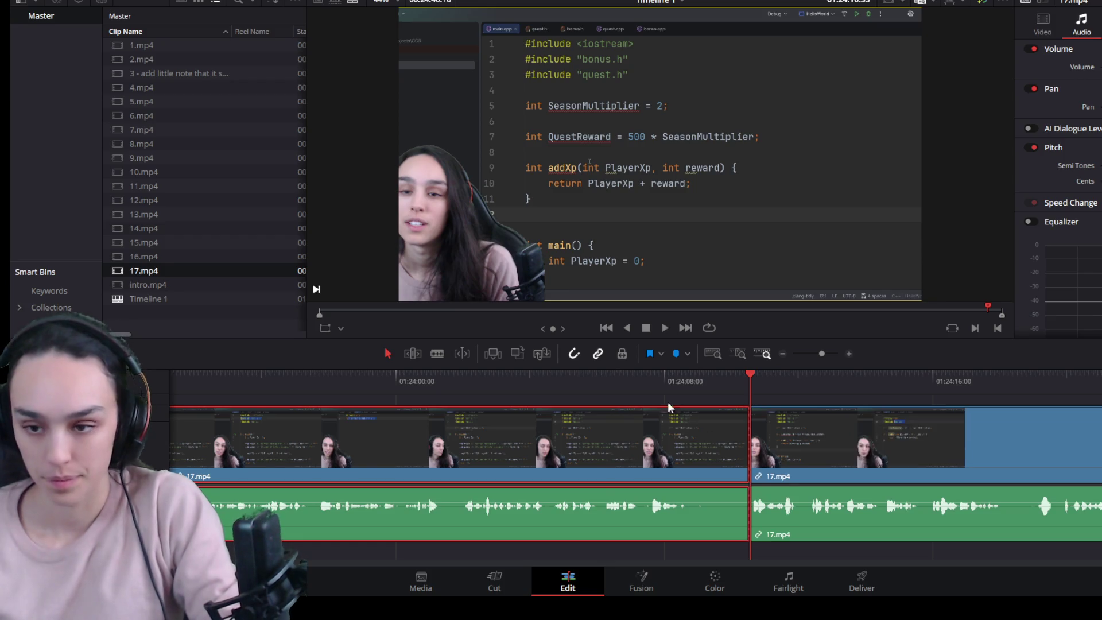
Step: Trim the earlier 17.mp4 piece back to the playhead and delete the gap so the pieces join
left_click(604, 376)
left_click_drag(603, 376, 636, 396)
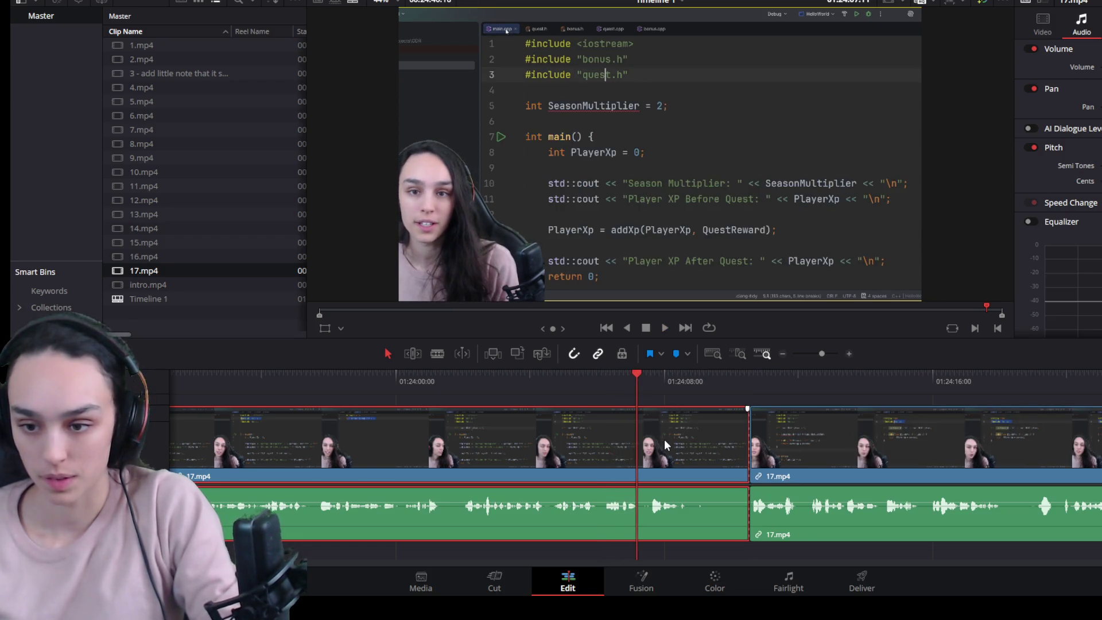
left_click_drag(744, 471, 637, 470)
left_click(689, 475)
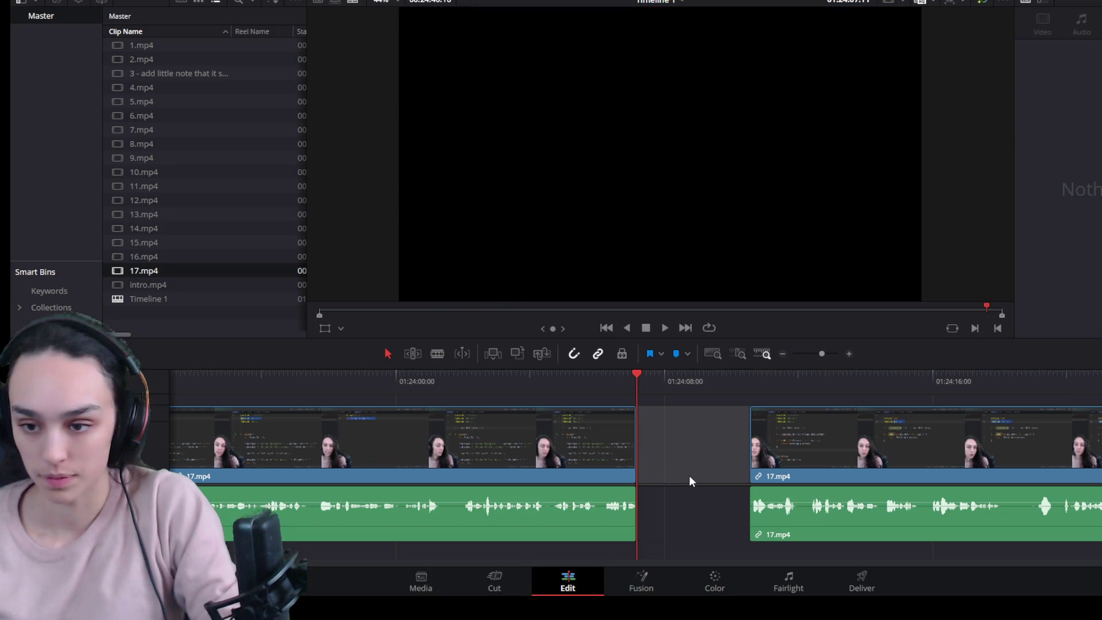
key("Delete")
key("space")
key("ctrl+minus")
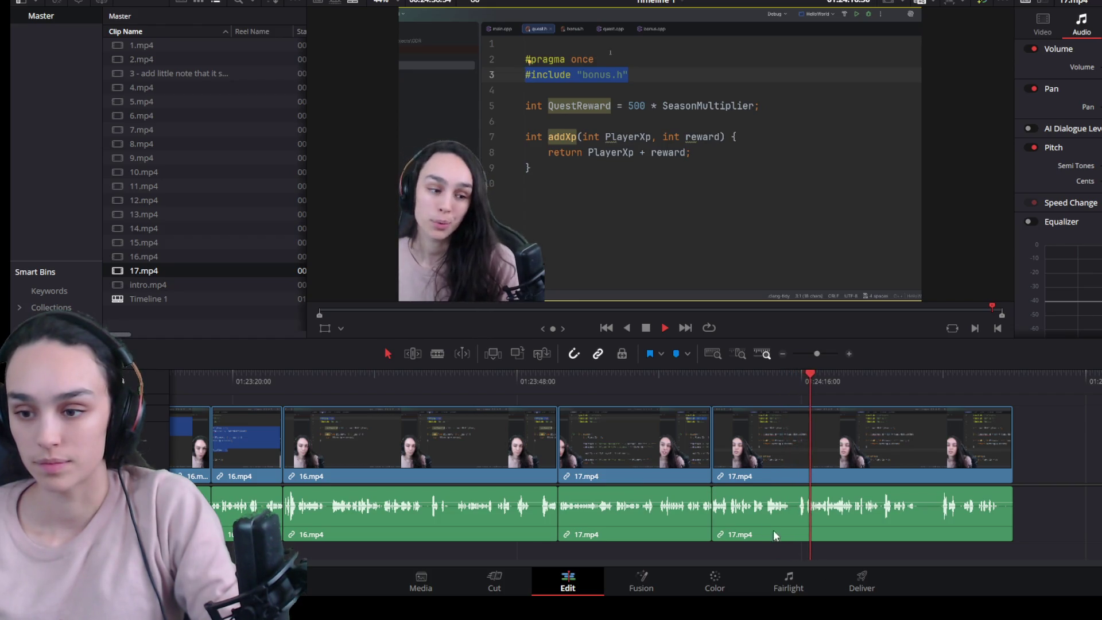
Step: Split 17.mp4 at the cut point, separate the unwanted stretch and close the gap
key("ctrl+equal")
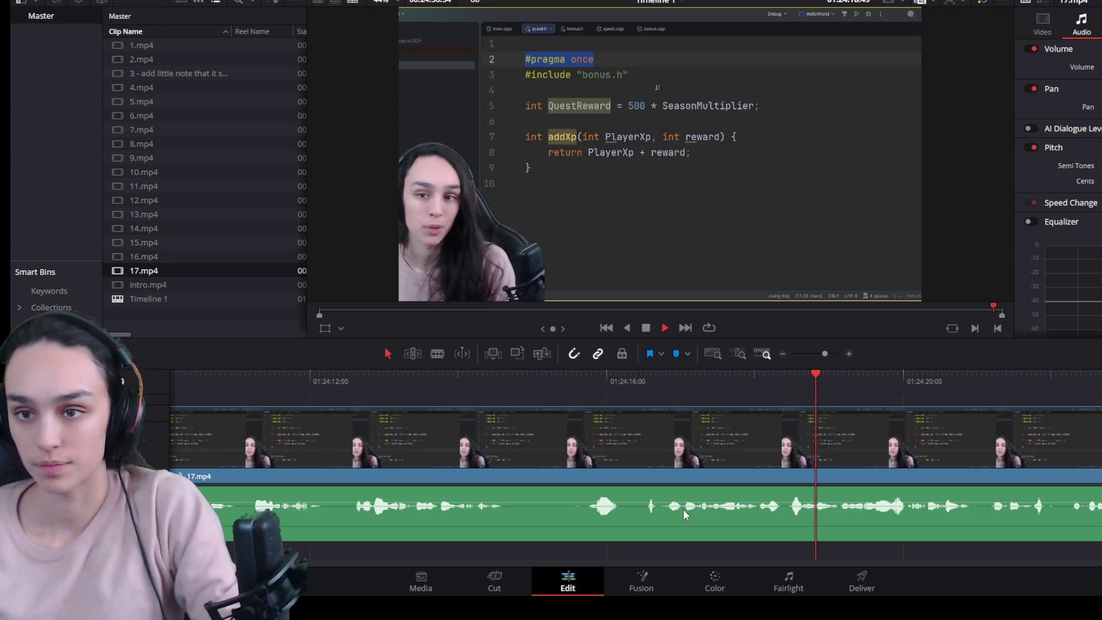
key("ctrl+minus")
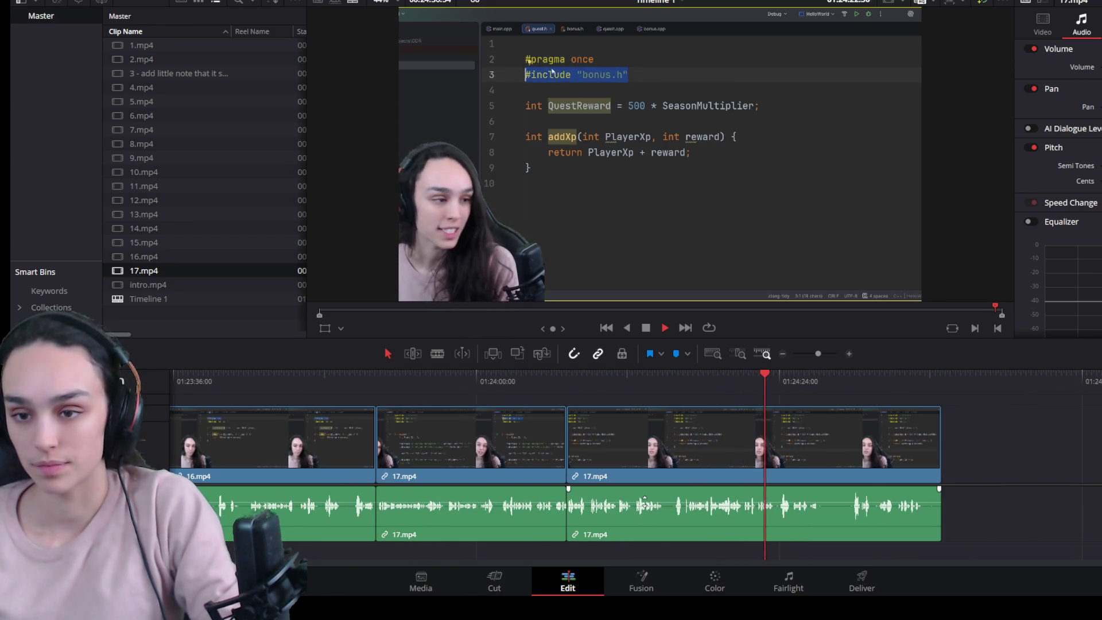
scroll(809, 505, "up", 2)
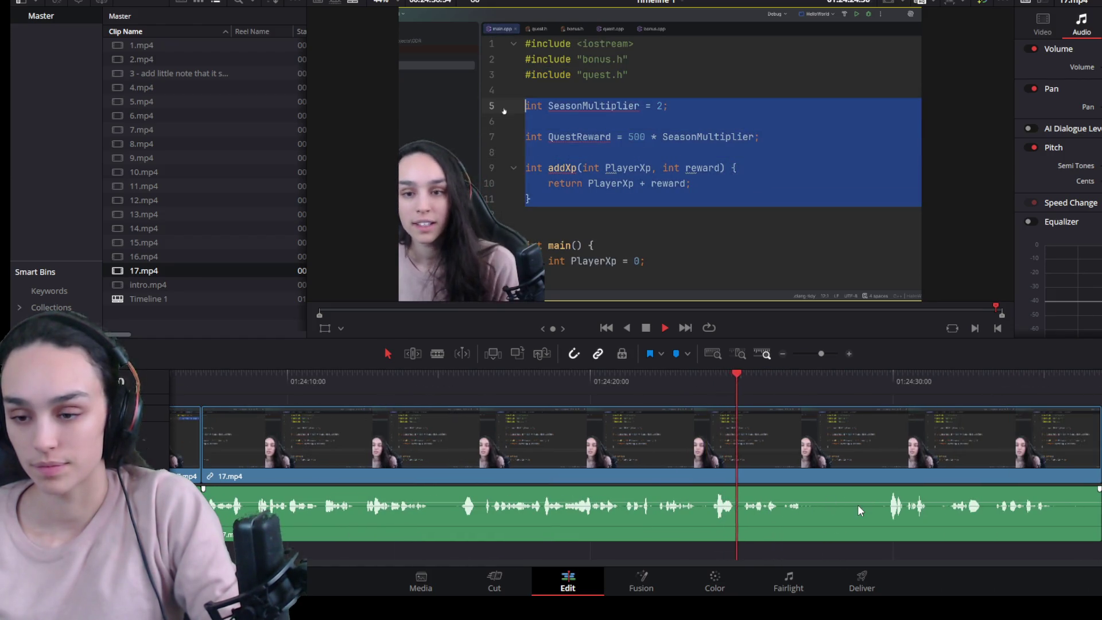
left_click(852, 462)
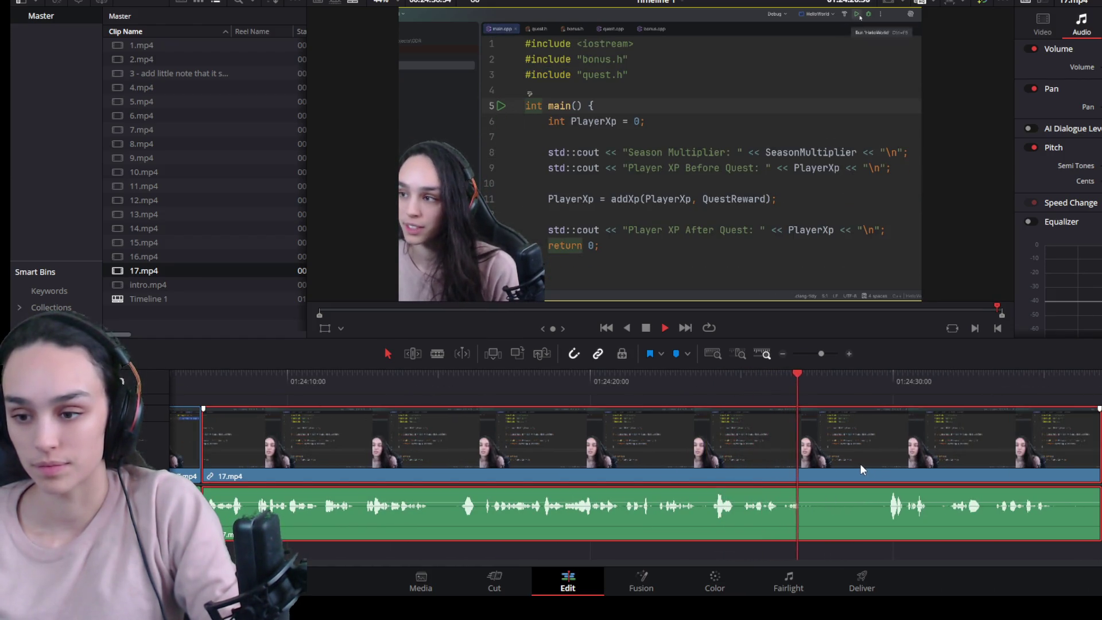
key("space")
key("ctrl+b")
left_click_drag(853, 462, 884, 465)
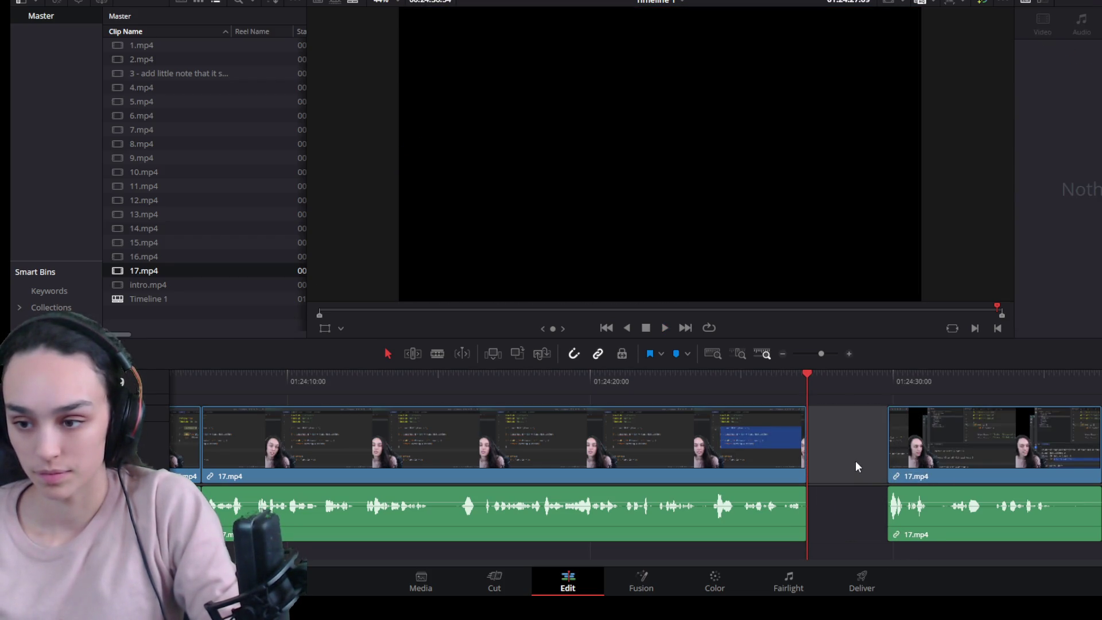
key("Delete")
Step: Trim the end off the last 17.mp4 clip and review the result
key("space")
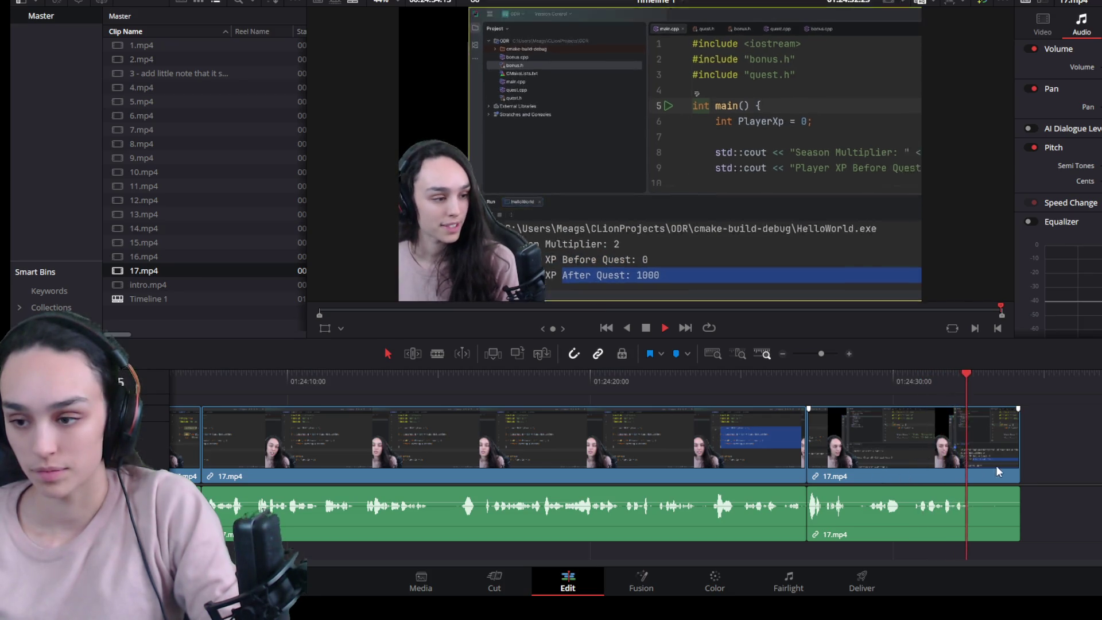
key("space")
left_click_drag(1016, 465, 970, 465)
left_click_drag(782, 383, 639, 387)
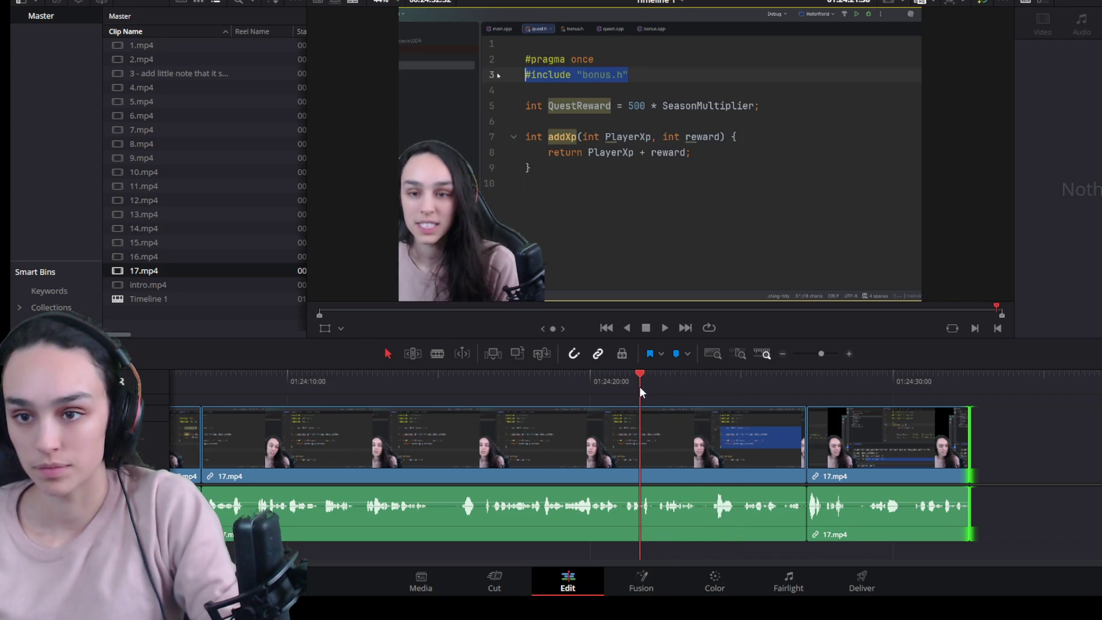
left_click(637, 469)
scroll(803, 500, "down", 2)
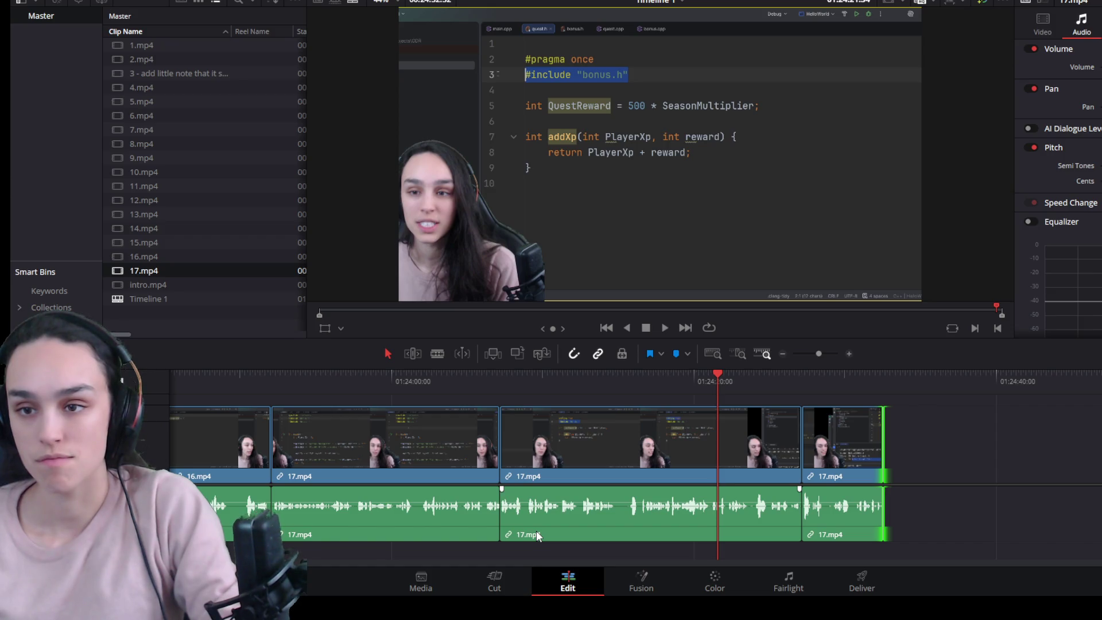
Step: Scrub back and play through the earlier 16.mp4 section to check for errors
mouse_move(445, 376)
left_mouse_down()
mouse_move(413, 377)
mouse_move(338, 469)
left_mouse_up()
scroll(339, 468, "down", 2)
left_click(531, 386)
mouse_move(531, 387)
left_mouse_down()
mouse_move(694, 396)
mouse_move(512, 380)
left_mouse_up()
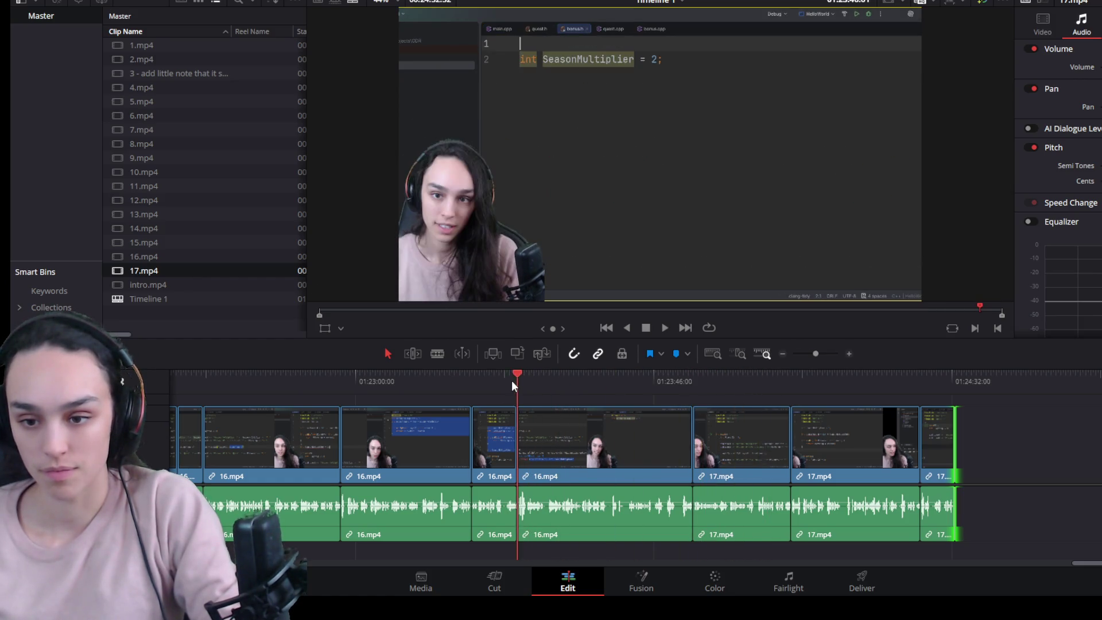
key("space")
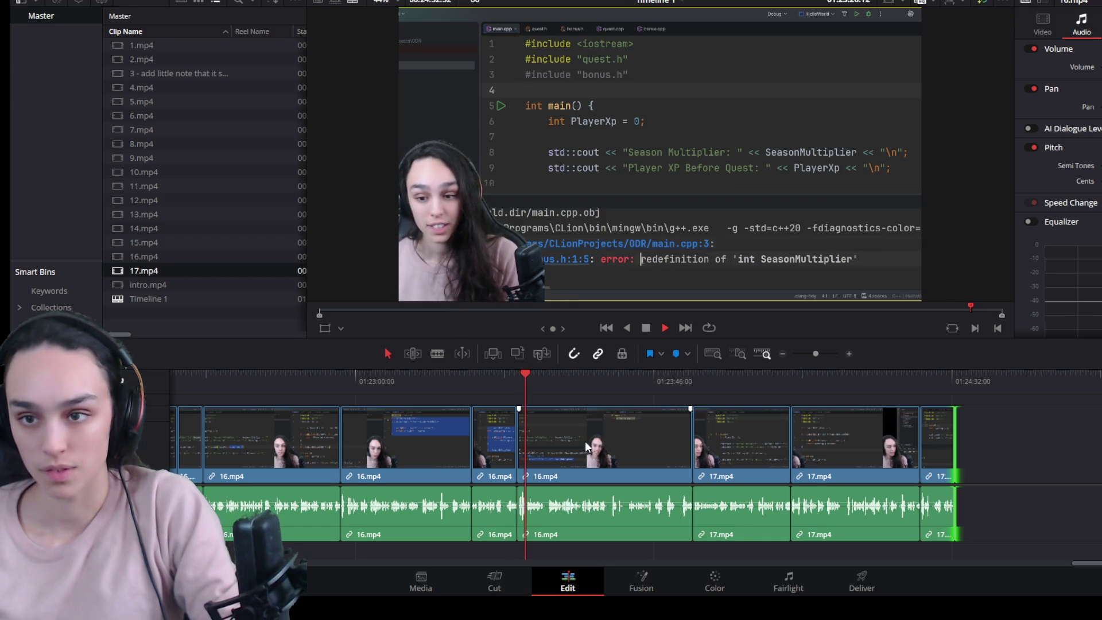
key("space")
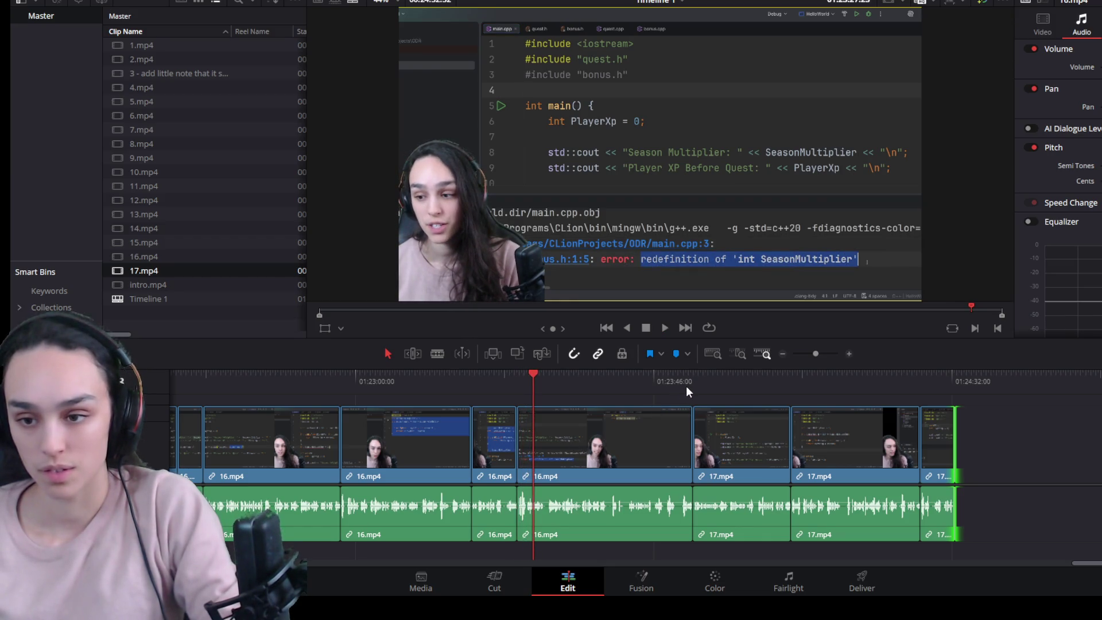
key("space")
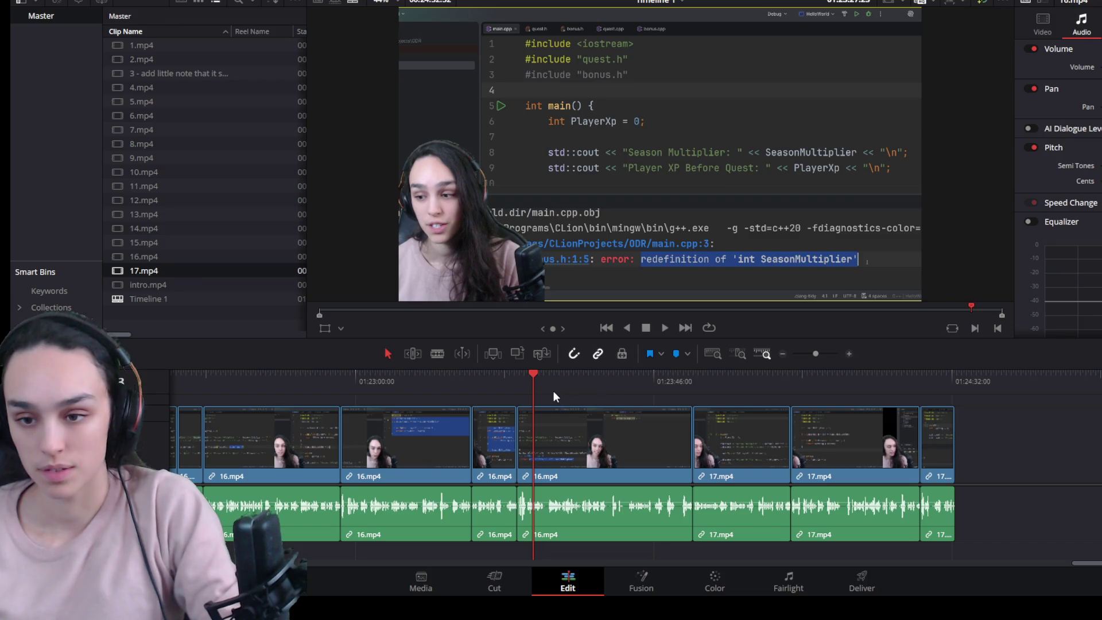
scroll(596, 485, "up", 2)
scroll(597, 485, "up", 1)
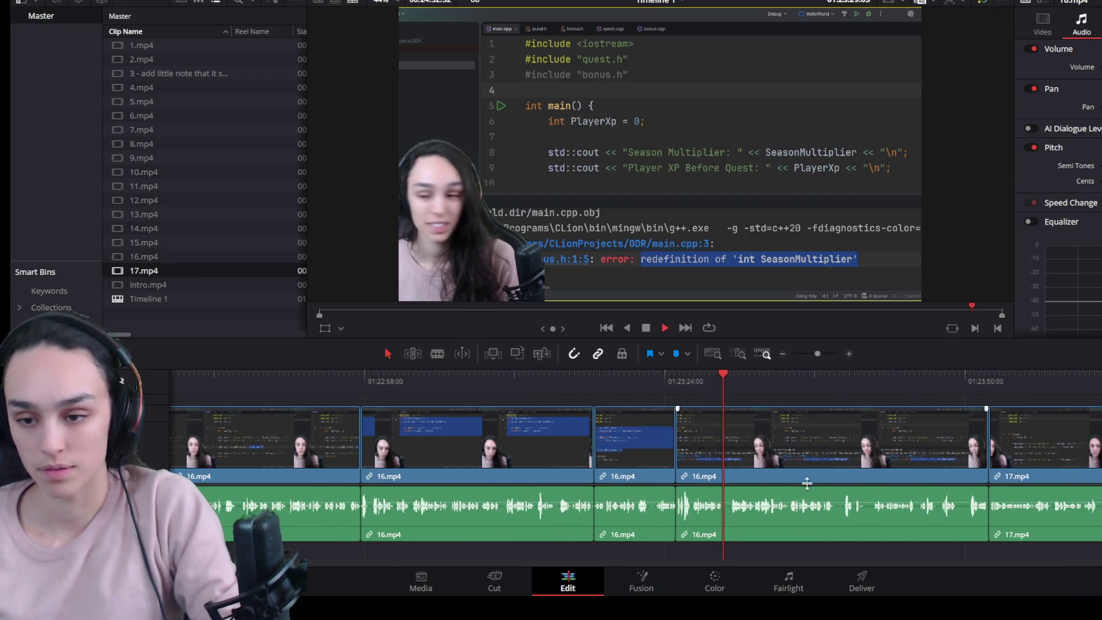
scroll(848, 534, "up", 1)
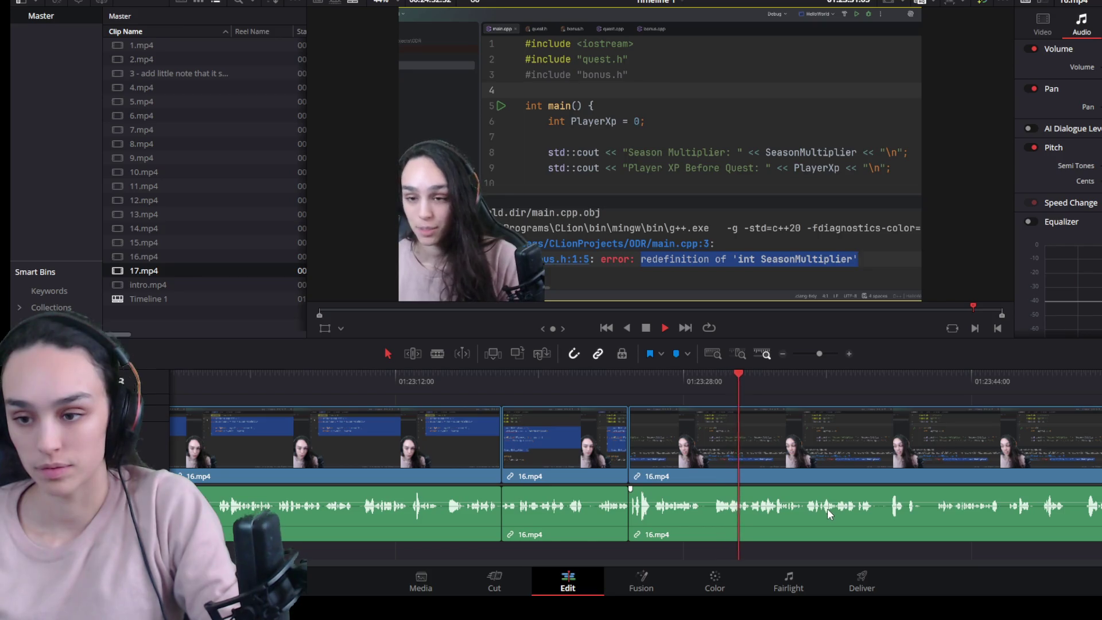
scroll(758, 510, "down", 2)
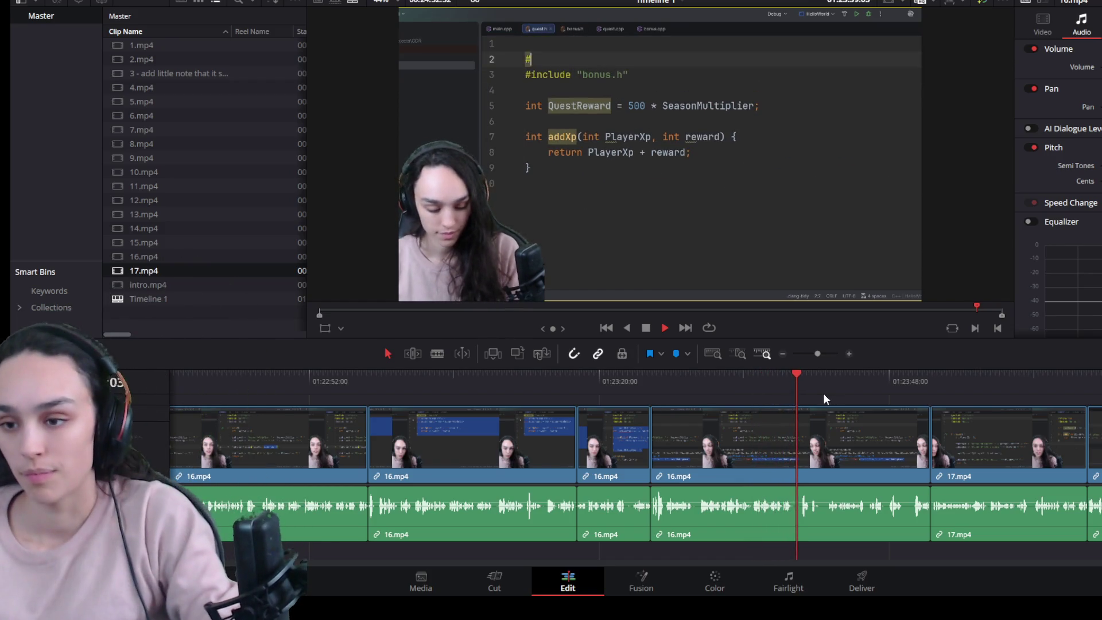
left_click(824, 378)
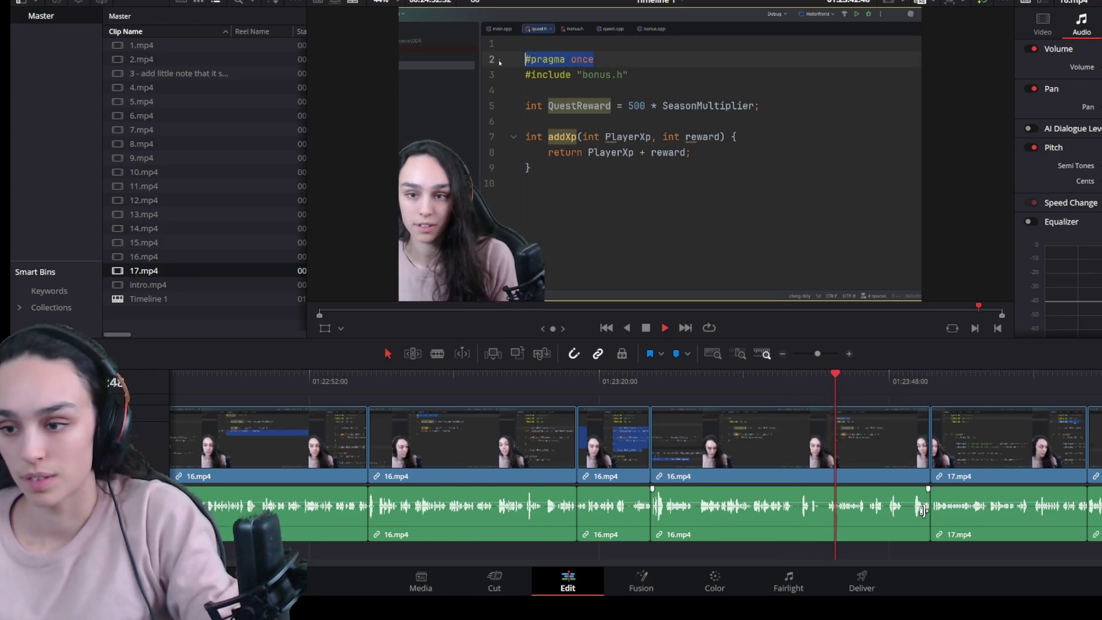
scroll(913, 486, "down", 1)
scroll(913, 486, "down", 1)
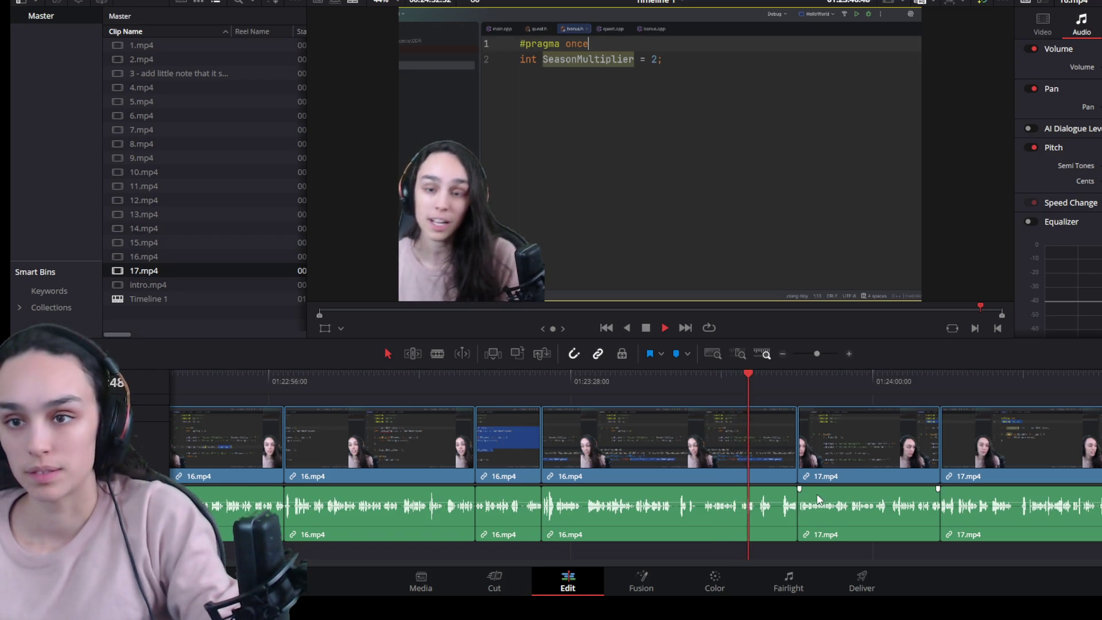
scroll(816, 512, "up", 1)
scroll(816, 512, "up", 1)
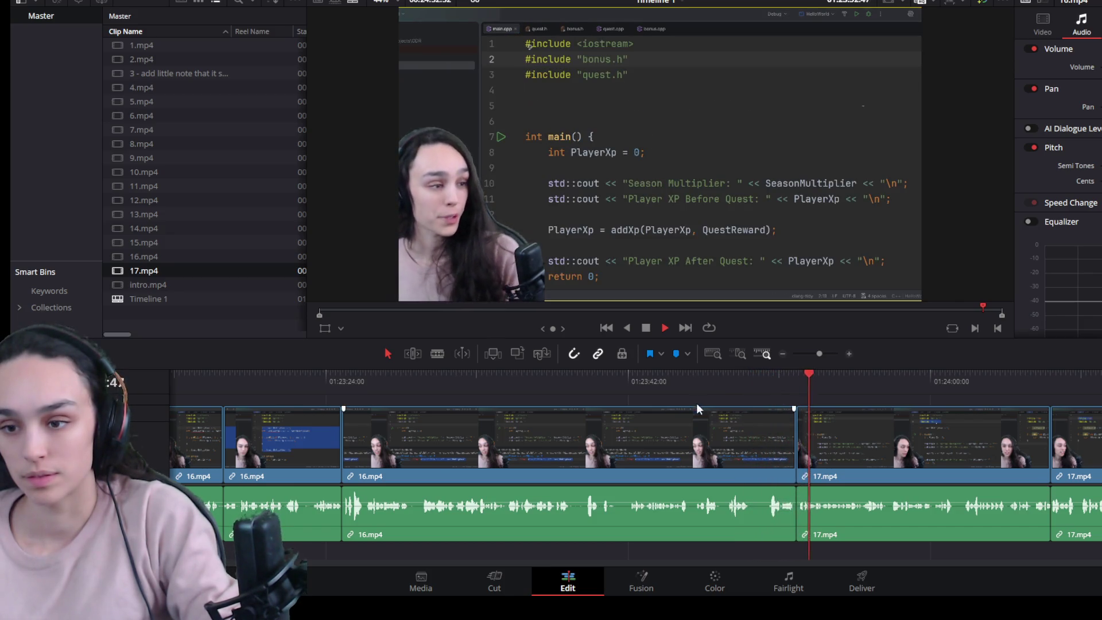
left_click(691, 373)
Step: Trim the tail off the 16.mp4 clip before 17.mp4, leaving a selected gap
left_click(741, 441)
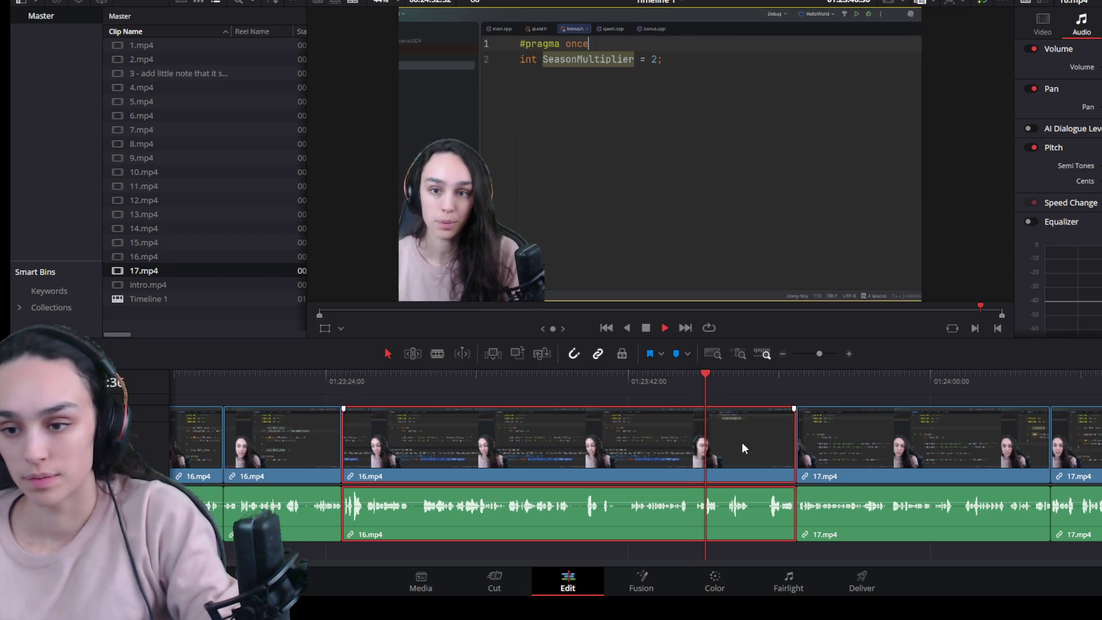
left_click_drag(794, 456, 721, 463)
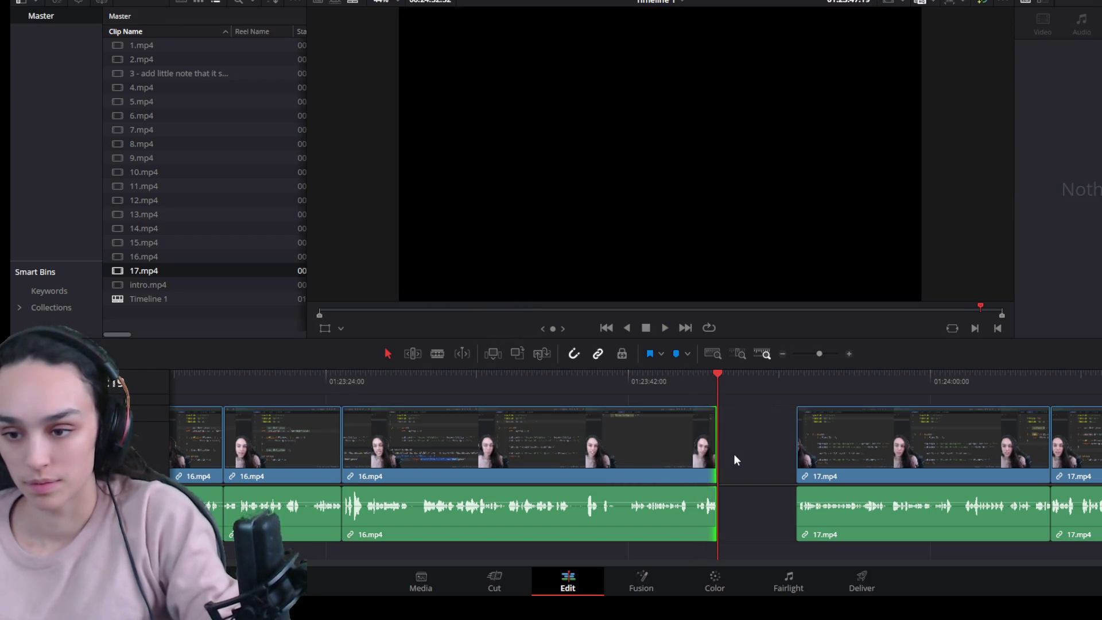
left_click(750, 459)
Step: Delete the gap so 17.mp4 follows 16.mp4 directly and play back the join
key("Delete")
key("space")
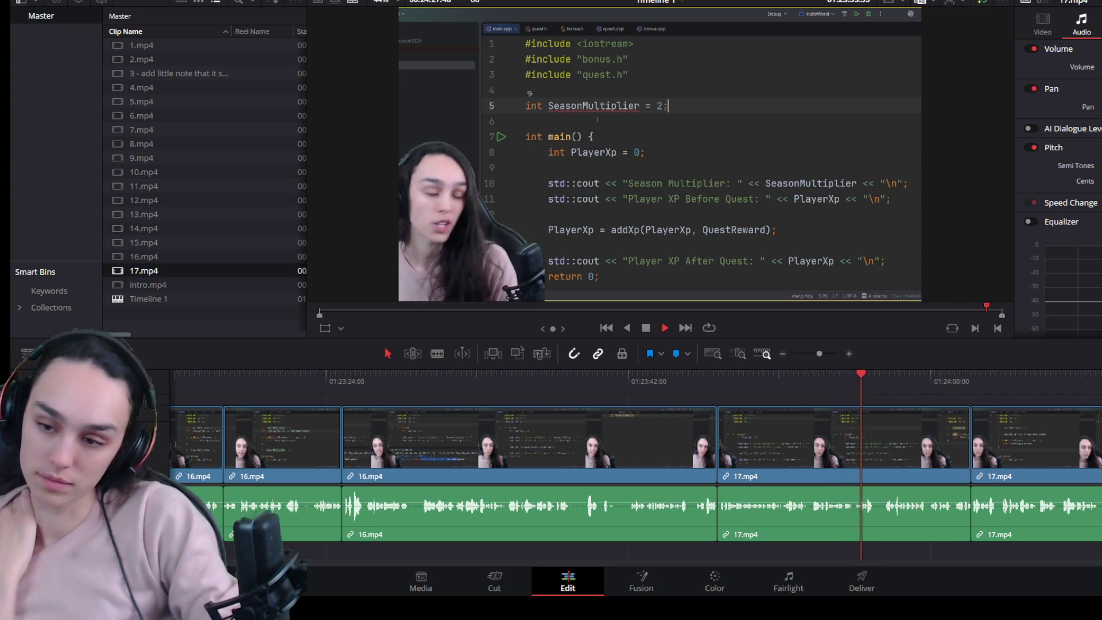
key("space")
scroll(820, 441, "down", 1)
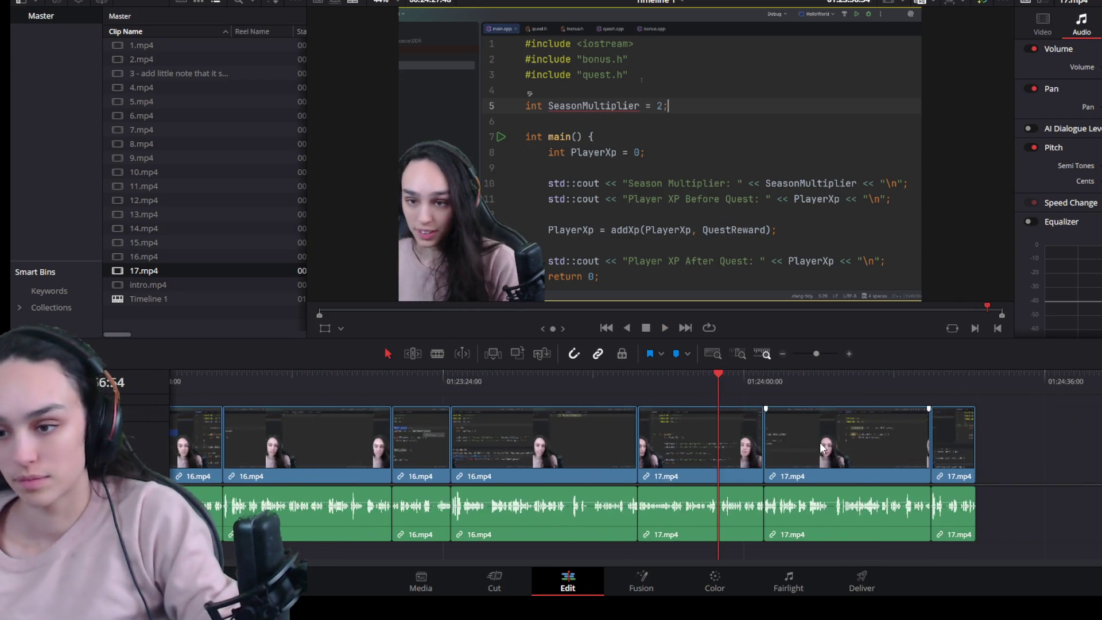
scroll(819, 442, "down", 1)
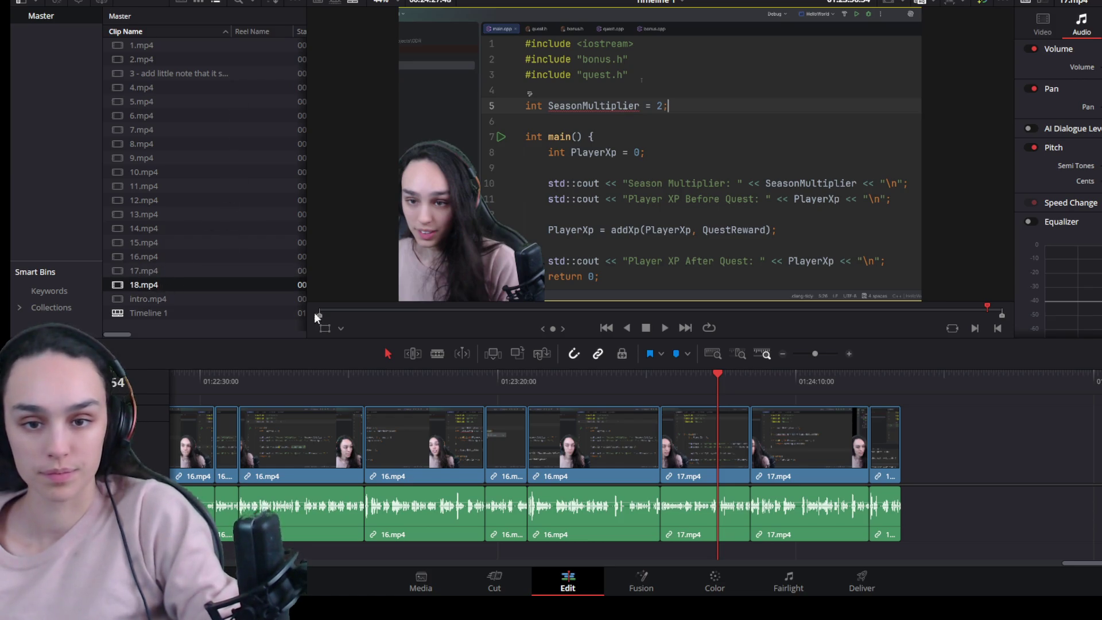
Step: Place 18.mp4 at the end of the timeline and delete its duplicate audio clip
left_click_drag(315, 317, 910, 448)
scroll(841, 456, "down", 3)
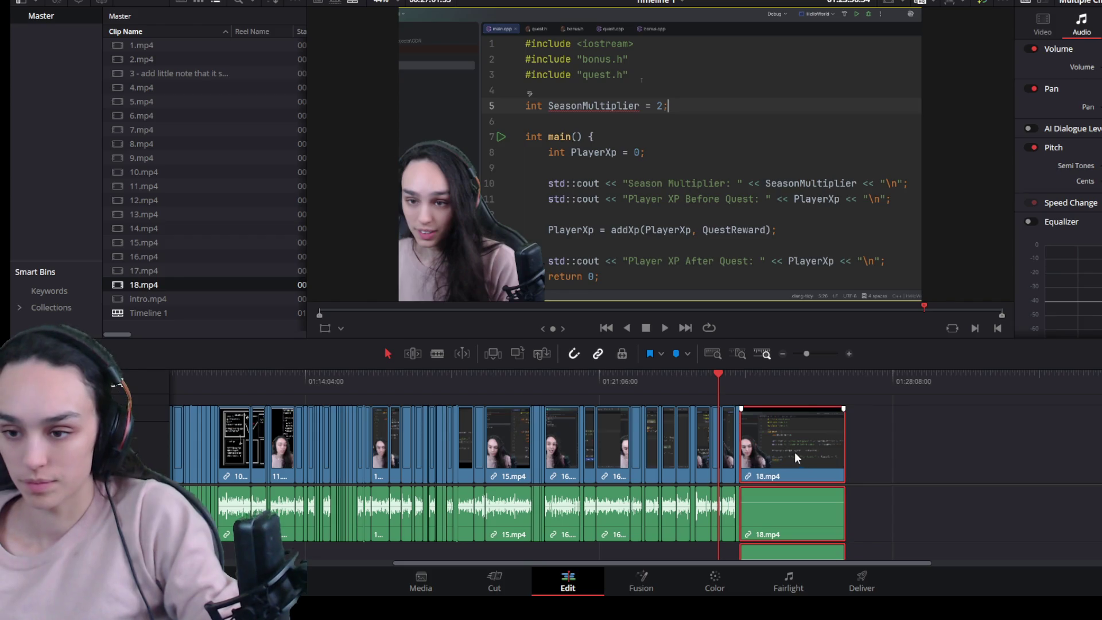
left_click(792, 512)
key("Delete")
left_click(763, 550)
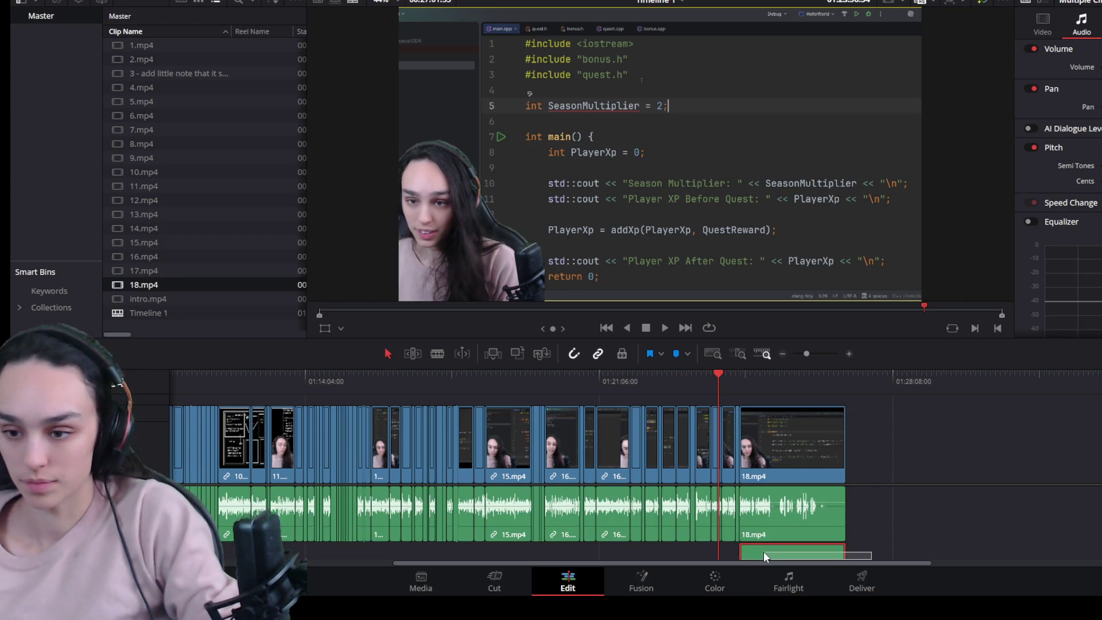
left_click_drag(764, 551, 912, 504)
key("Delete")
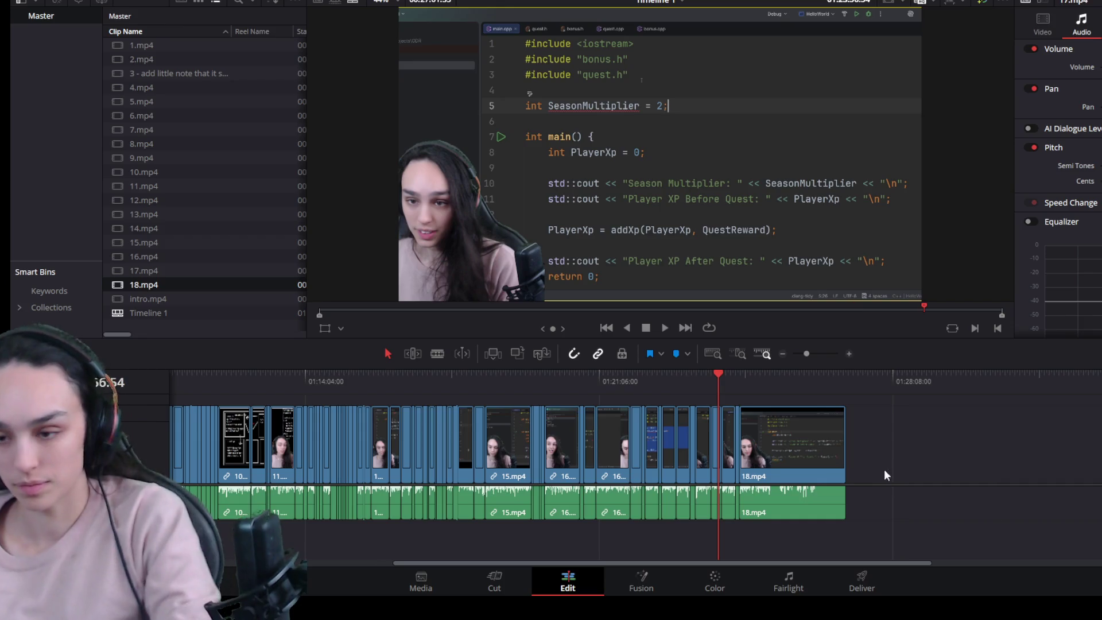
Step: Put the playhead on 18.mp4, zoom in and start playback
left_click(768, 513)
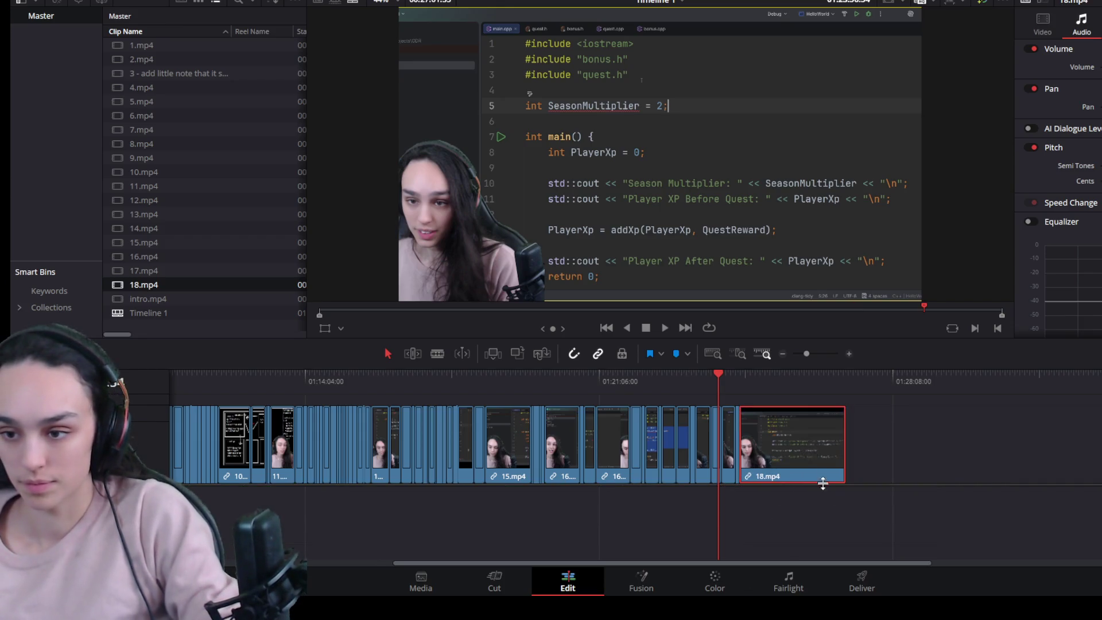
scroll(824, 500, "up", 3)
left_click(955, 383)
key("ctrl+z")
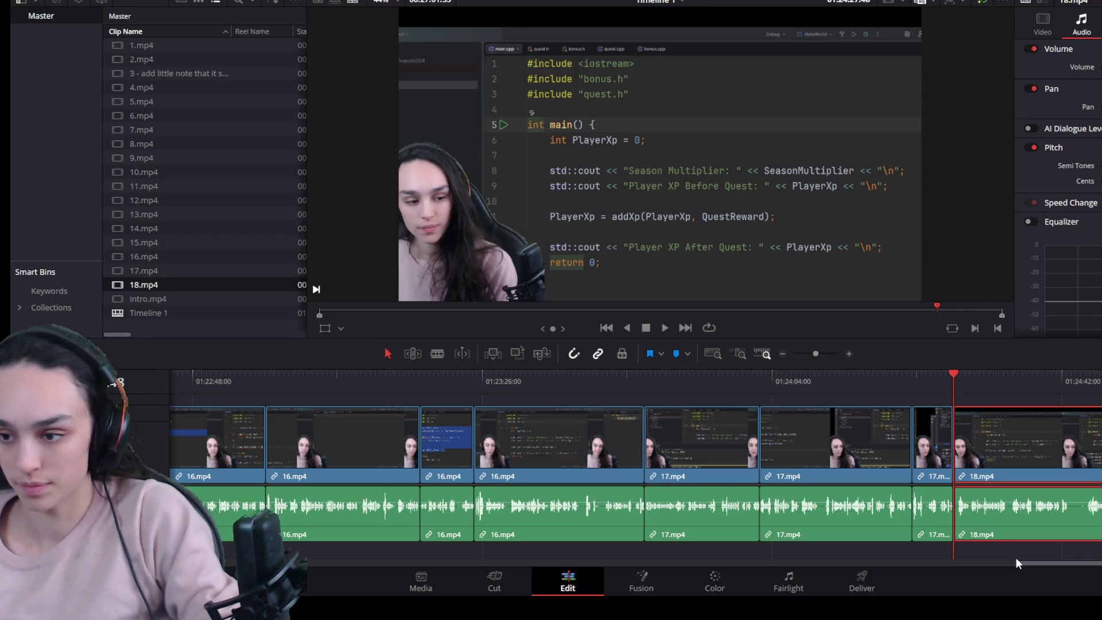
left_click_drag(1017, 561, 1044, 566)
key("space")
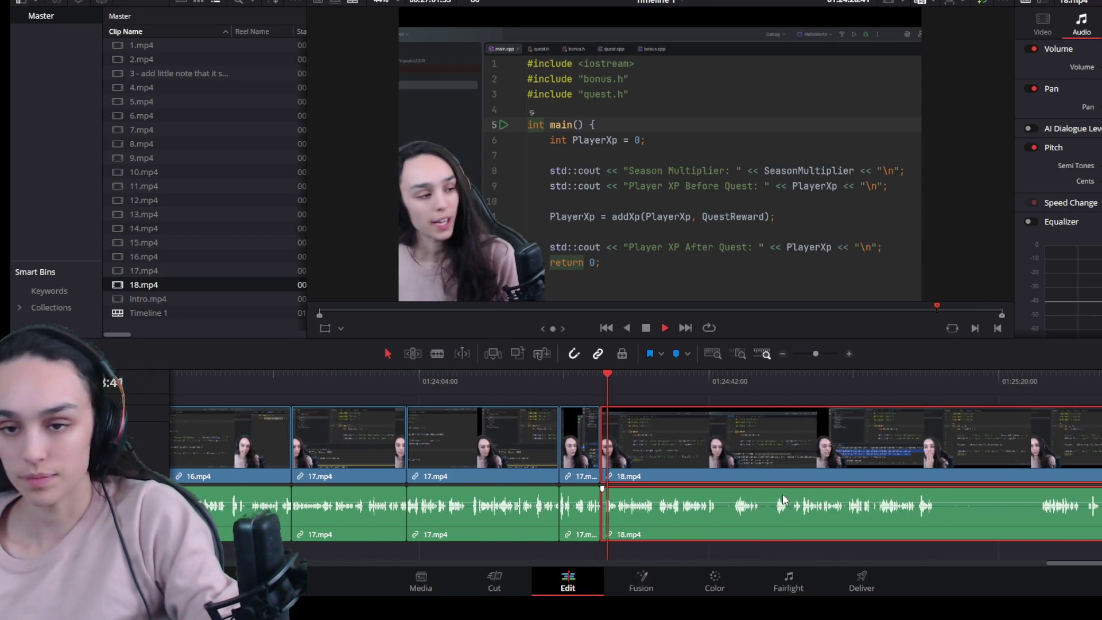
scroll(783, 494, "up", 2)
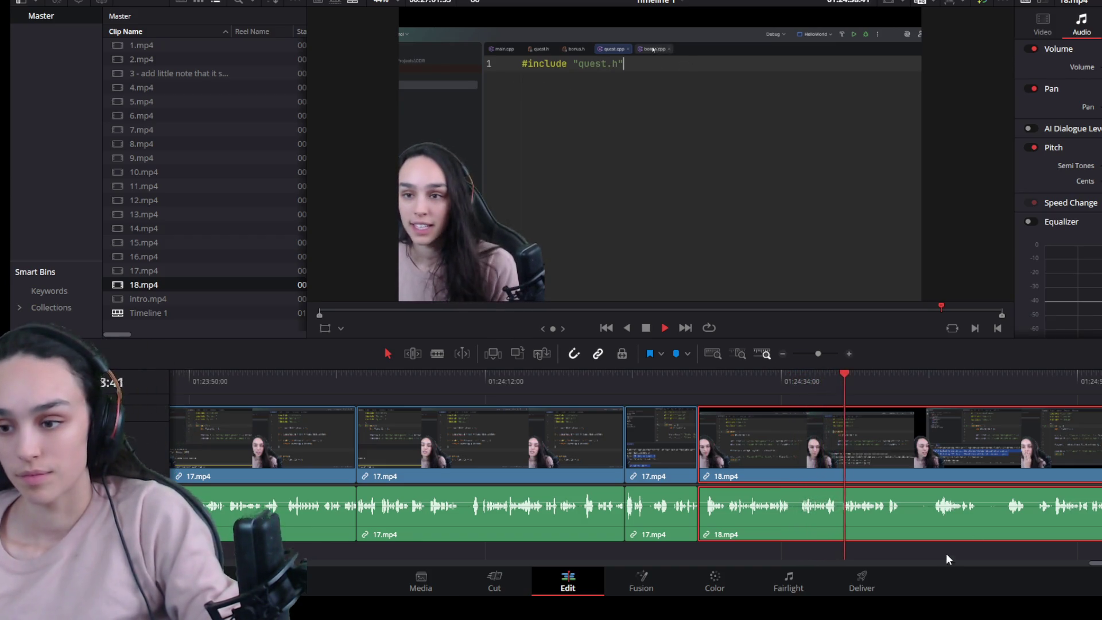
scroll(964, 533, "up", 1)
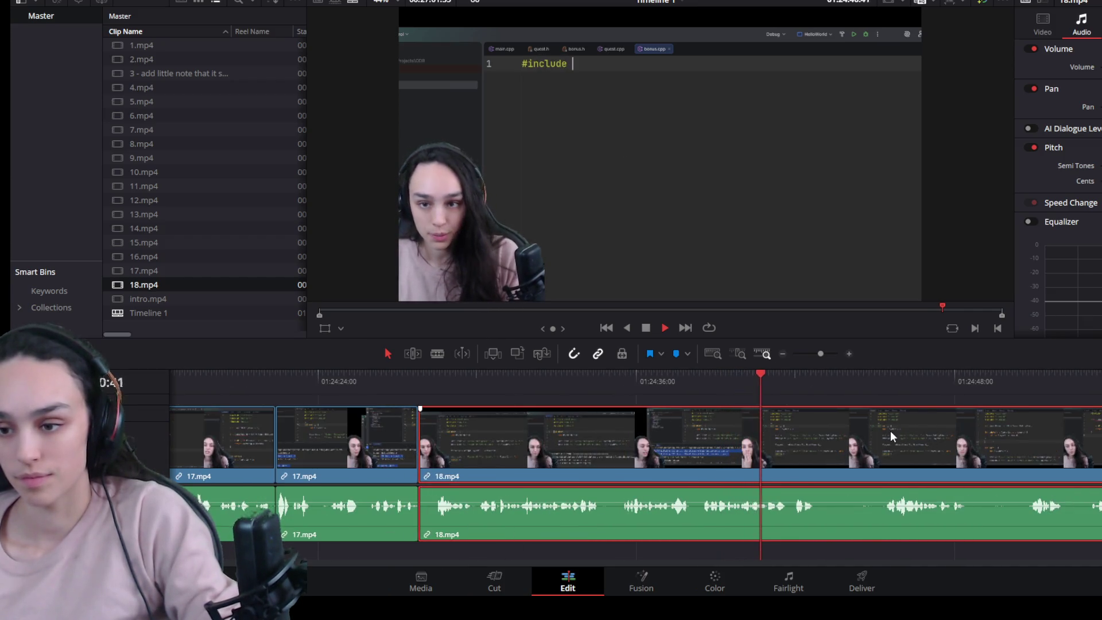
Step: Split 18.mp4 at the first pause, trim it off the right piece and close the gap
key("space")
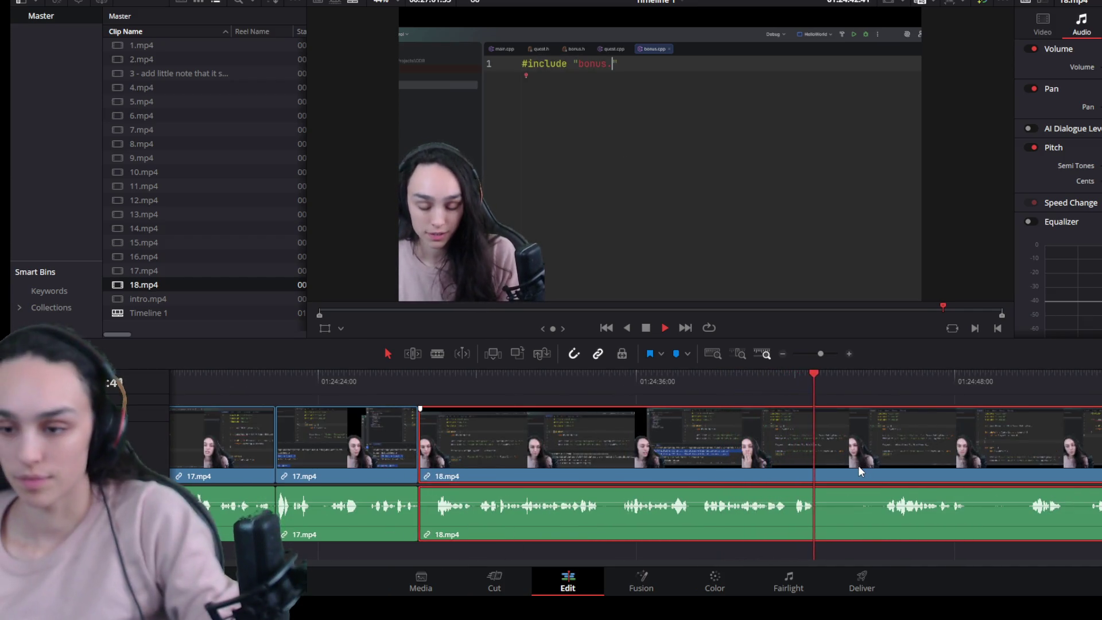
key("ctrl+b")
left_click_drag(820, 473, 881, 473)
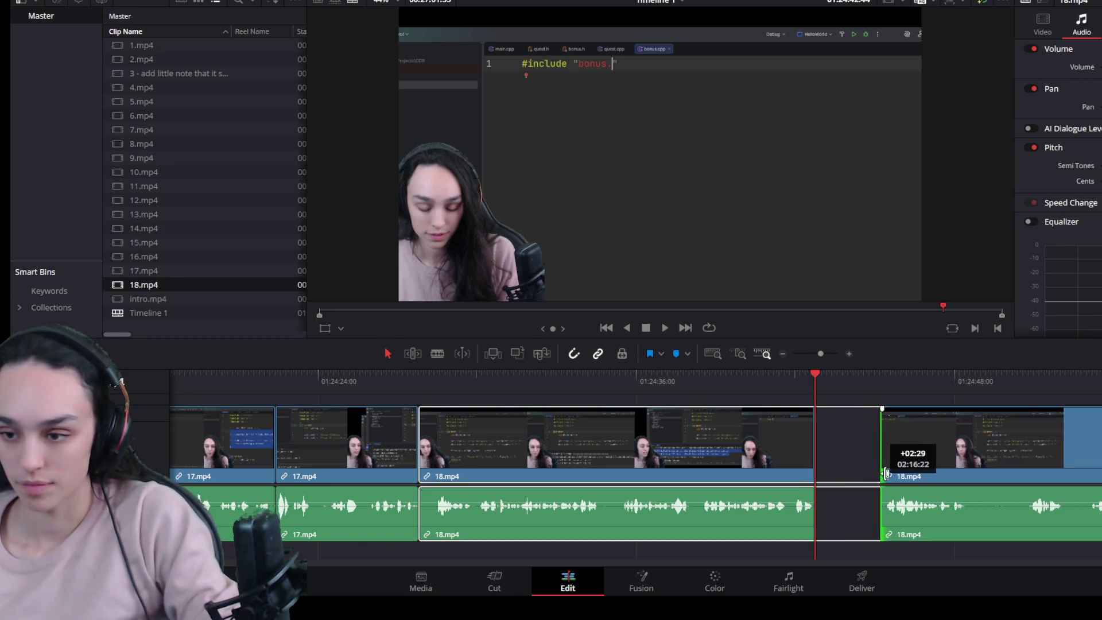
left_click(866, 468)
key("Delete")
key("space")
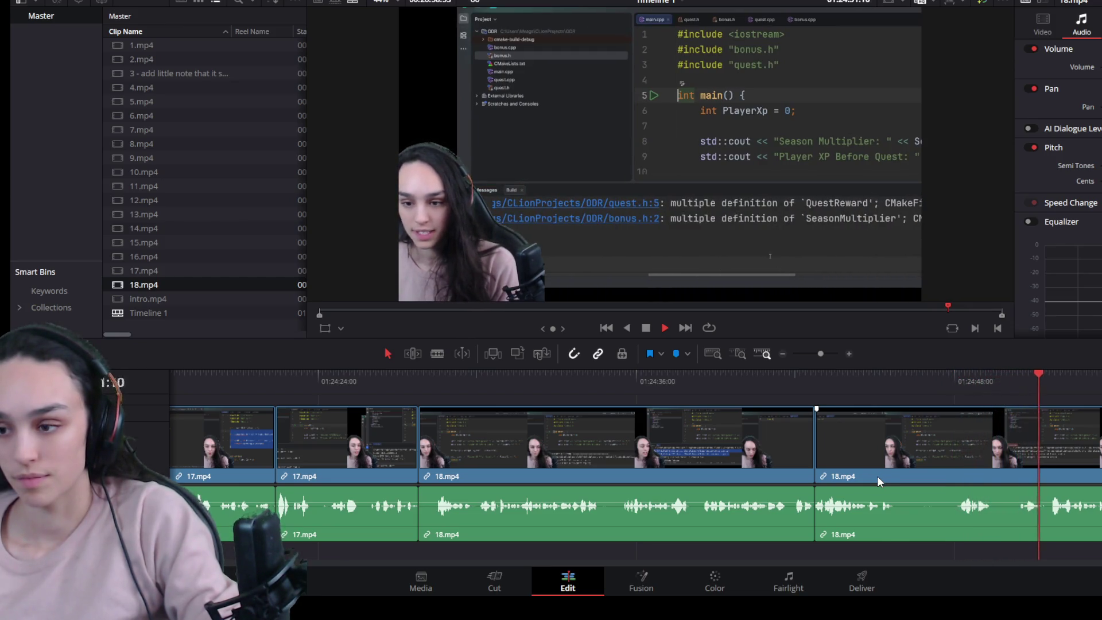
Step: Cut out the second pause in 18.mp4 the same way and close the clips up
key("space")
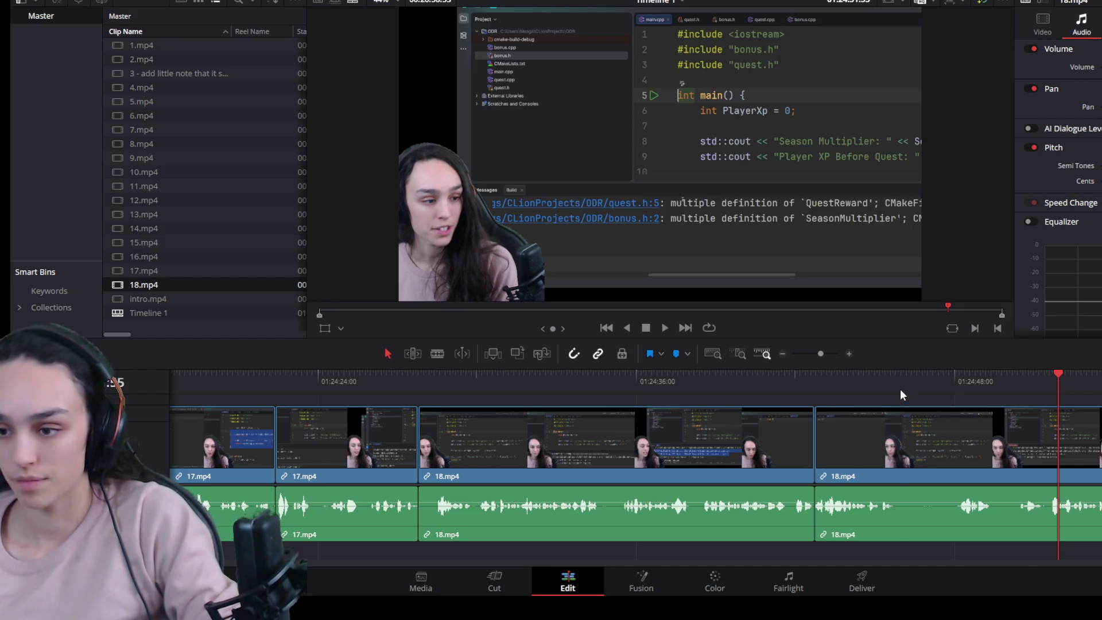
left_click(899, 389)
key("ctrl+b")
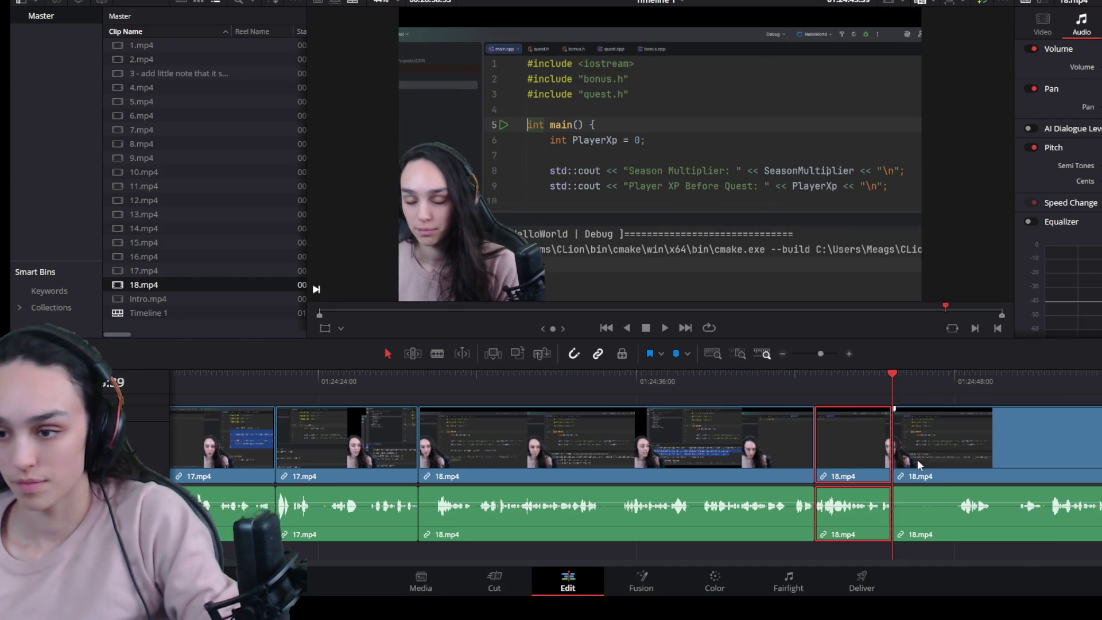
left_click(956, 377)
left_click(919, 459)
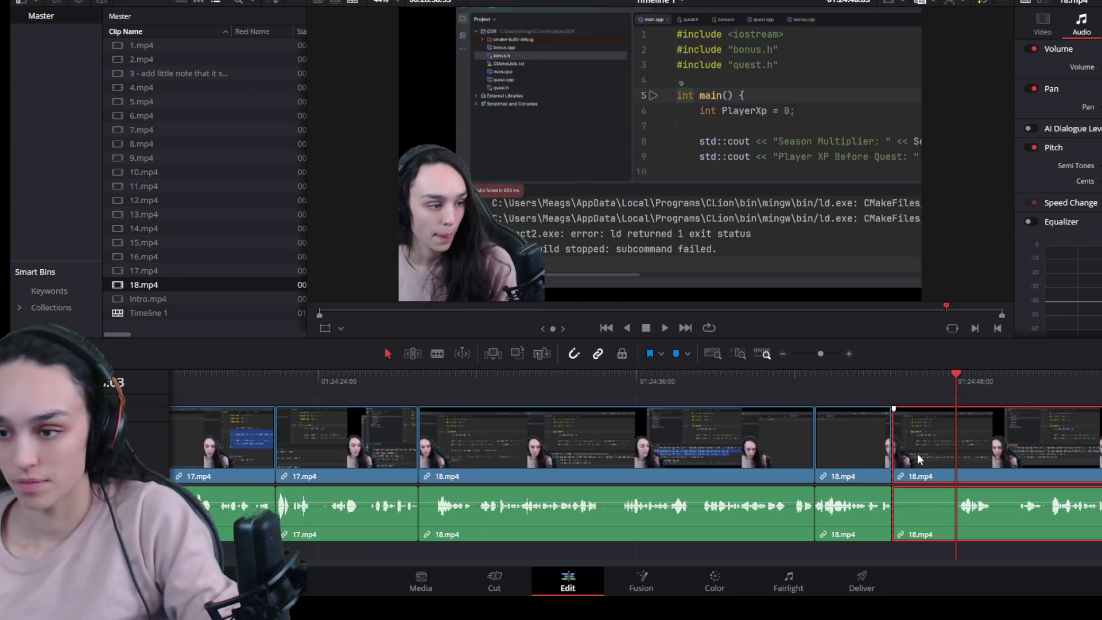
left_click_drag(900, 466, 956, 466)
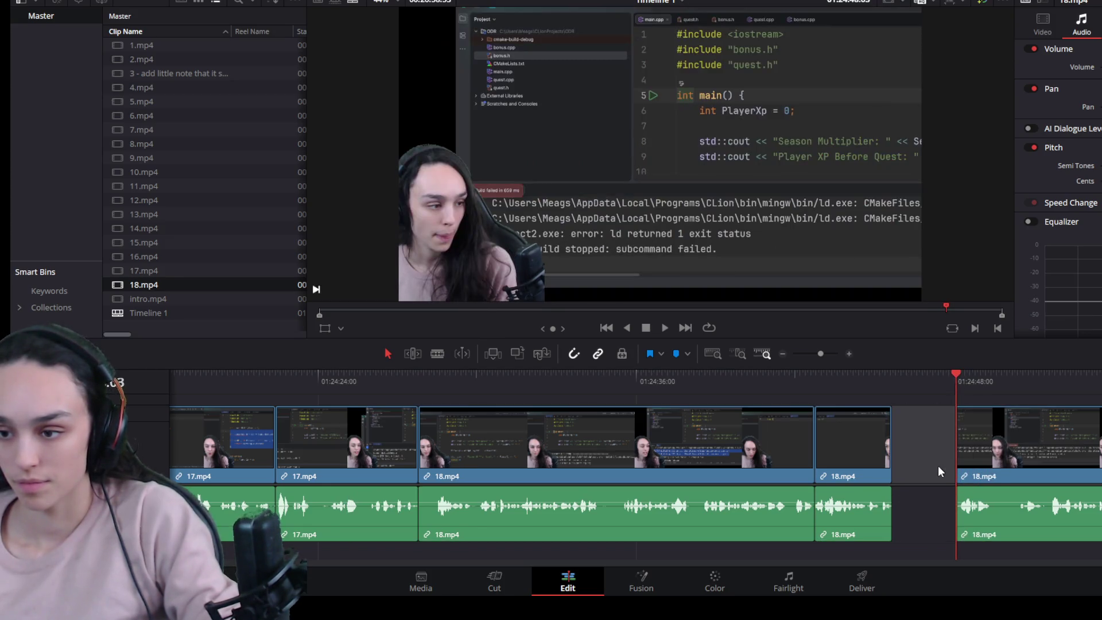
left_click(937, 465)
key("Delete")
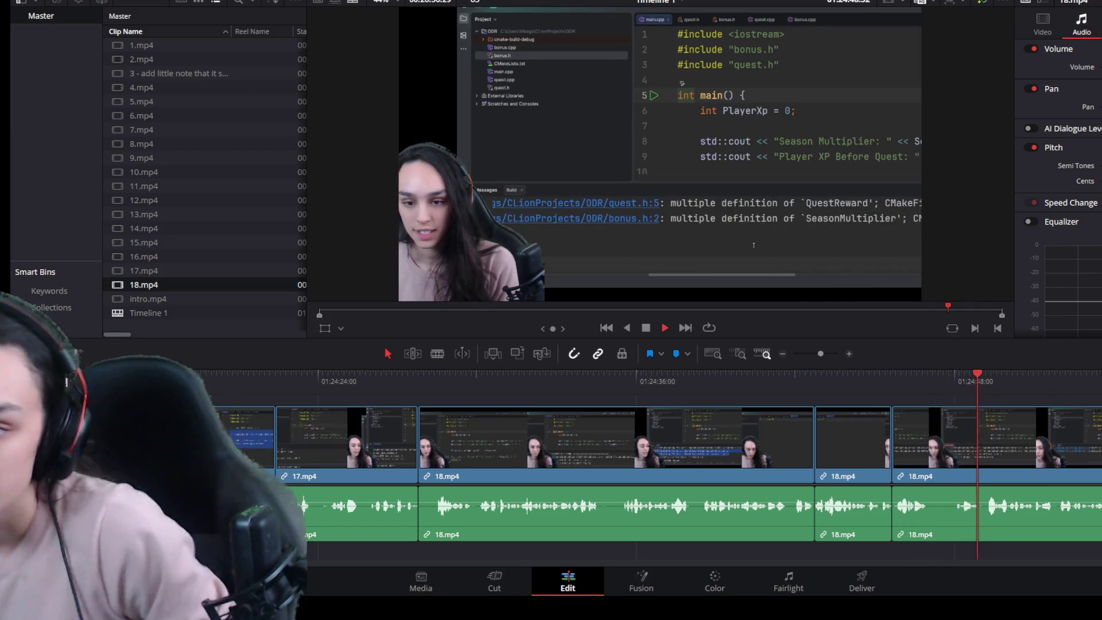
key("space")
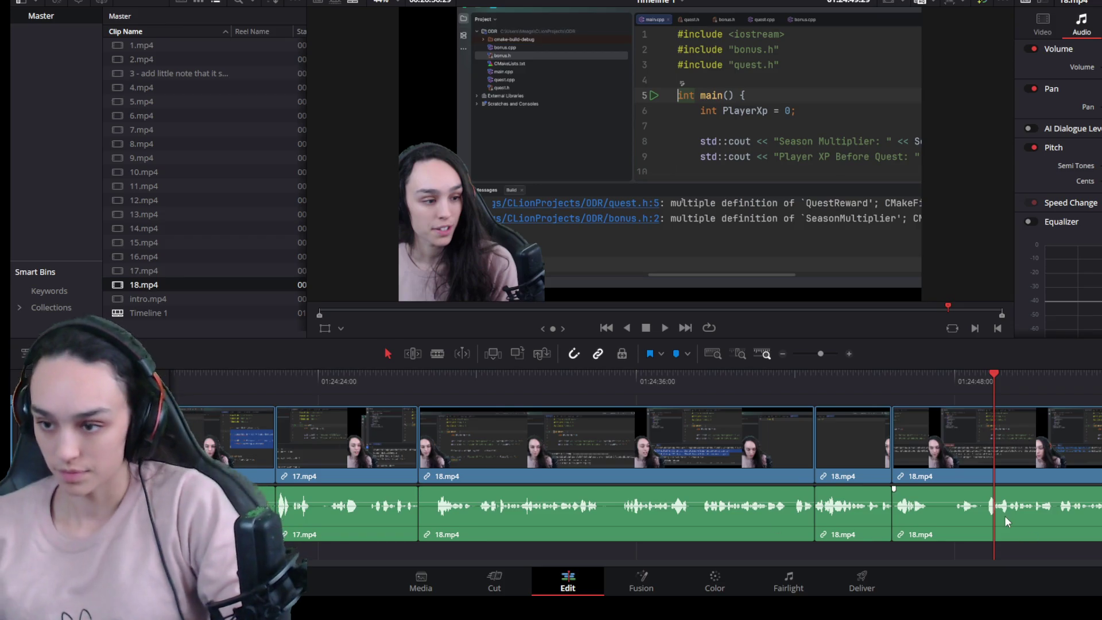
key("space")
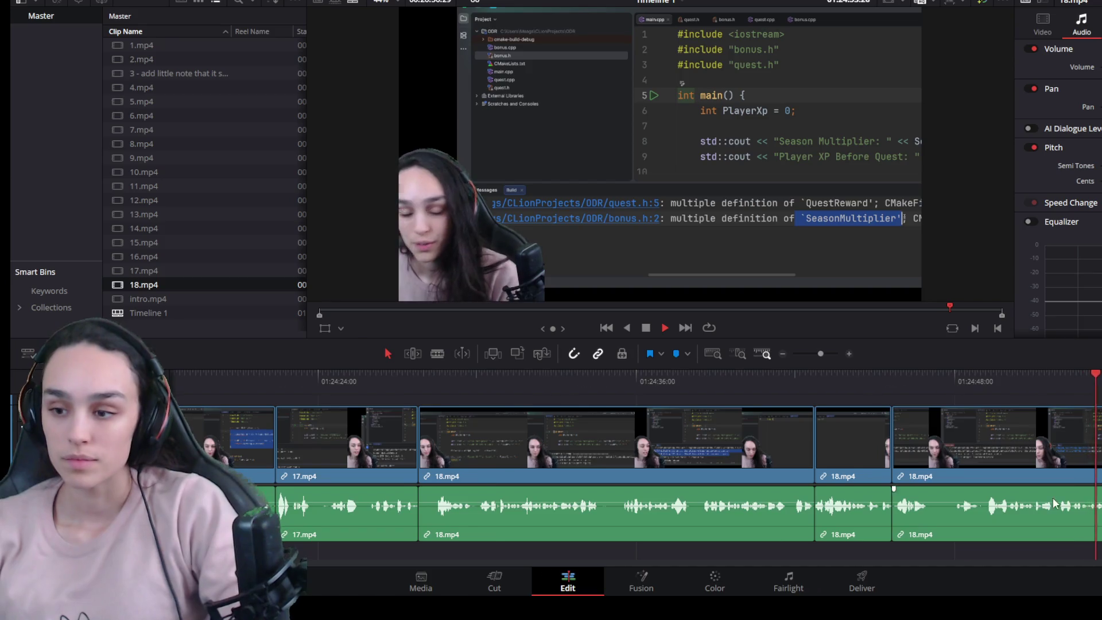
Step: Split out a silent stretch of 18.mp4 and ripple-delete it with Shift+Delete
key("ctrl+minus")
scroll(803, 495, "right", 3)
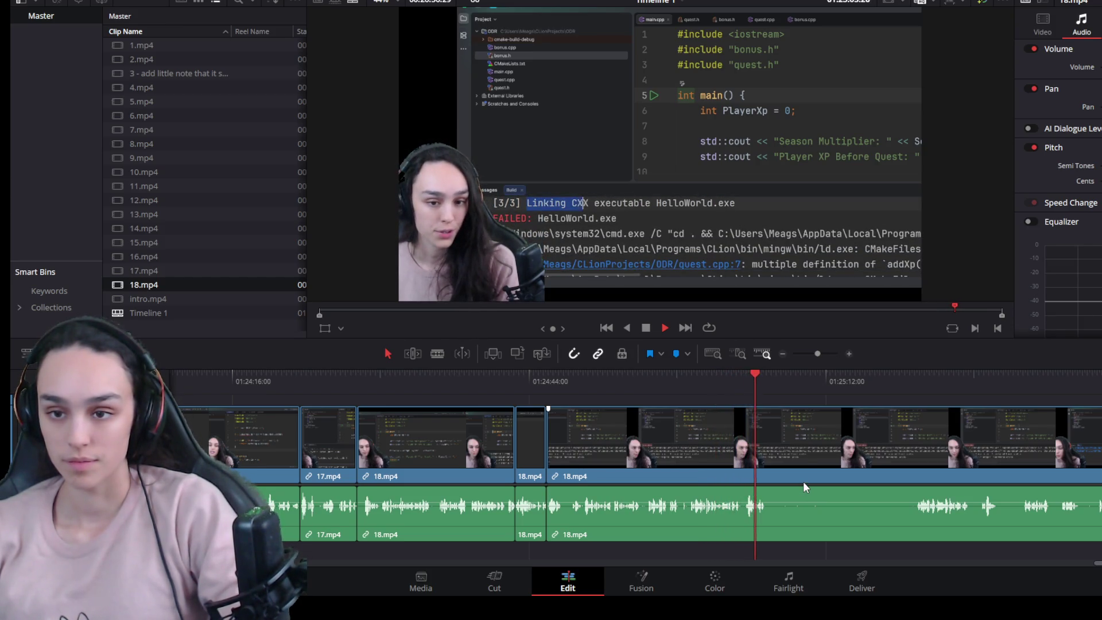
left_click(808, 463)
key("ctrl+b")
left_click_drag(900, 371, 914, 371)
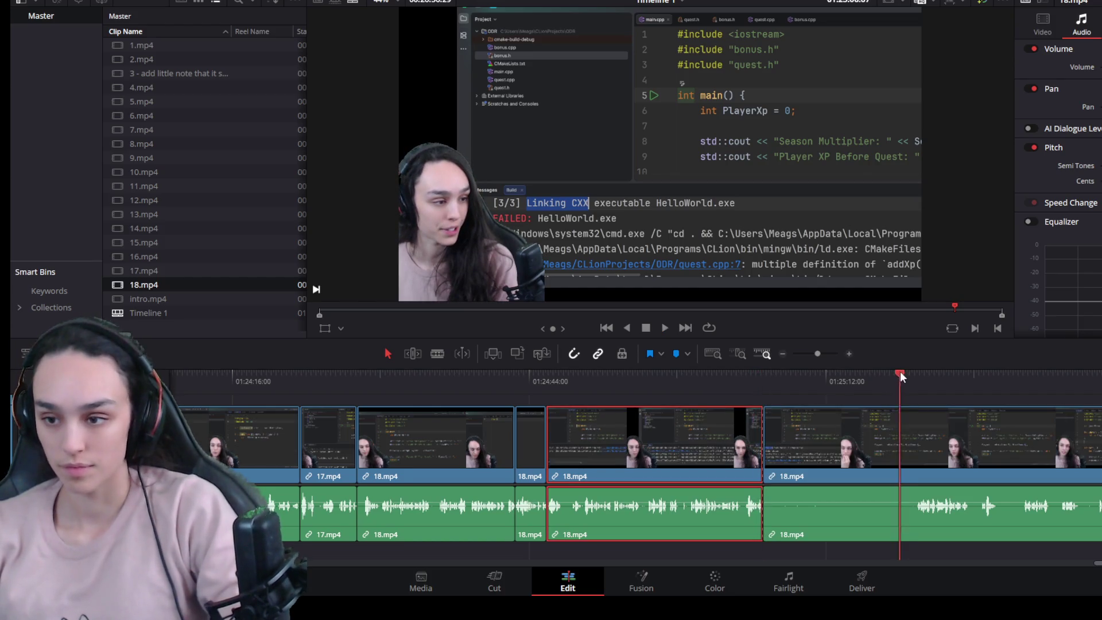
left_click(883, 424)
key("ctrl+b")
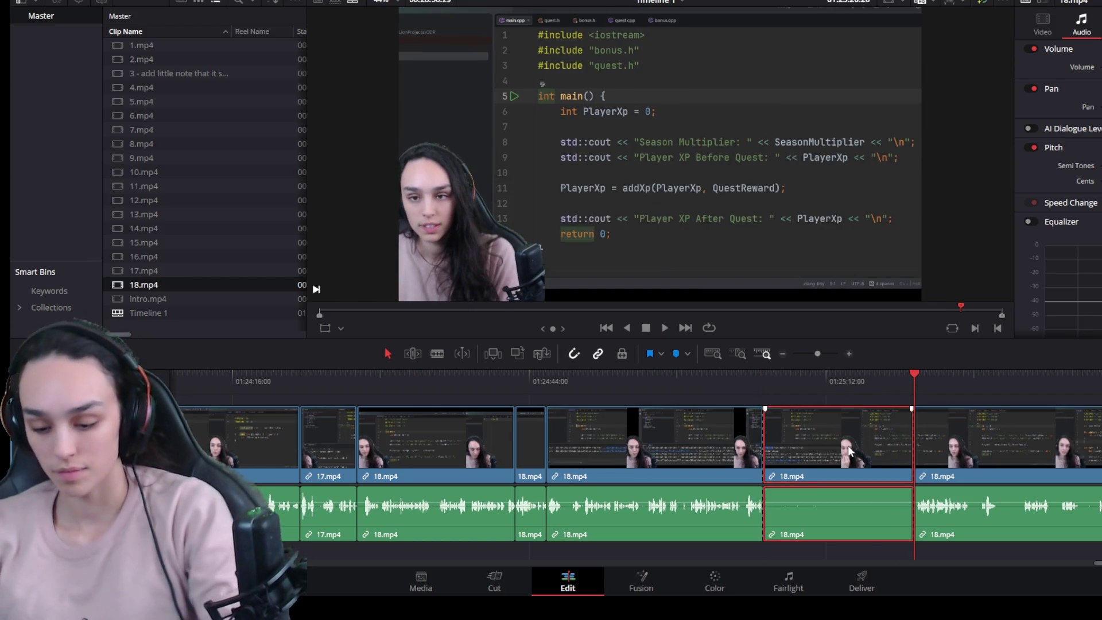
key("shift+Delete")
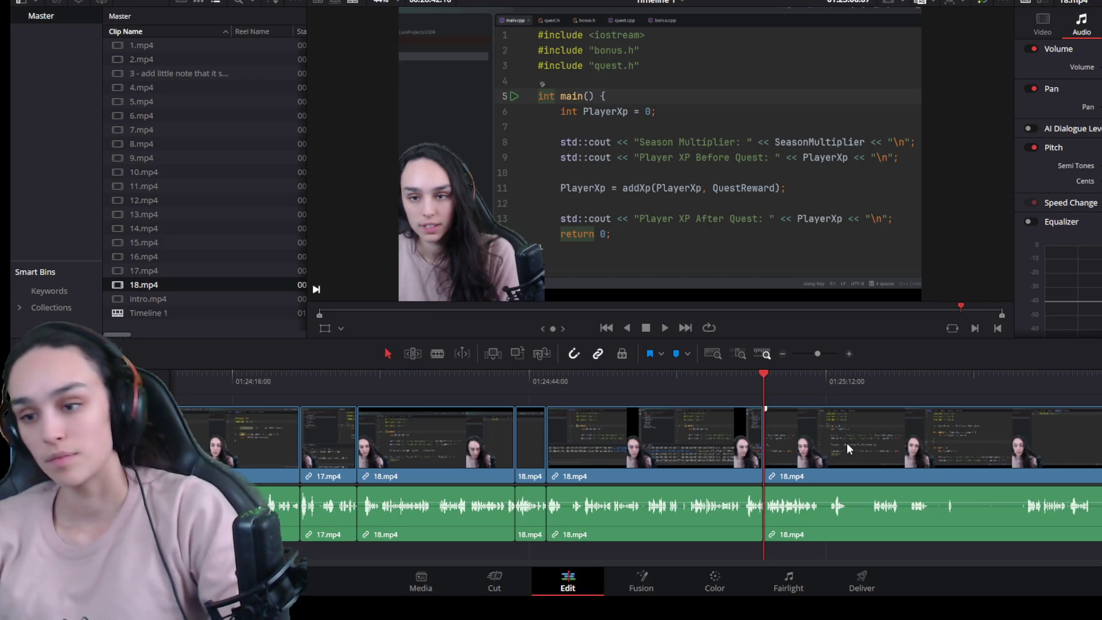
scroll(843, 501, "up", 2)
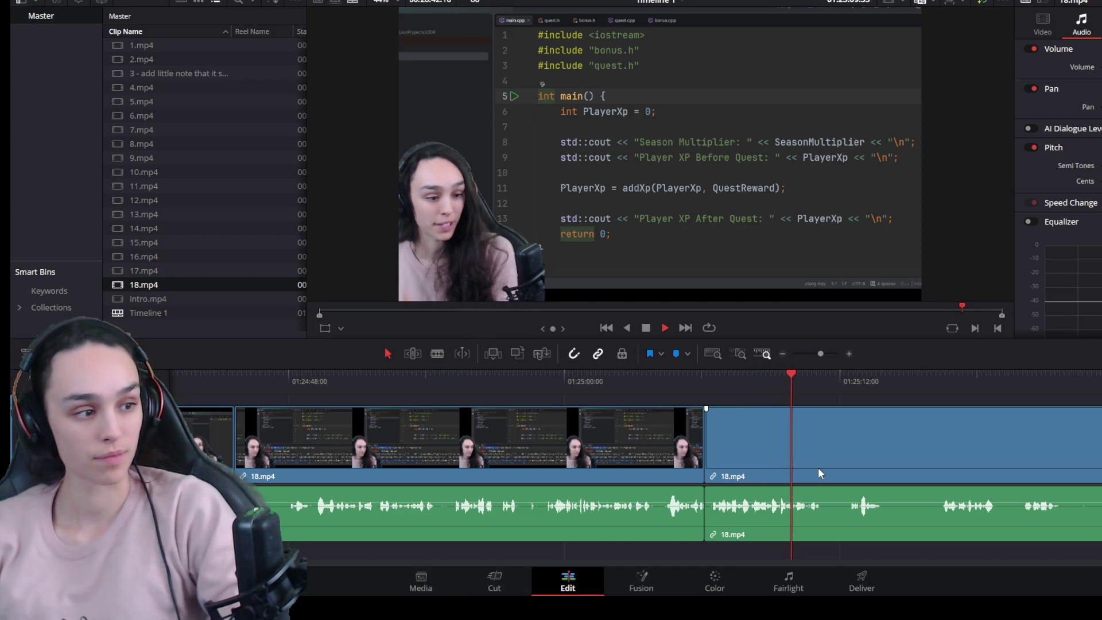
Step: Split at the next pause and play through the rest of 18.mp4 to check it
key("space")
key("ctrl+b")
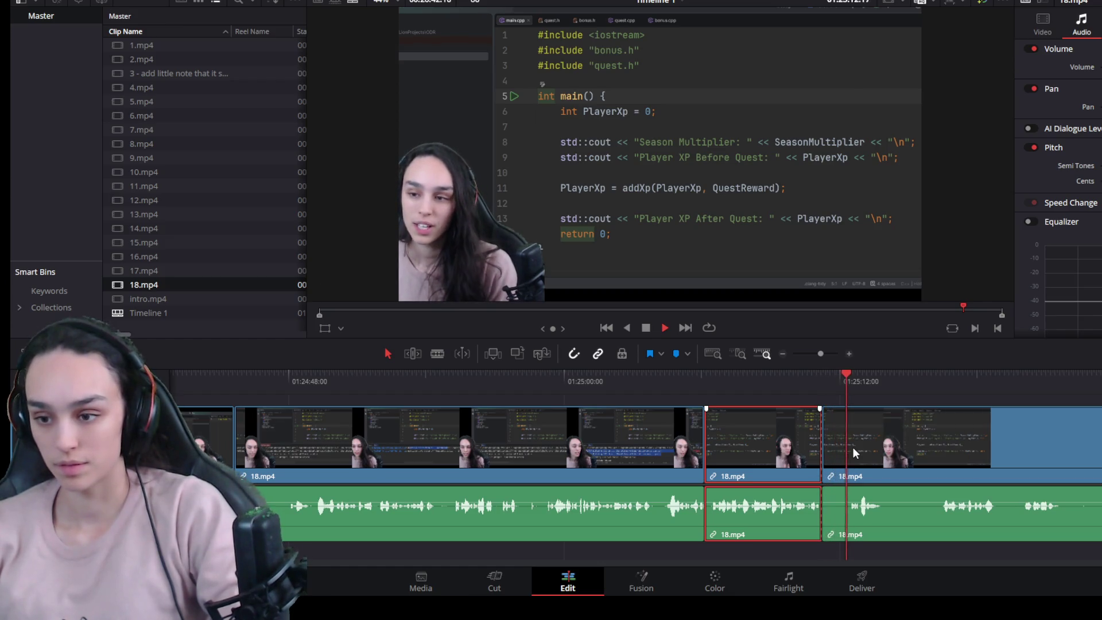
scroll(837, 461, "down", 1)
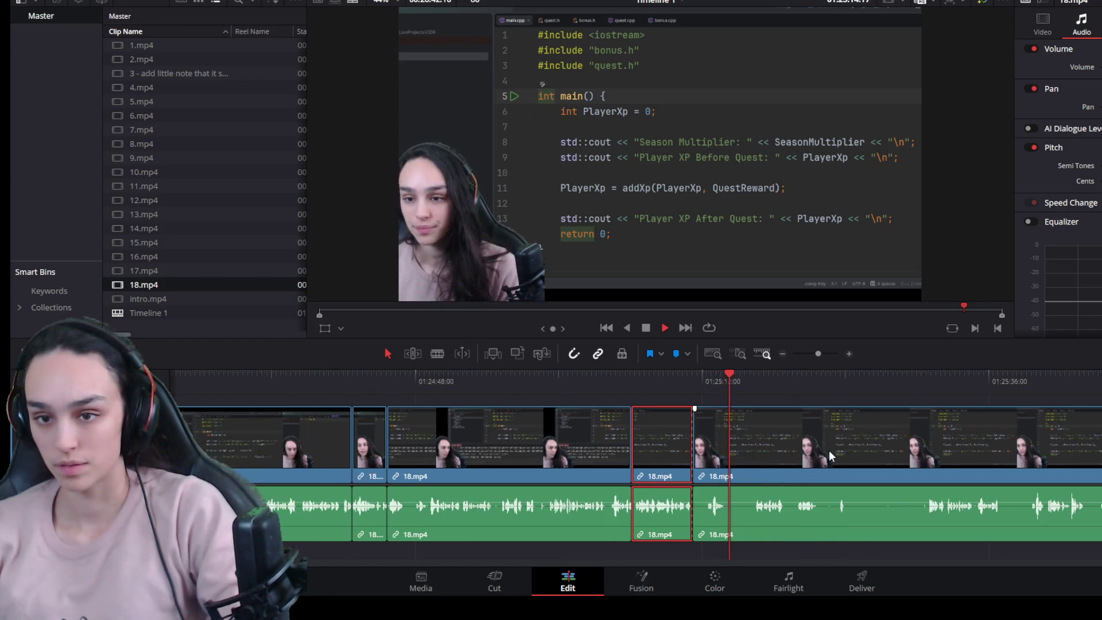
scroll(818, 465, "down", 1)
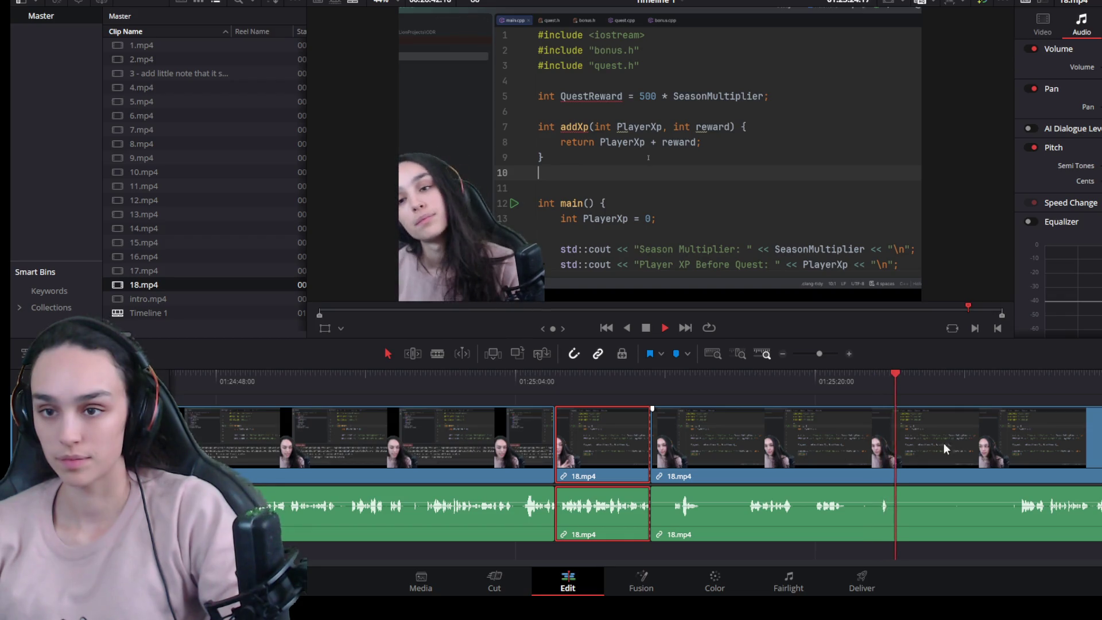
left_click(1023, 380)
key("space")
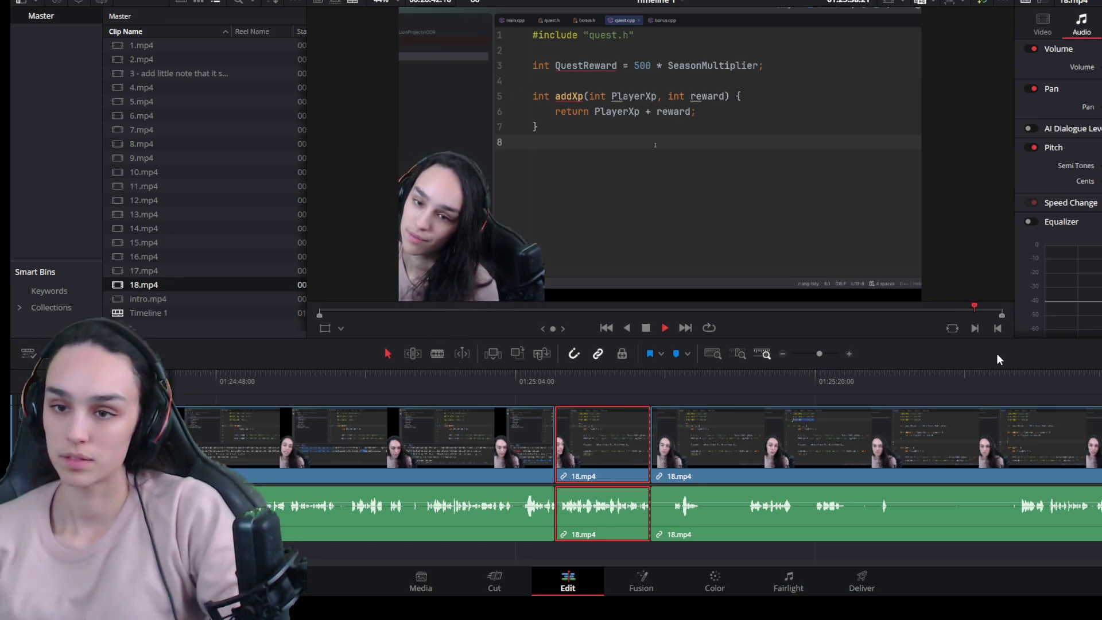
scroll(1012, 523, "down", 2)
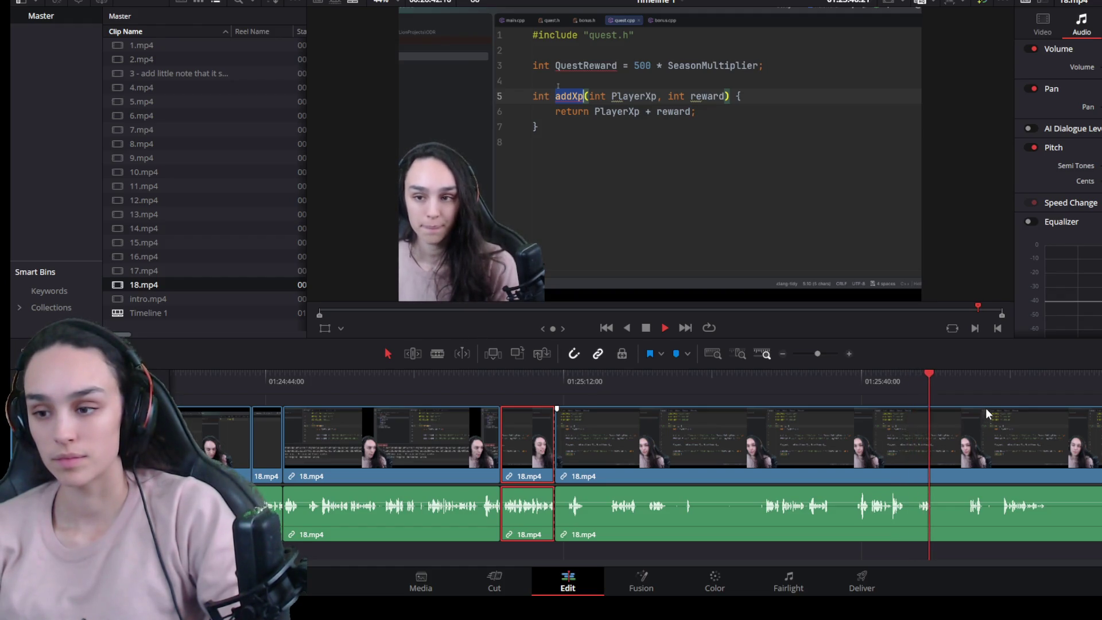
left_click_drag(970, 389, 998, 386)
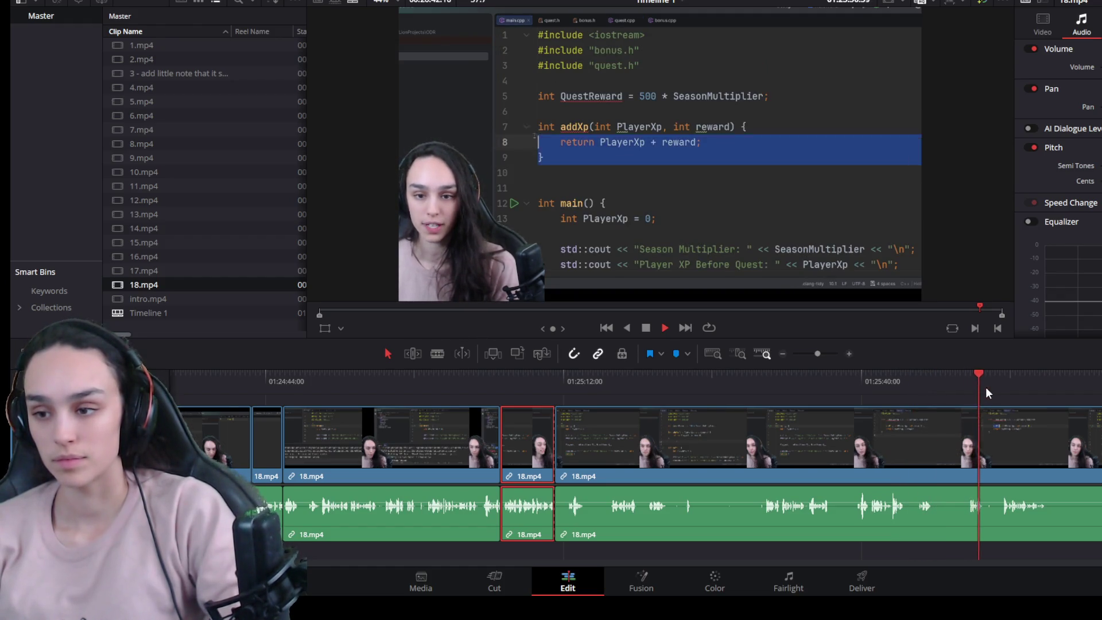
key("space")
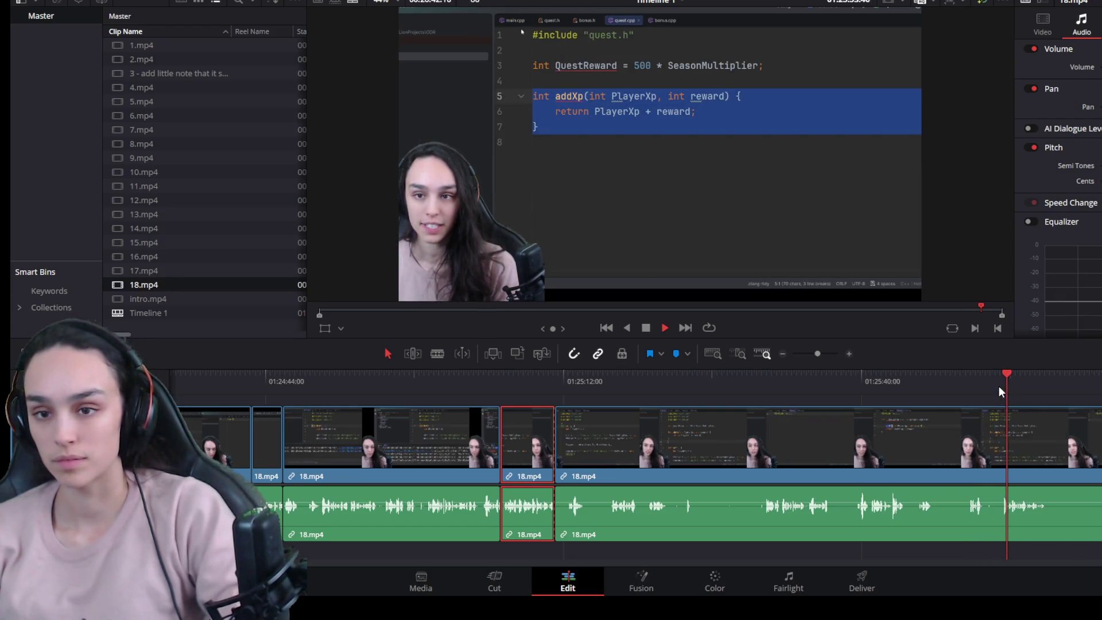
scroll(940, 447, "down", 2)
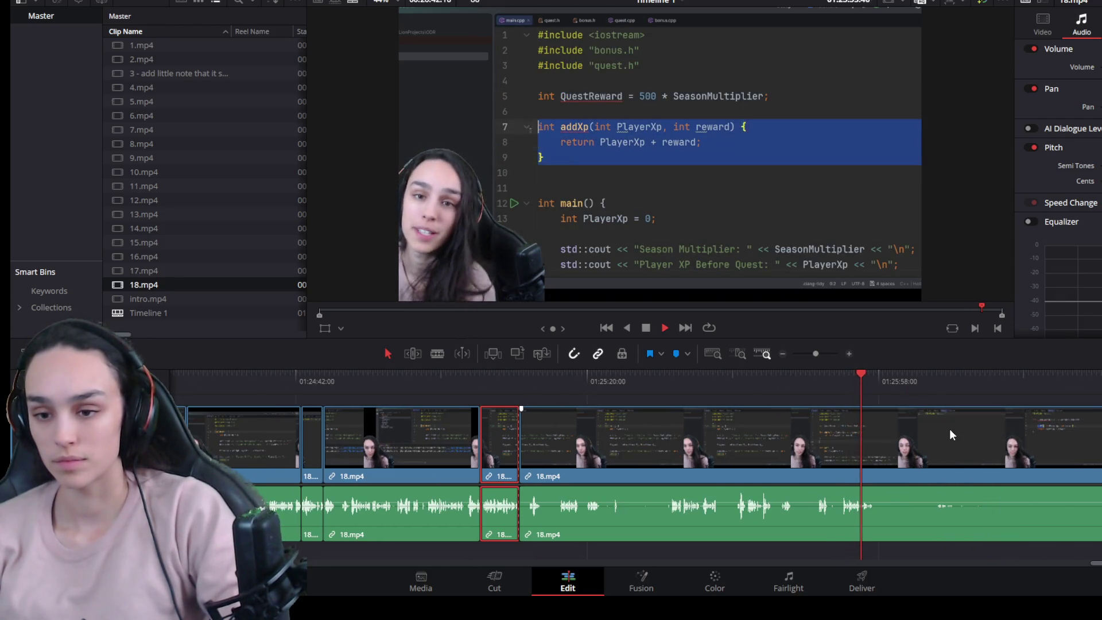
left_click(935, 376)
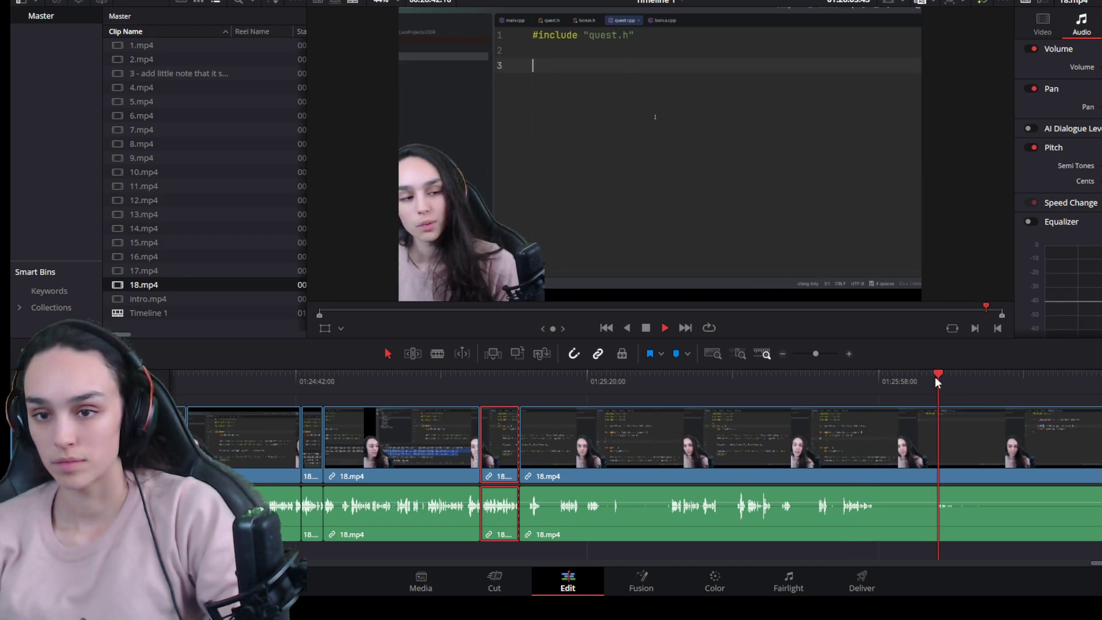
key("space")
scroll(860, 448, "down", 3)
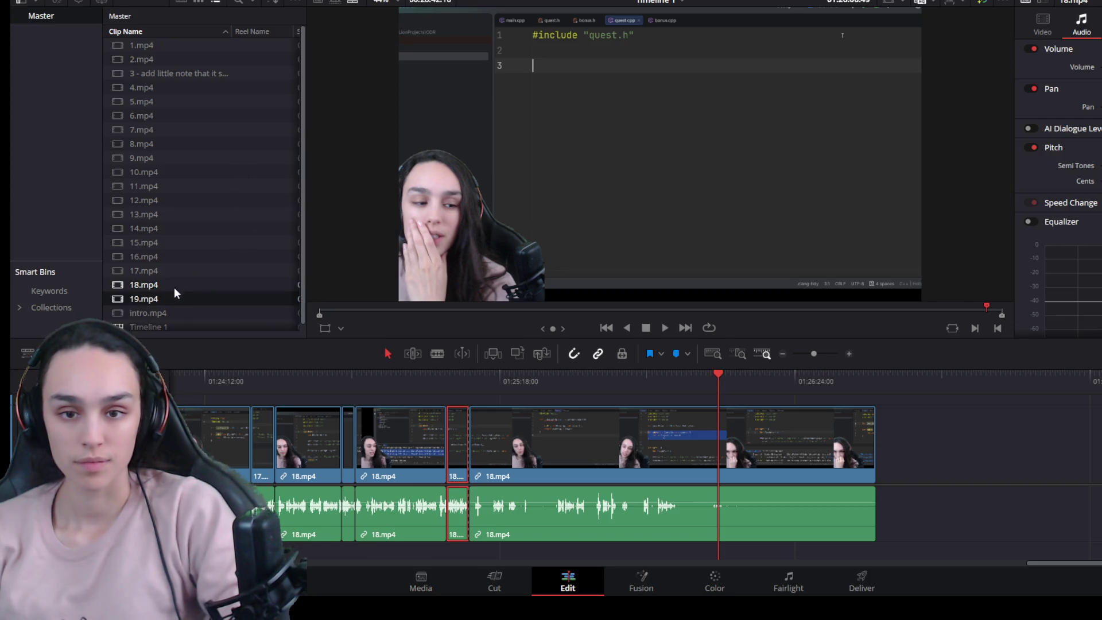
Step: Place 19.mp4 after 18.mp4, undo a wrong audio delete, and play it back
left_click_drag(172, 297, 936, 467)
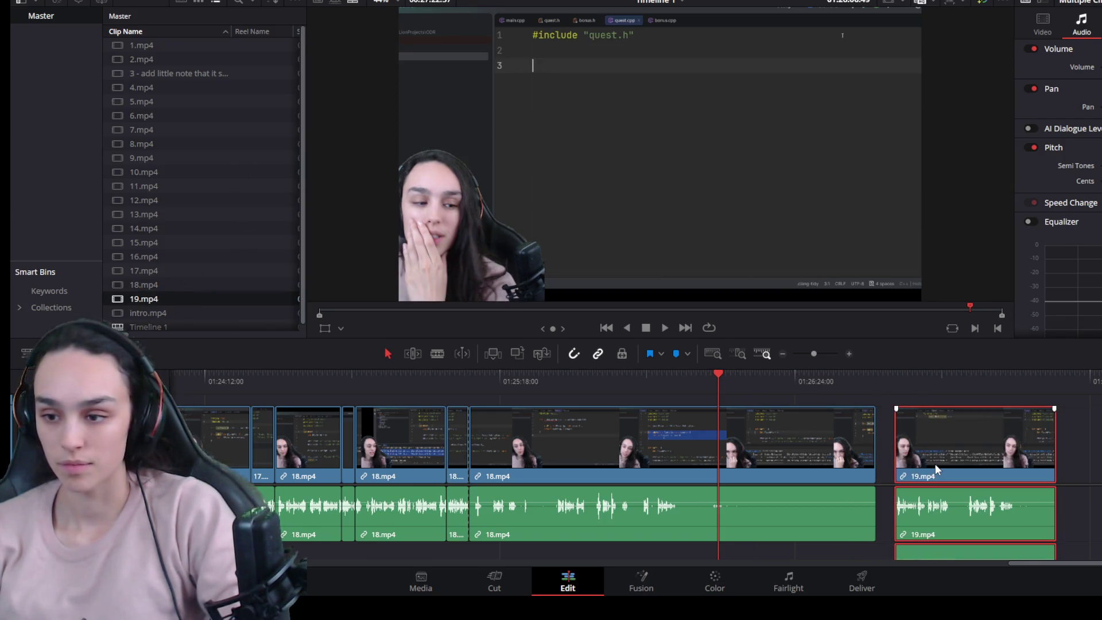
left_click_drag(1097, 560, 916, 505)
key("Delete")
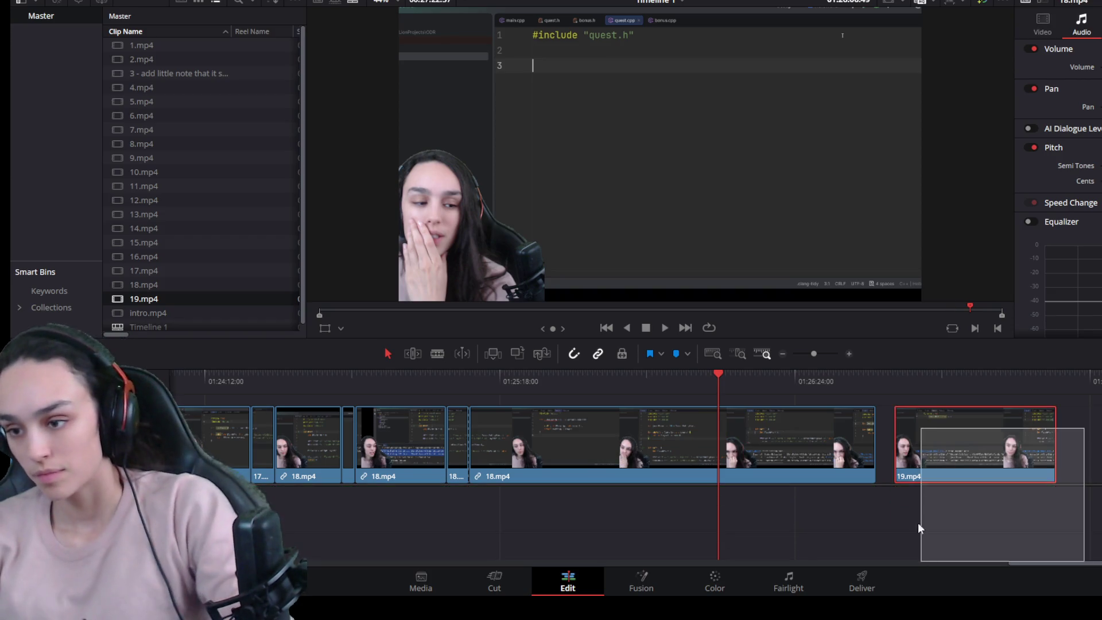
left_click_drag(1063, 404, 918, 591)
key("ctrl+z")
left_click(894, 372)
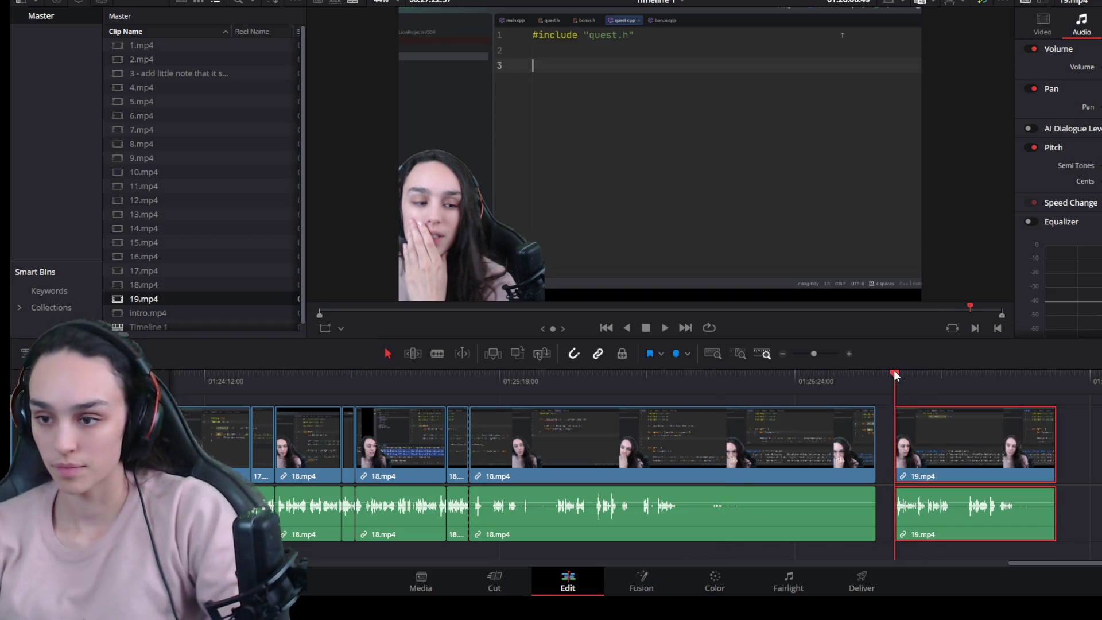
key("space")
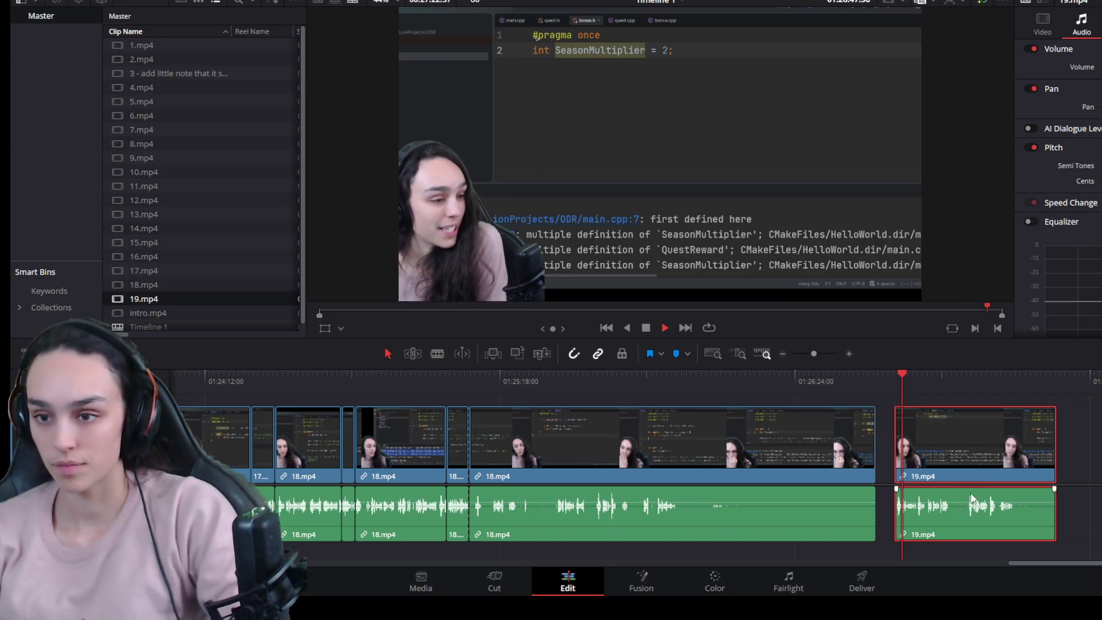
scroll(955, 495, "up", 2)
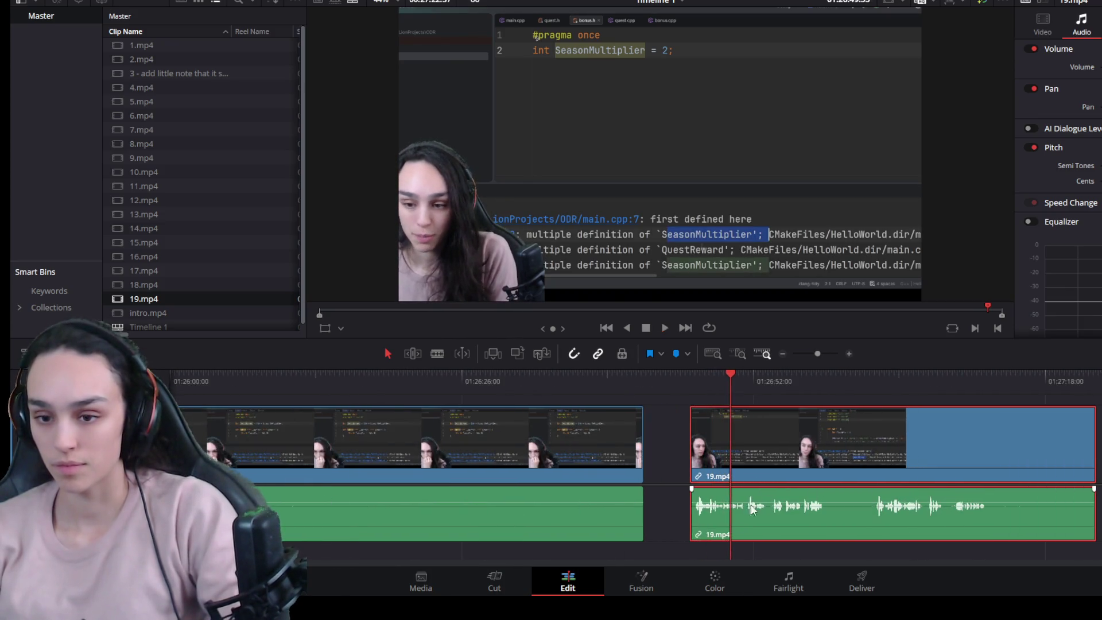
key("space")
scroll(626, 512, "down", 1)
scroll(625, 520, "down", 1)
Step: Delete the unwanted 18.mp4 section before 19.mp4
left_click(329, 372)
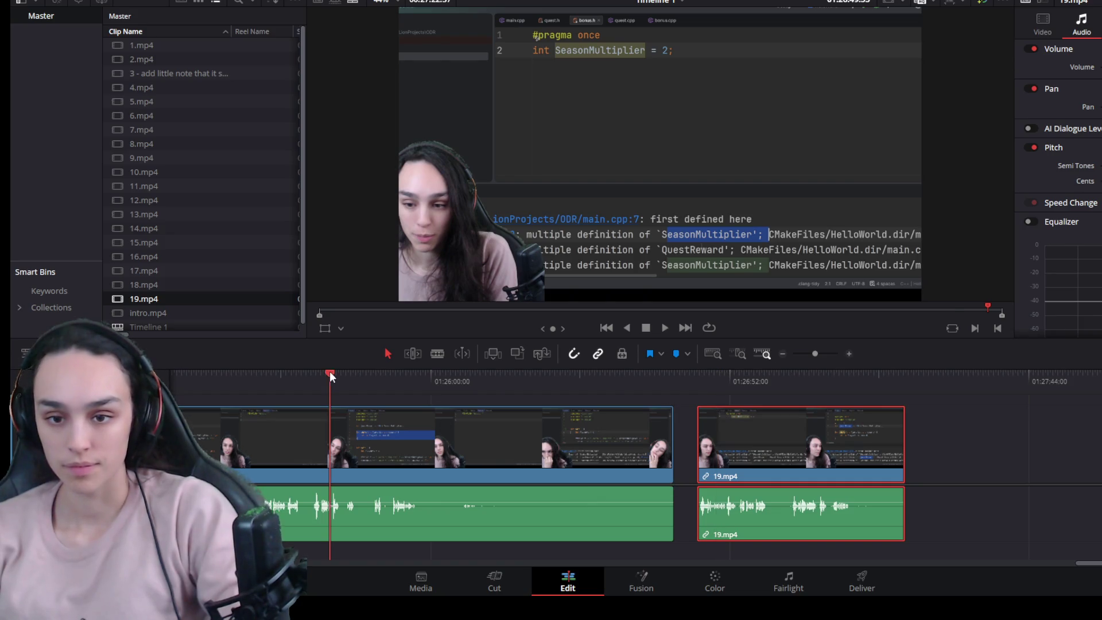
left_click_drag(1083, 565, 1024, 566)
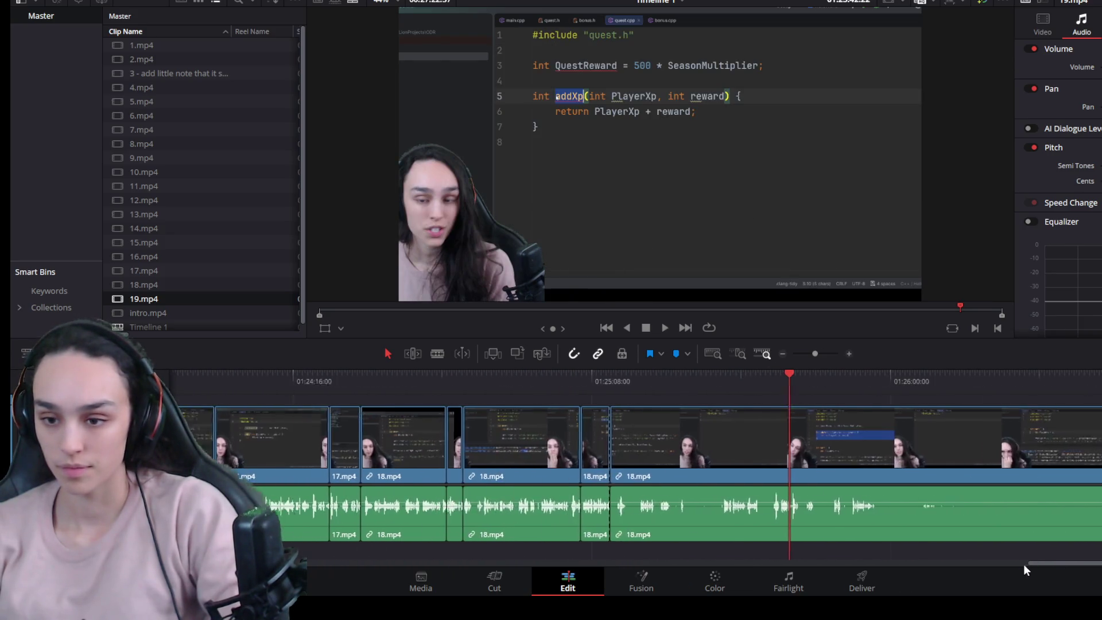
left_click_drag(742, 377, 738, 377)
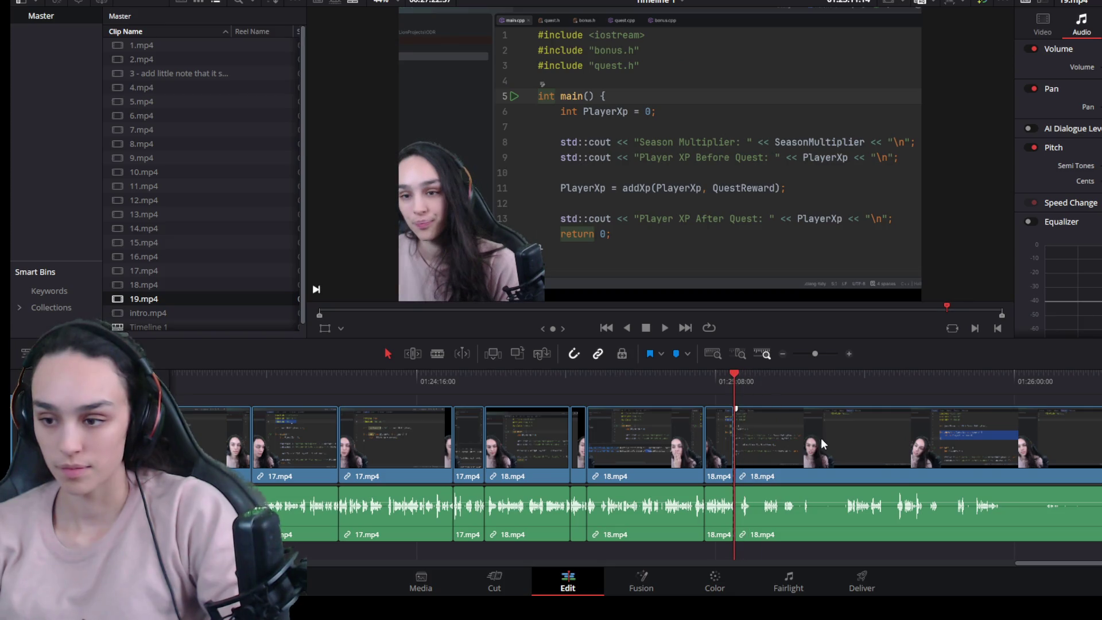
left_click(820, 438)
key("Delete")
Step: Close the gap so 19.mp4 follows 18.mp4 directly and review the edit
left_click(721, 379)
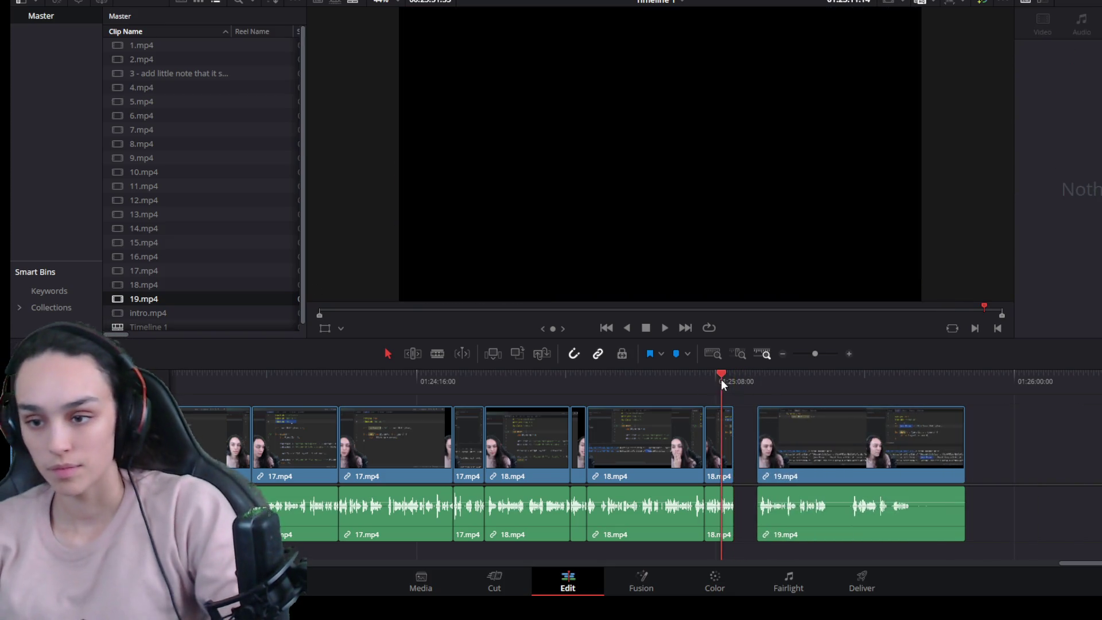
key("space")
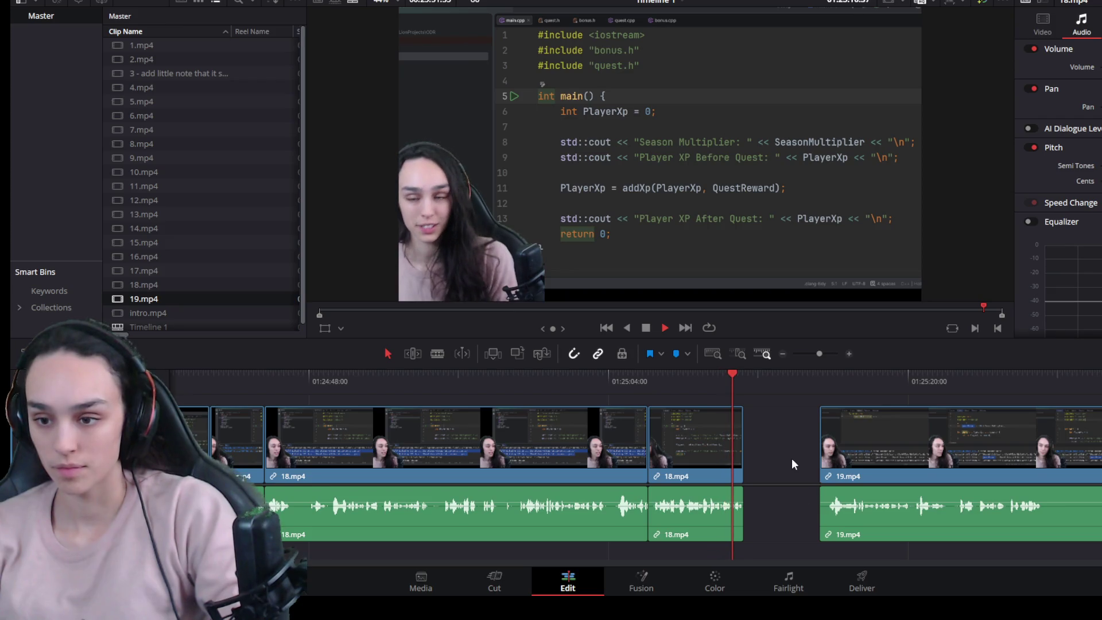
left_click(790, 458)
key("Delete")
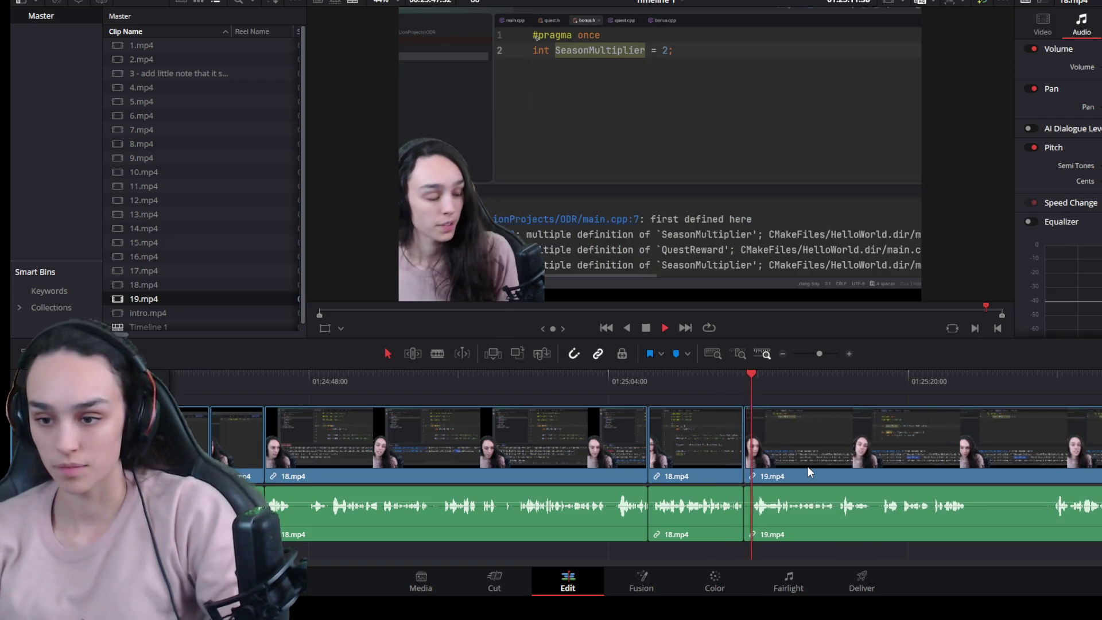
key("space")
scroll(723, 513, "up", 2)
scroll(702, 389, "down", 2)
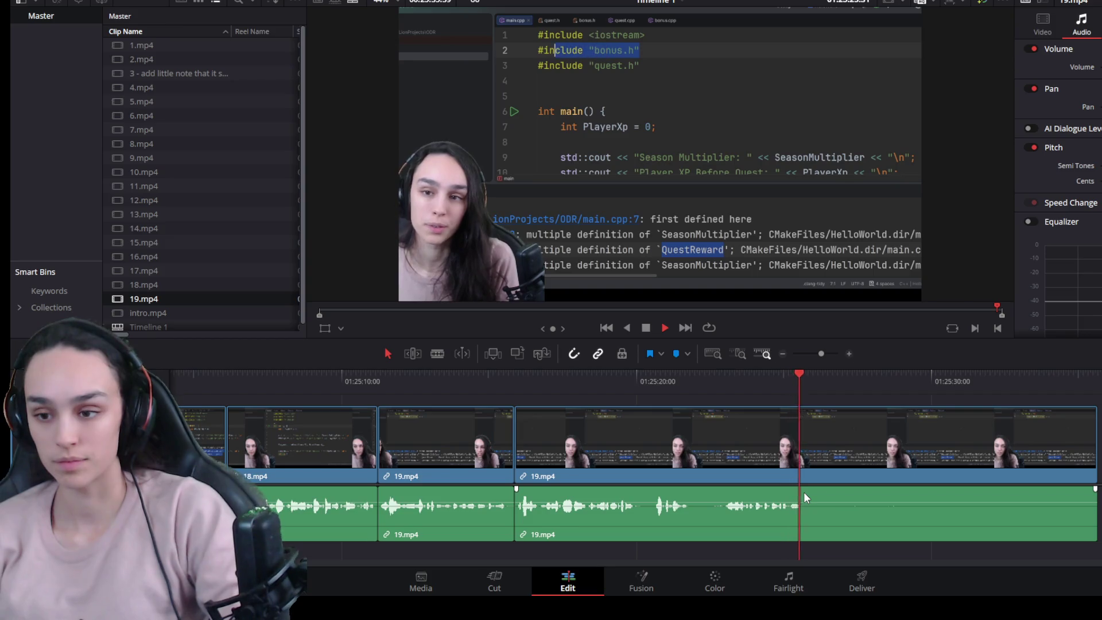
left_click(803, 468)
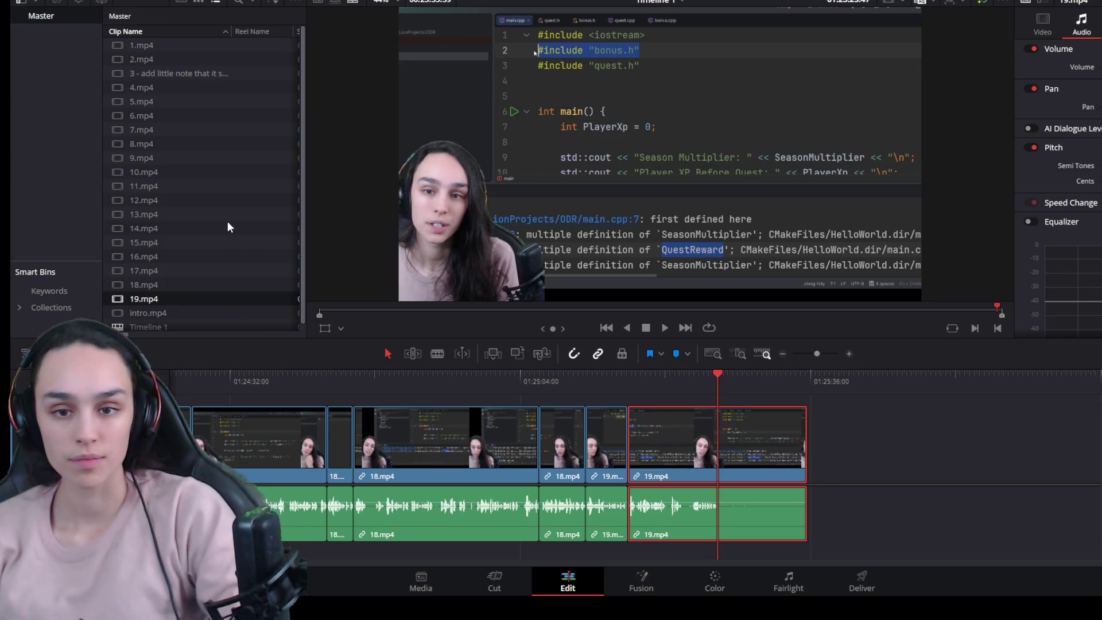
Step: Add 20.mp4 to the timeline after 19.mp4 and select it
left_click_drag(160, 312, 830, 468)
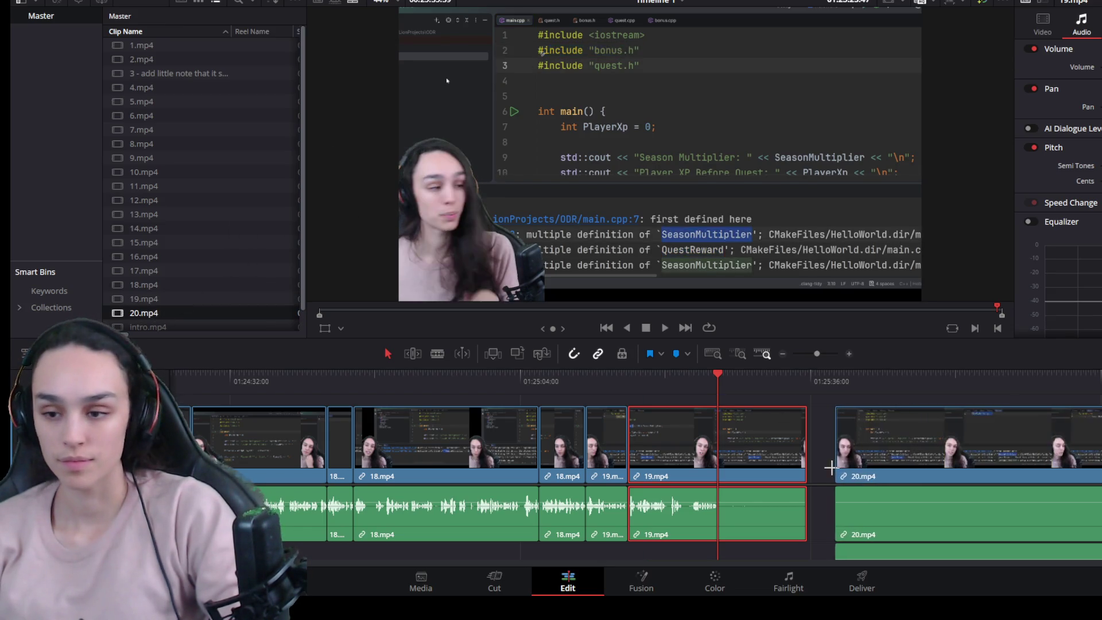
left_click(884, 446)
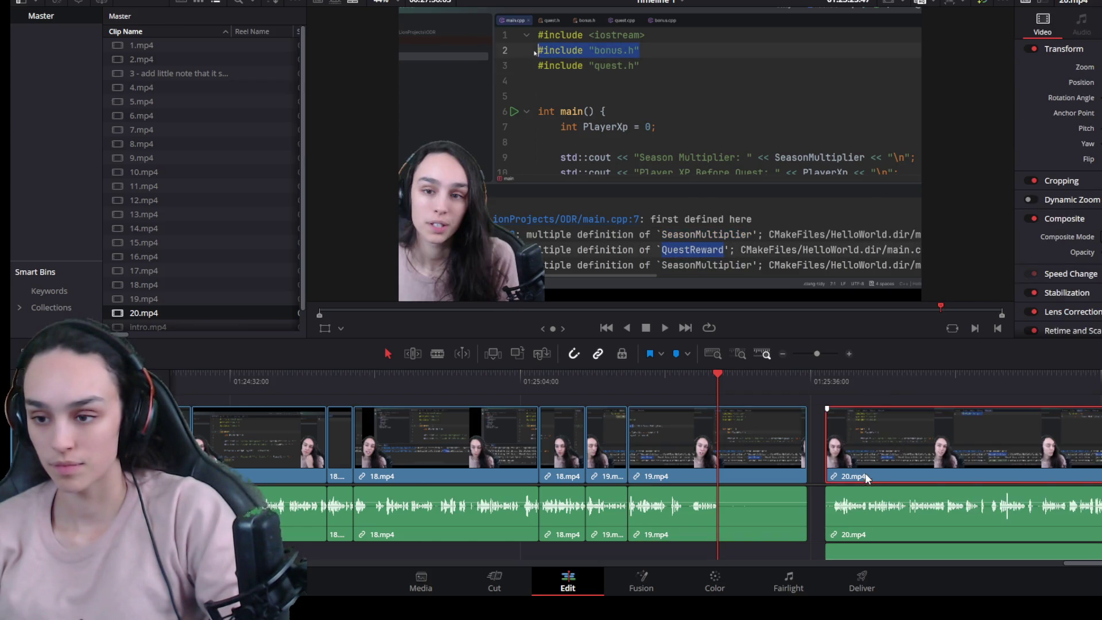
scroll(891, 514, "down", 2)
scroll(830, 443, "down", 2)
scroll(729, 468, "down", 2)
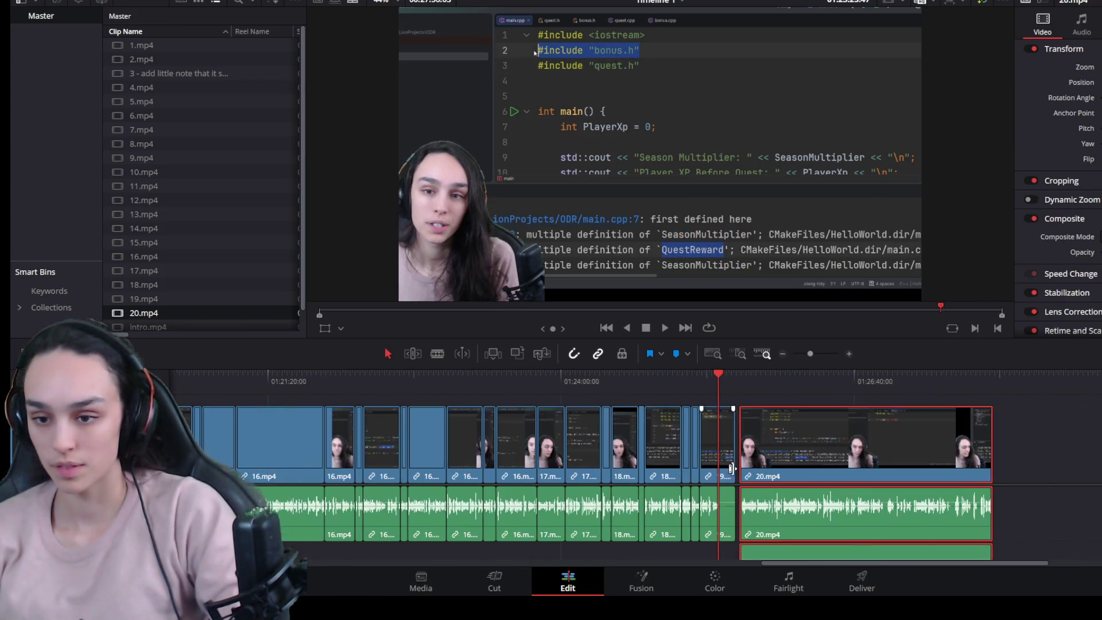
mouse_move(1005, 501)
left_mouse_down()
mouse_move(780, 546)
mouse_move(1069, 432)
left_mouse_up()
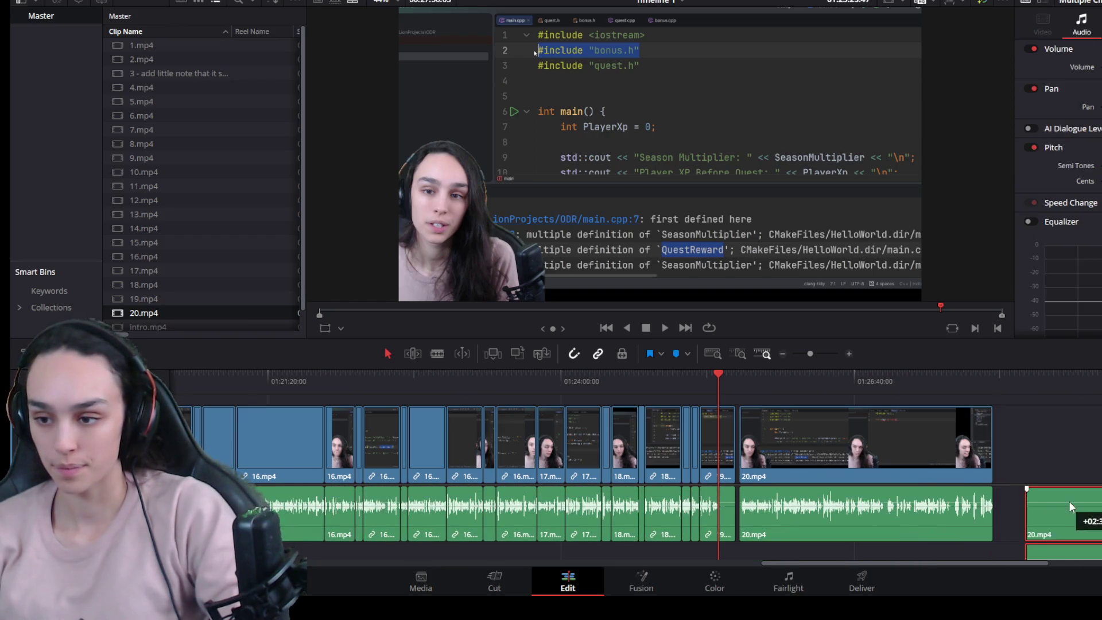
left_click(858, 512)
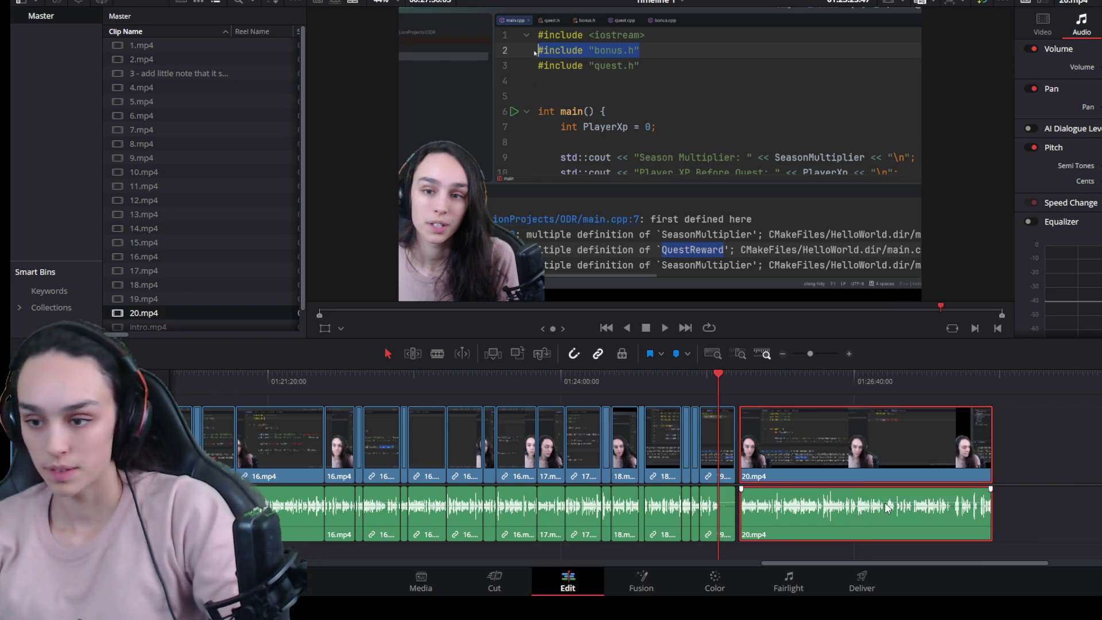
scroll(884, 502, "up", 2)
scroll(872, 520, "up", 2)
Step: Find where 20.mp4 should begin and trim the unwanted opening off its head
left_click(879, 378)
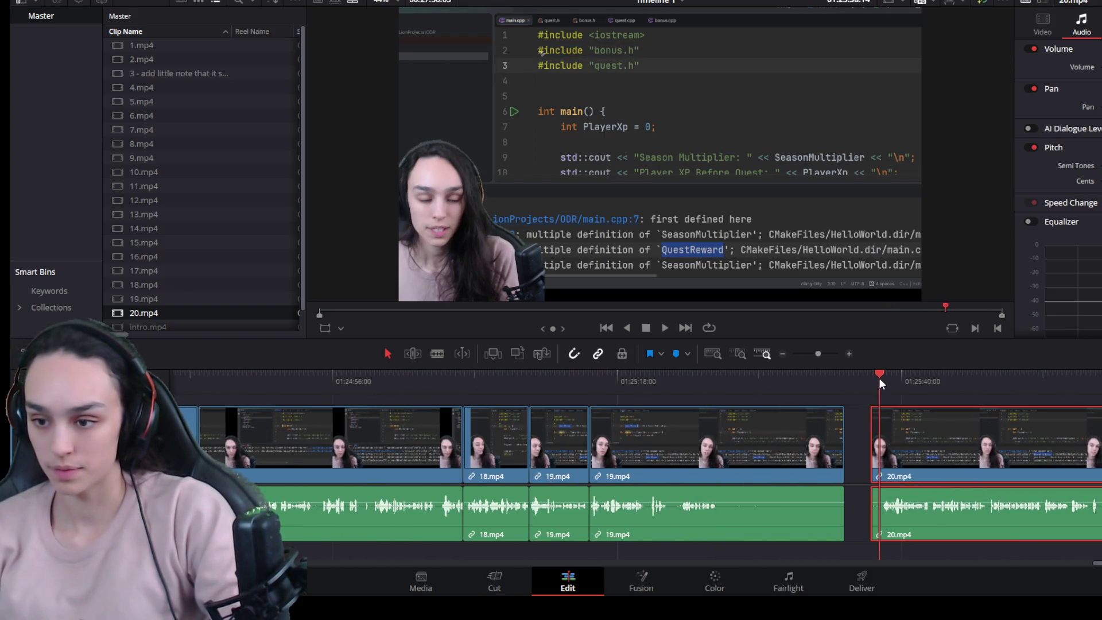
key("space")
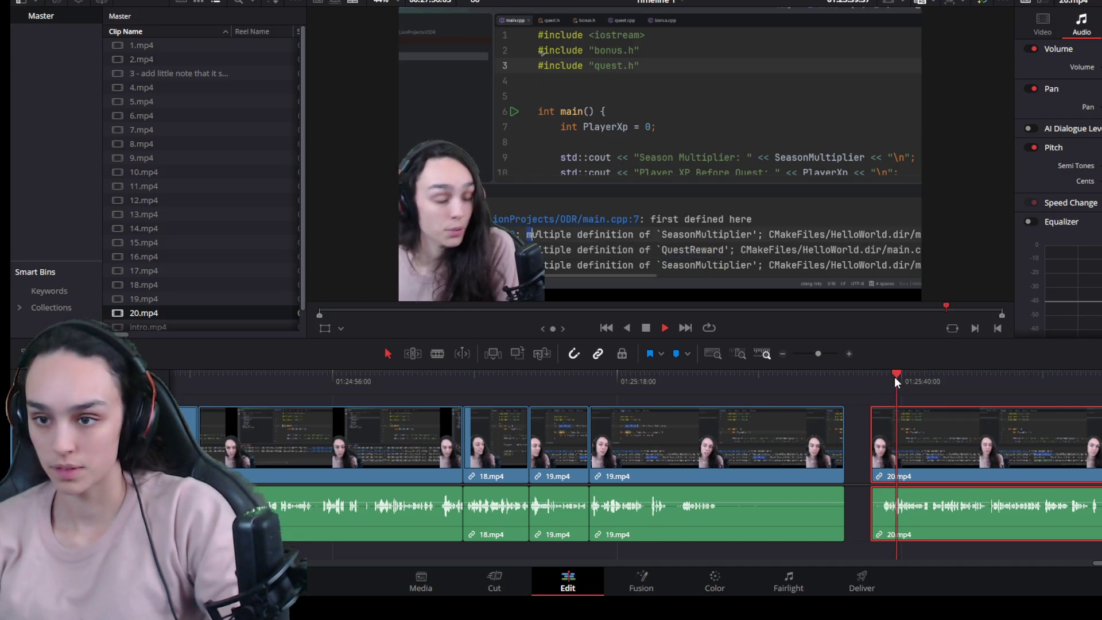
left_click(883, 379)
key("space")
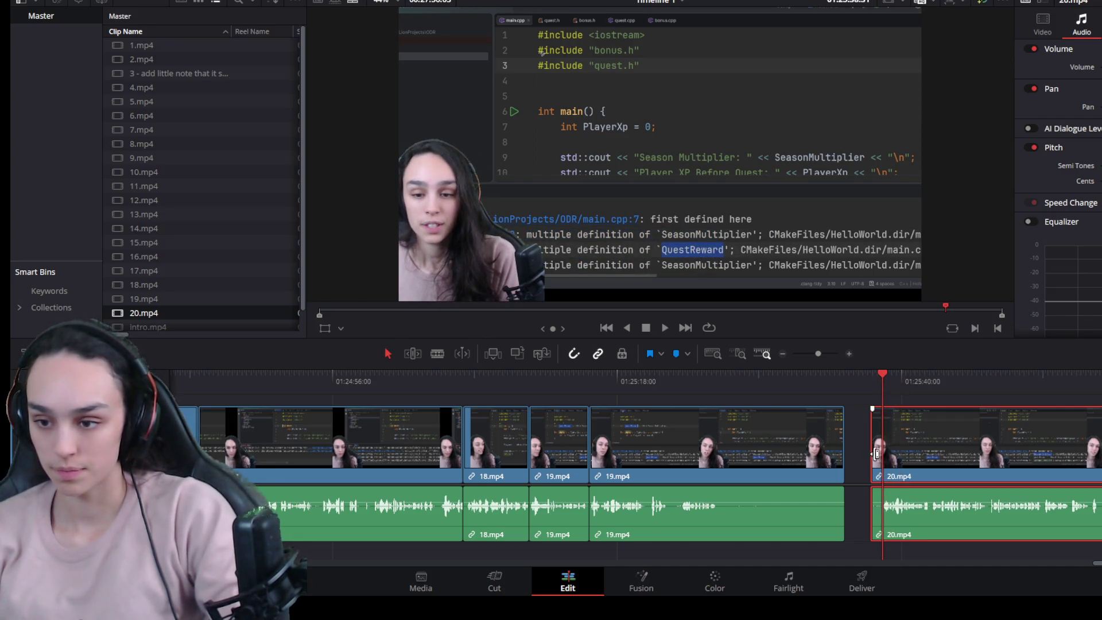
mouse_move(872, 449)
left_mouse_down()
mouse_move(890, 449)
mouse_move(889, 461)
left_mouse_up()
Step: Delete the leftover 19.mp4 pieces and close the gap so 20.mp4 follows 18.mp4
left_click(809, 469)
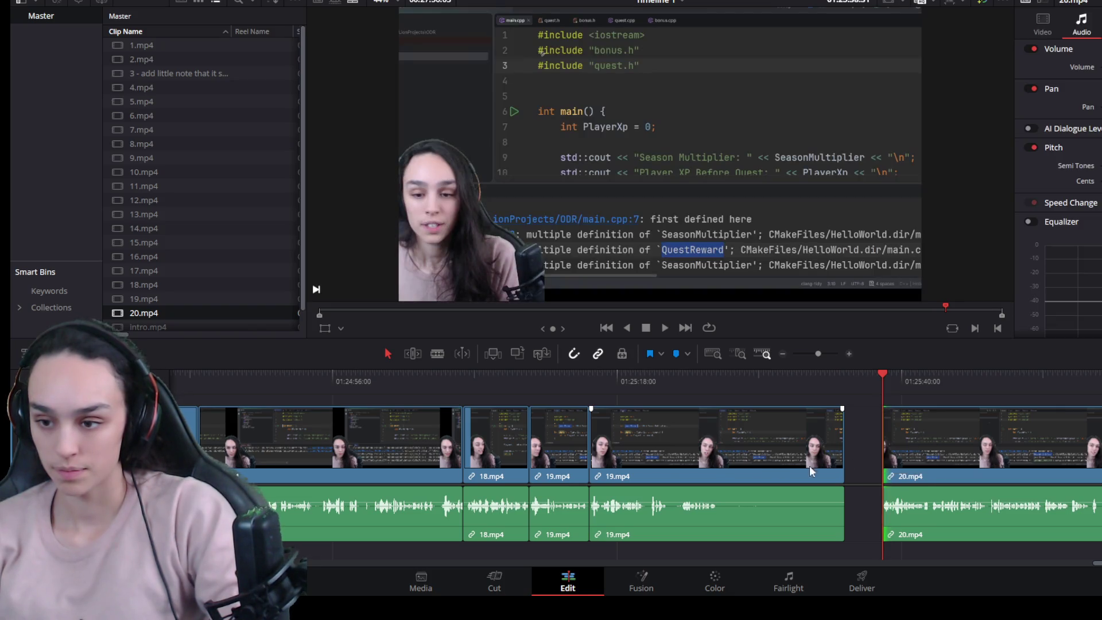
key("Delete")
left_click(537, 376)
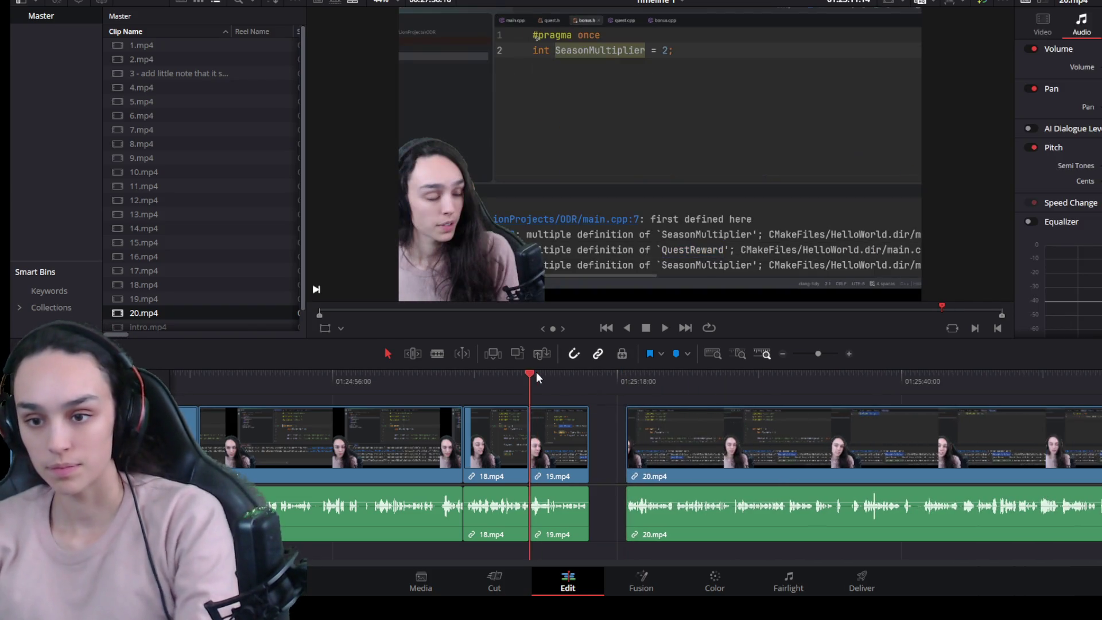
key("space")
left_click(570, 450)
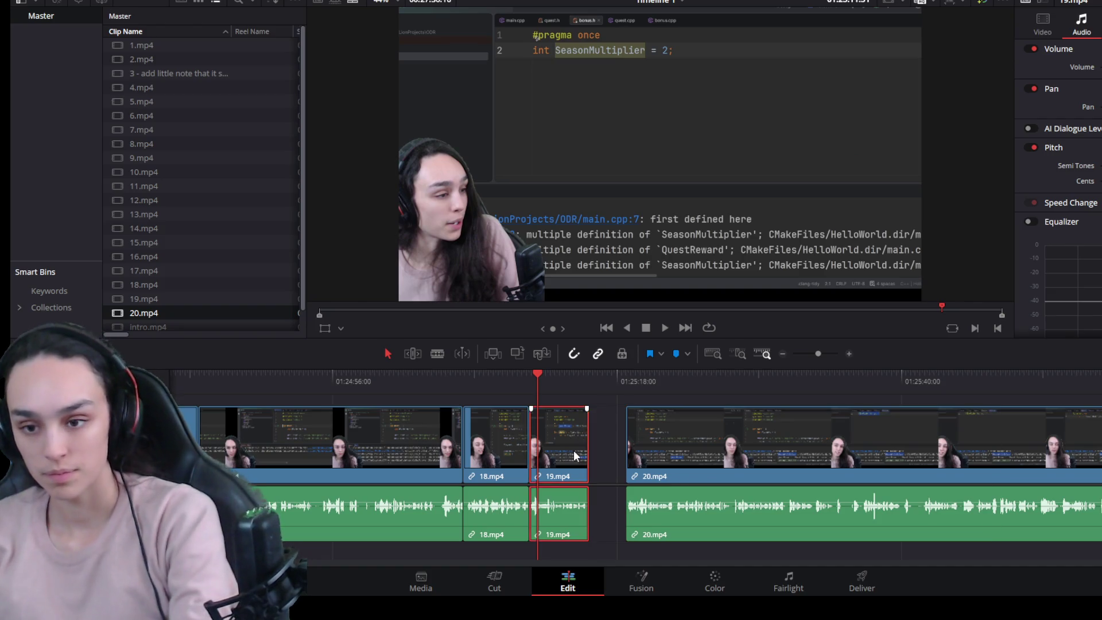
key("Delete")
left_click(545, 442)
key("Delete")
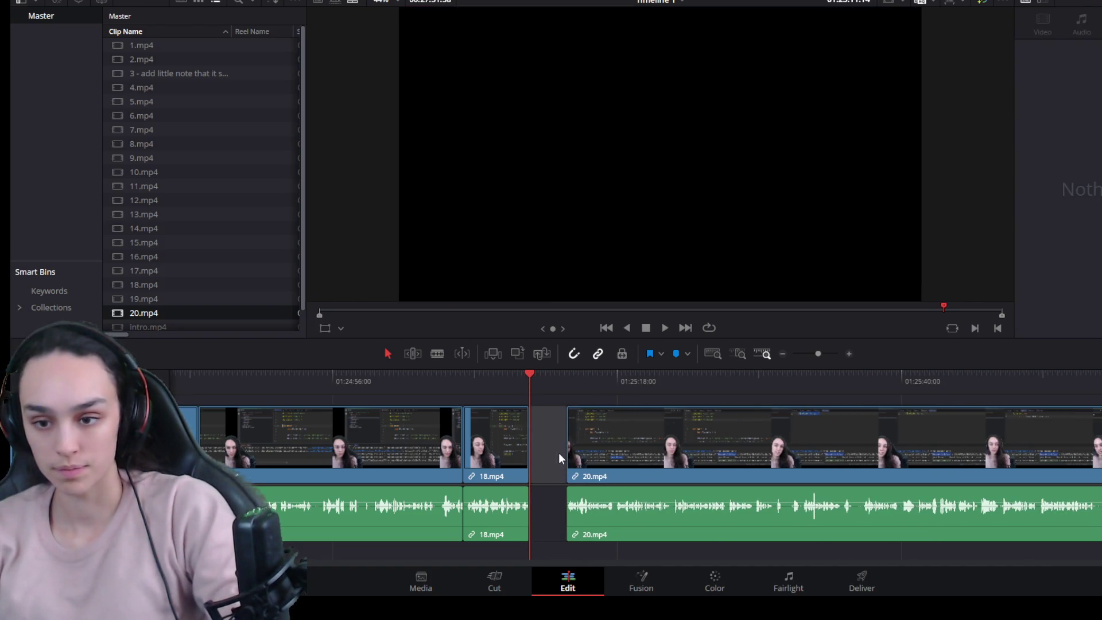
key("space")
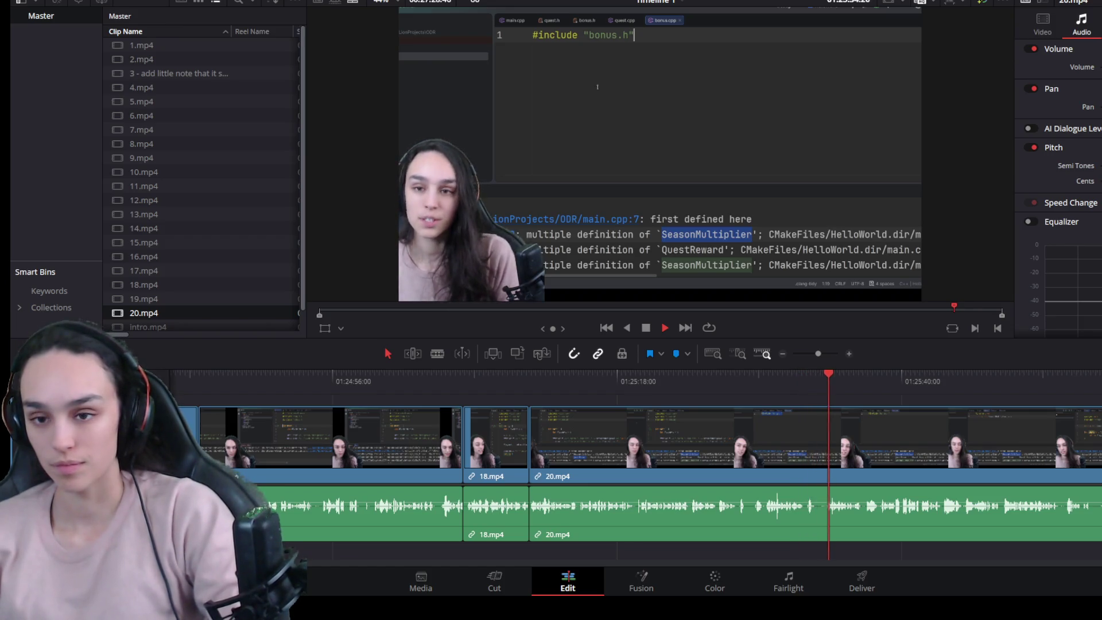
scroll(747, 502, "up", 2)
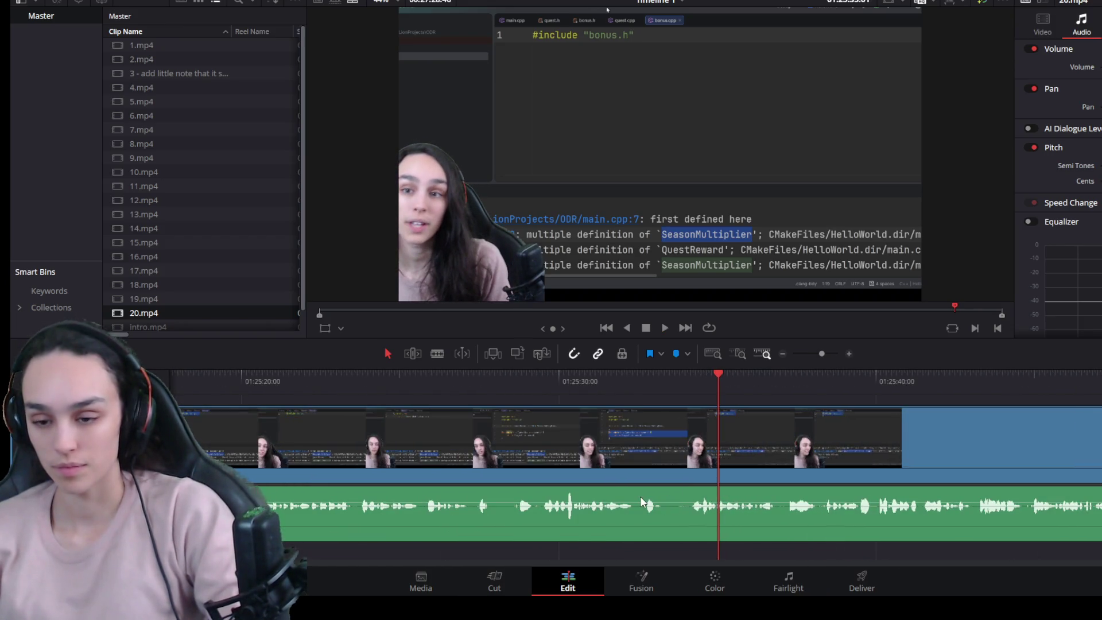
Step: Play 20.mp4 to the mistake just past 01:25:40 and split at its start
left_click(567, 385)
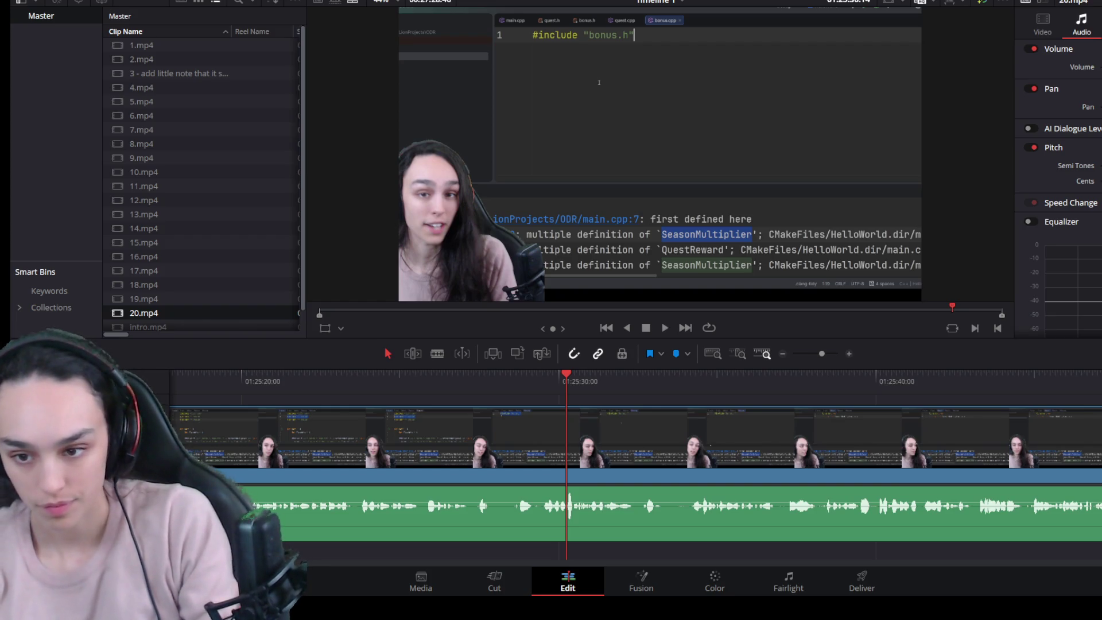
key("space")
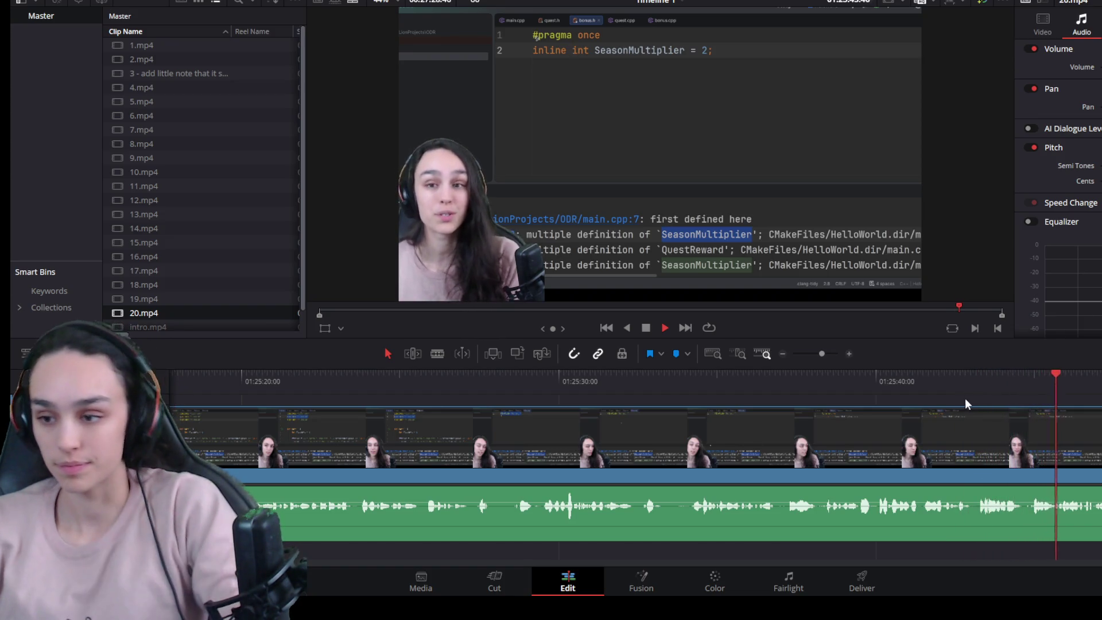
left_click_drag(959, 383, 975, 384)
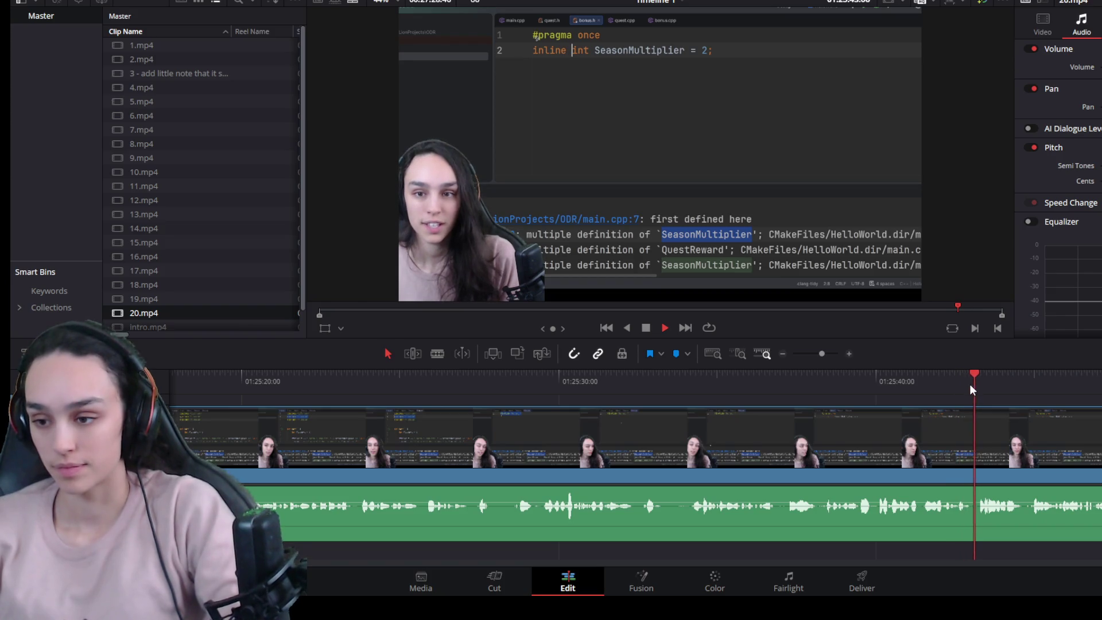
left_click(1001, 441)
key("ctrl+b")
Step: Split at the mistake's end, delete the middle piece and close the gap
key("space")
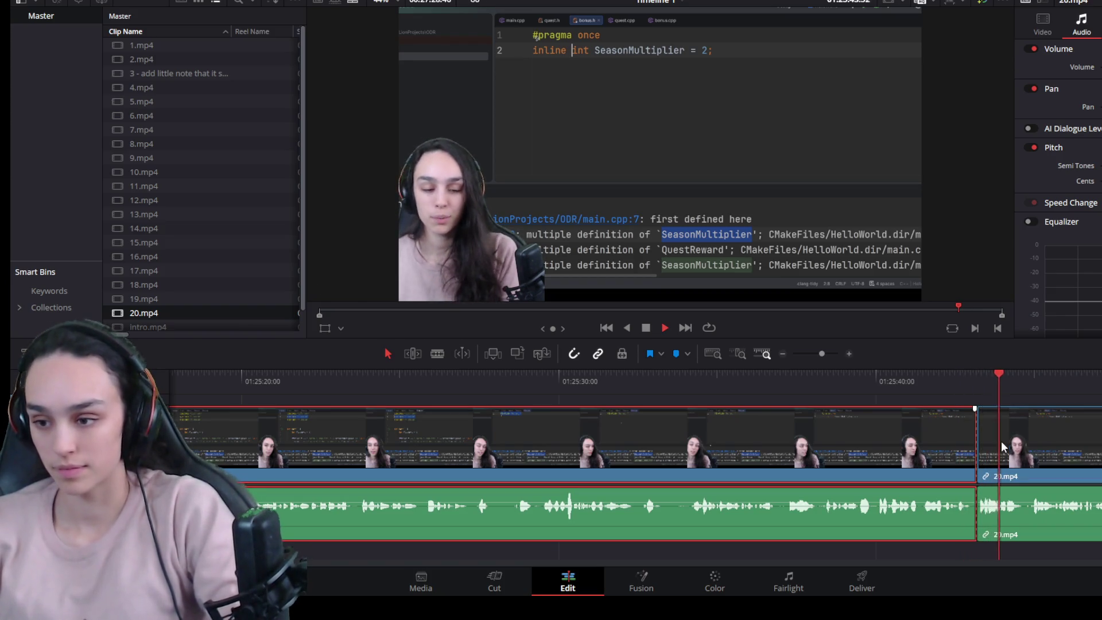
key("space")
key("ctrl+b")
left_click(999, 456)
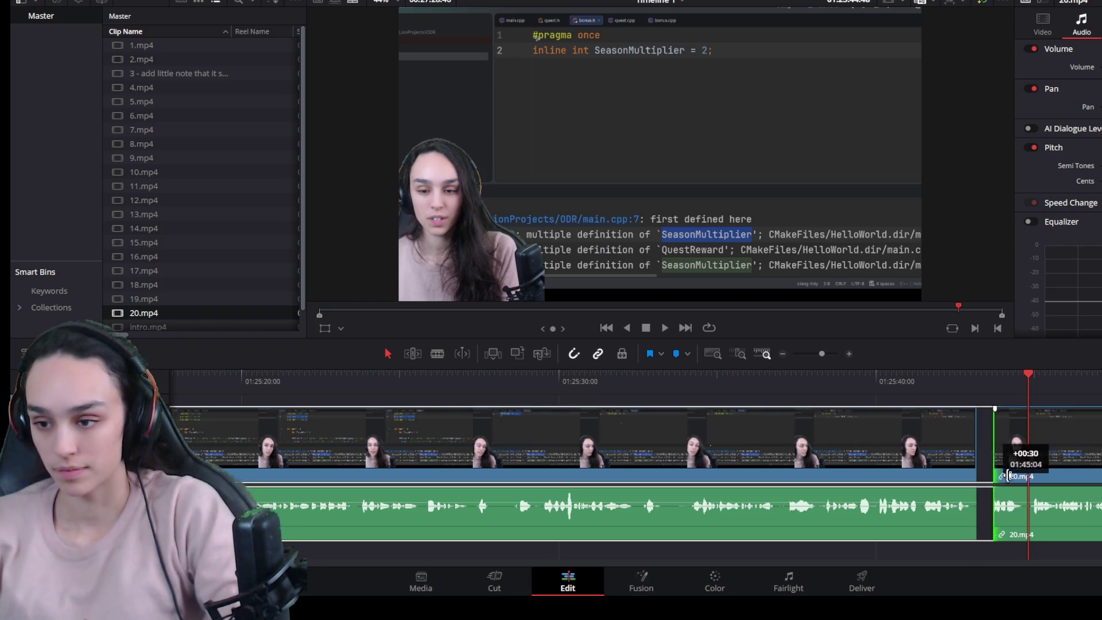
key("Delete")
left_click(1020, 474)
key("Delete")
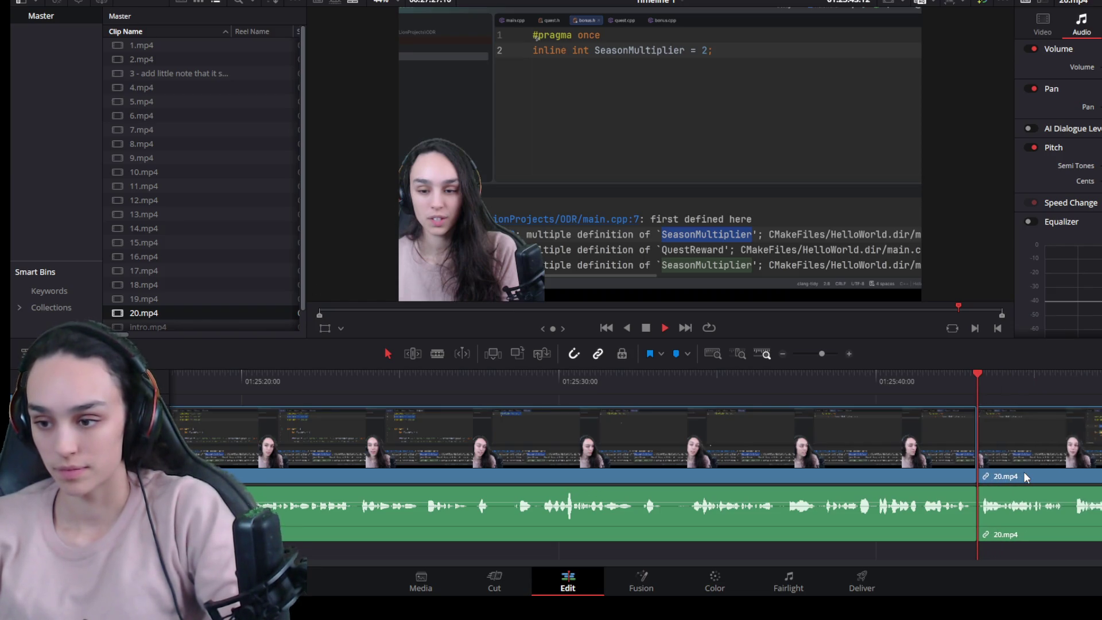
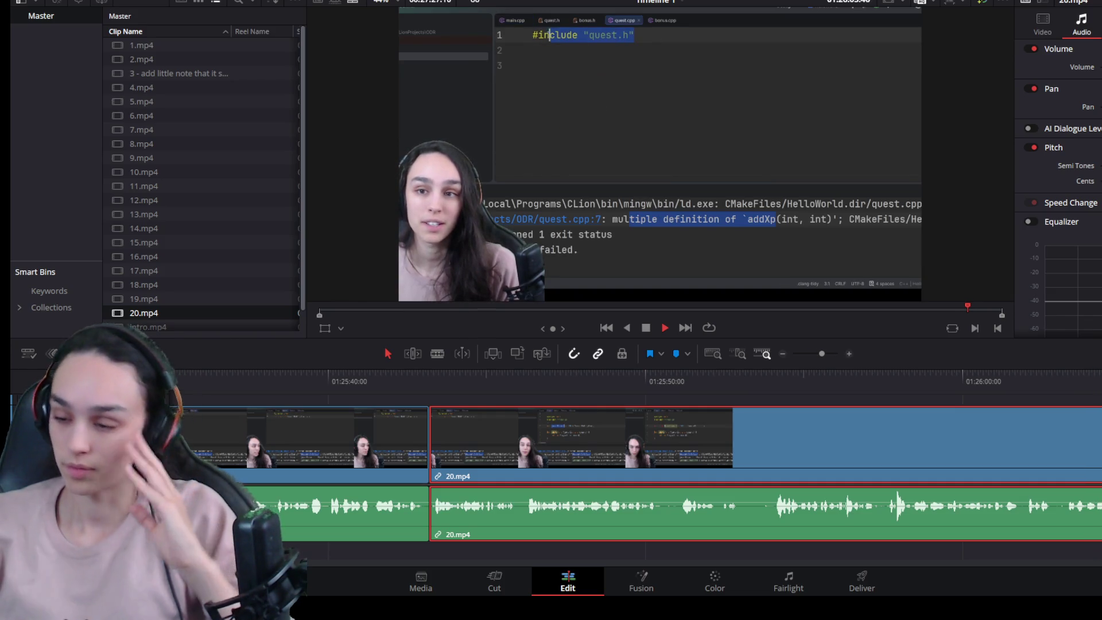
Step: Review 20.mp4 and split it at the mistake, then continue playing from a later point
key("space")
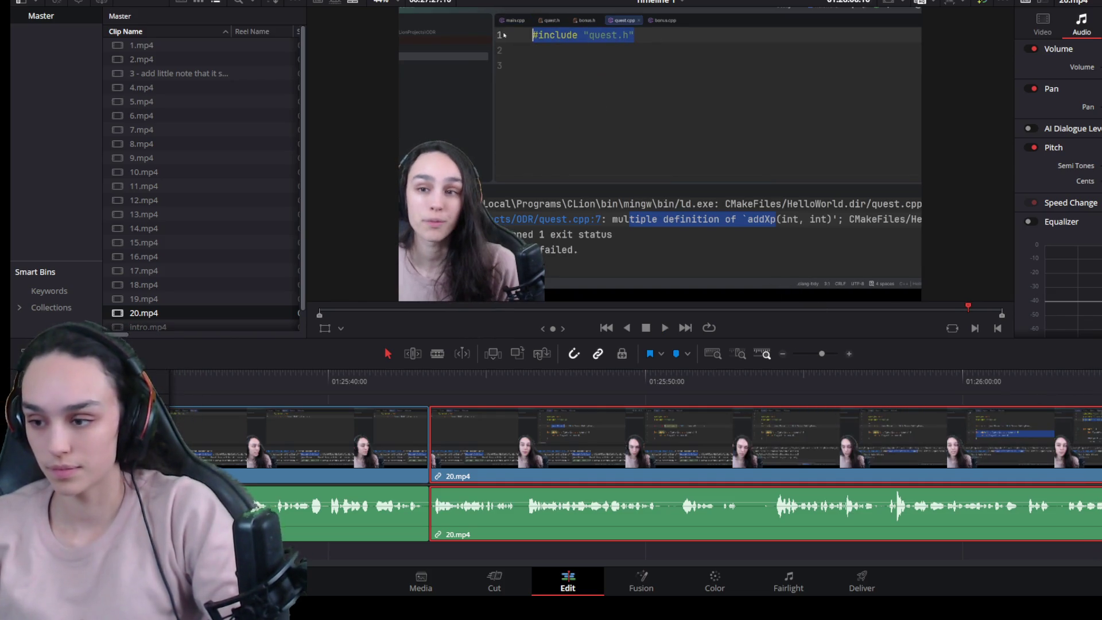
key("ctrl+shift+a")
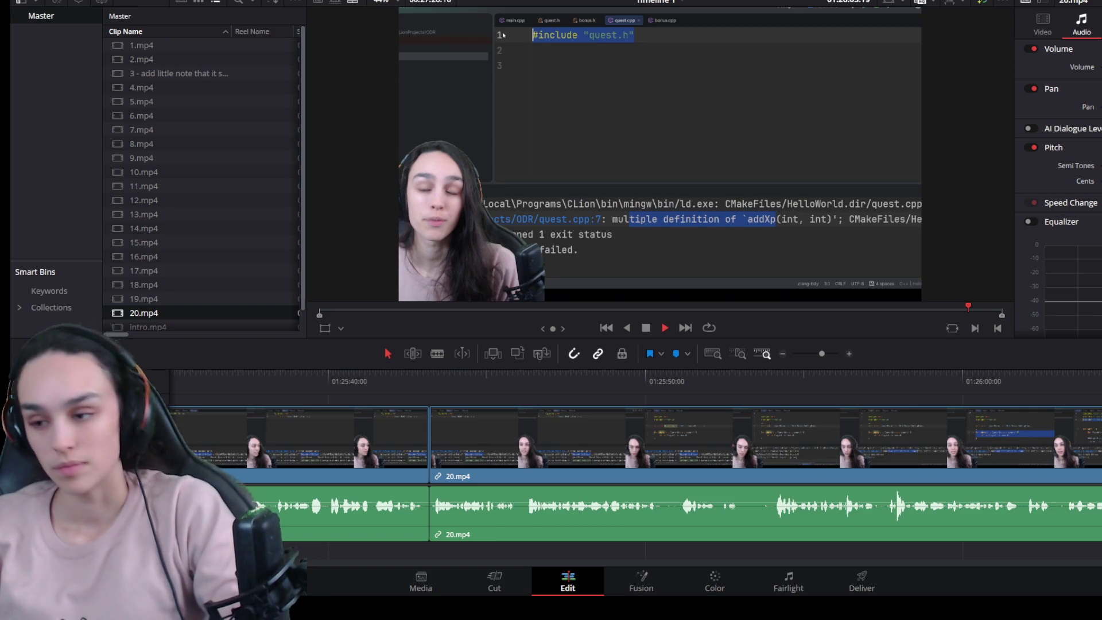
scroll(966, 512, "down", 3)
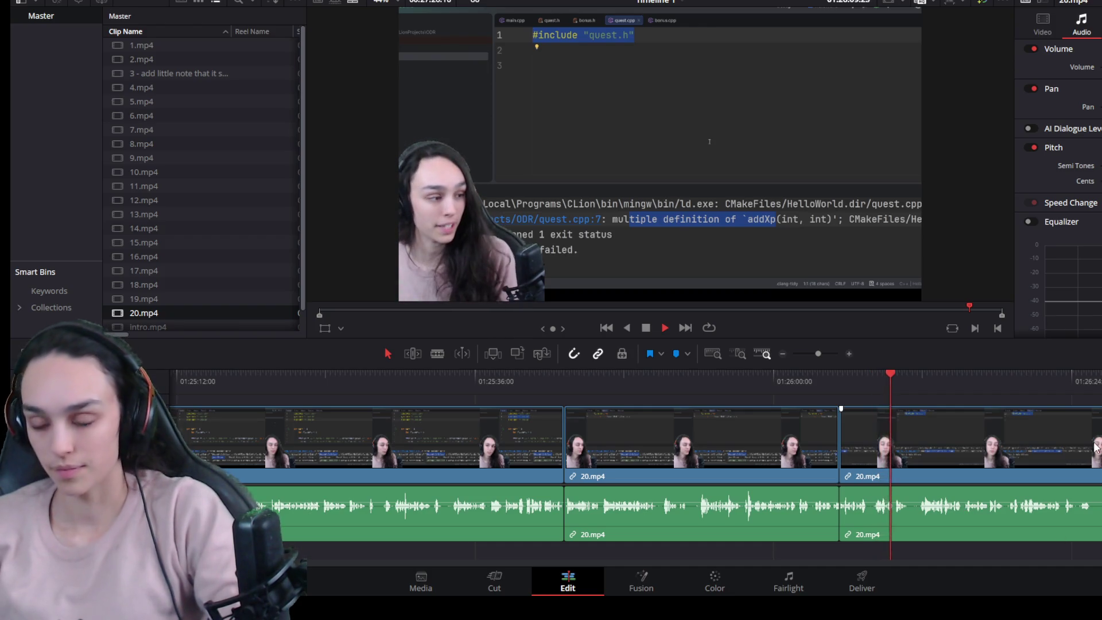
scroll(968, 419, "up", 3)
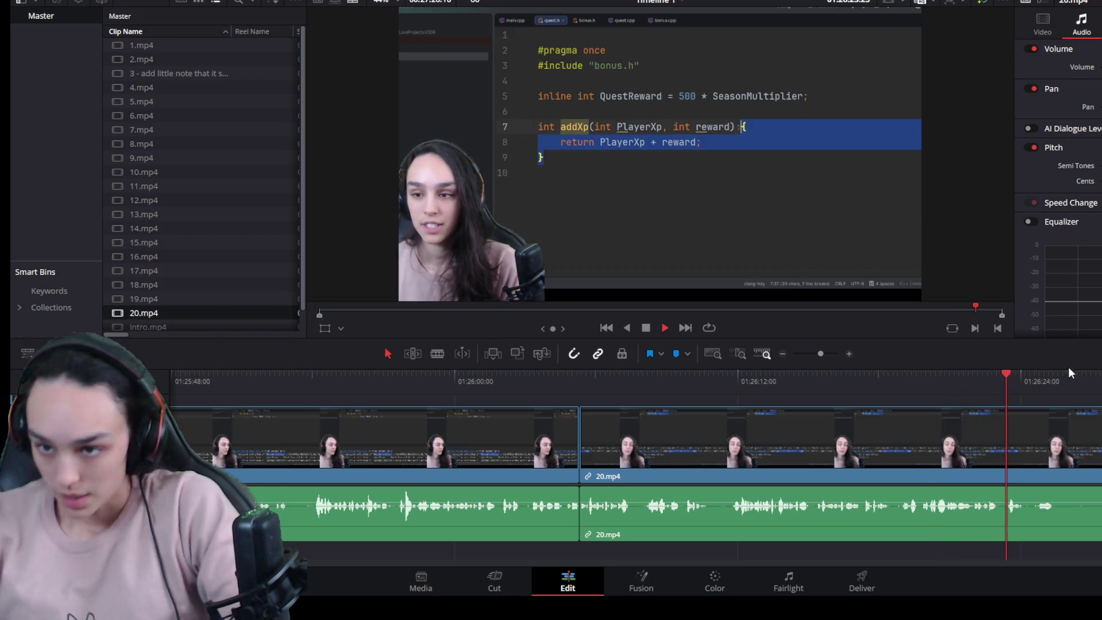
scroll(1089, 492, "up", 1)
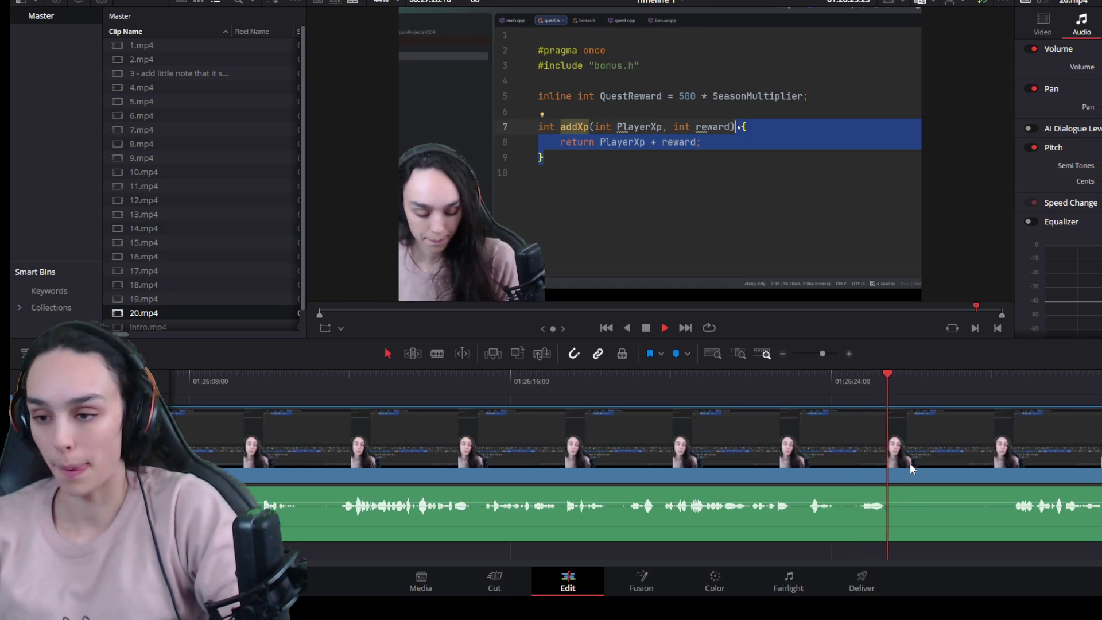
key("space")
key("ctrl+b")
left_click(994, 368)
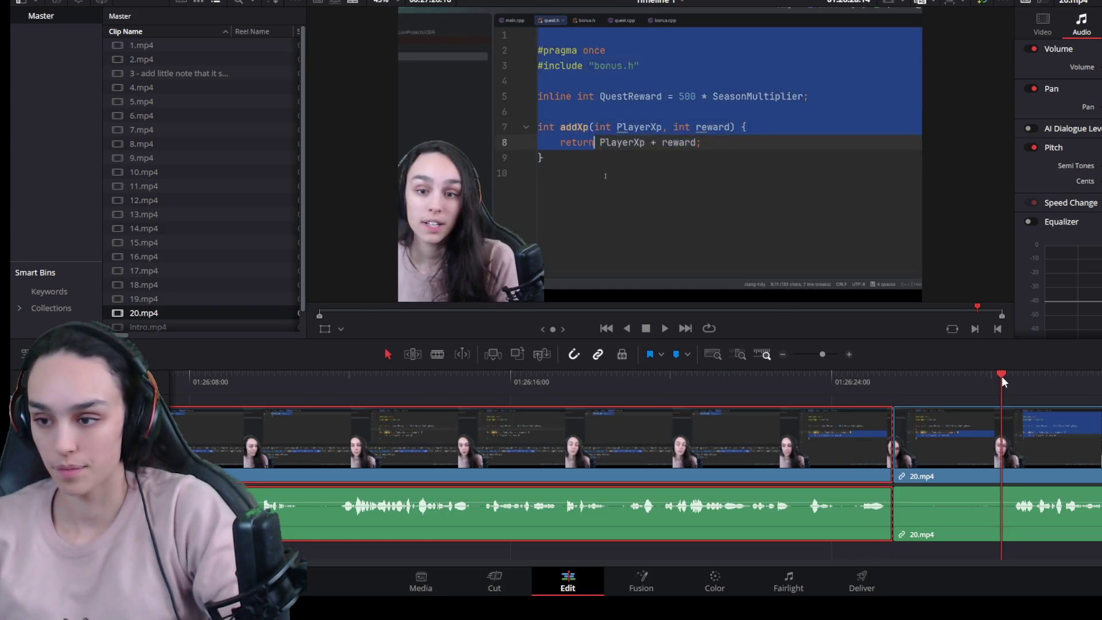
key("space")
scroll(978, 461, "down", 1)
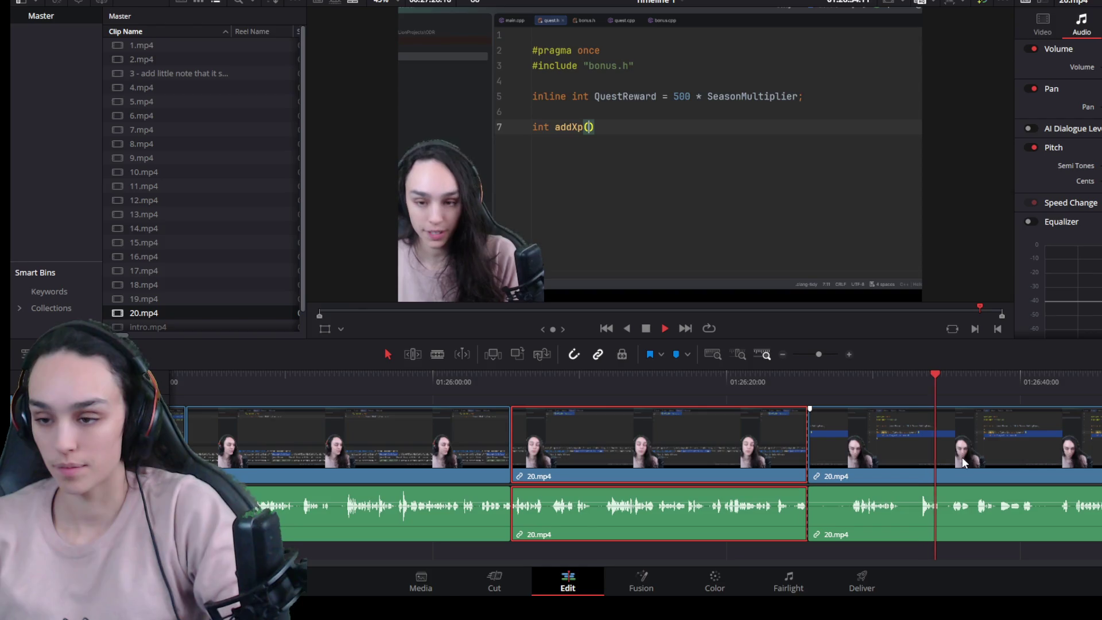
Step: Split 20.mp4 where the retake starts, ripple delete the short flubbed piece and review the join
left_click(1053, 385)
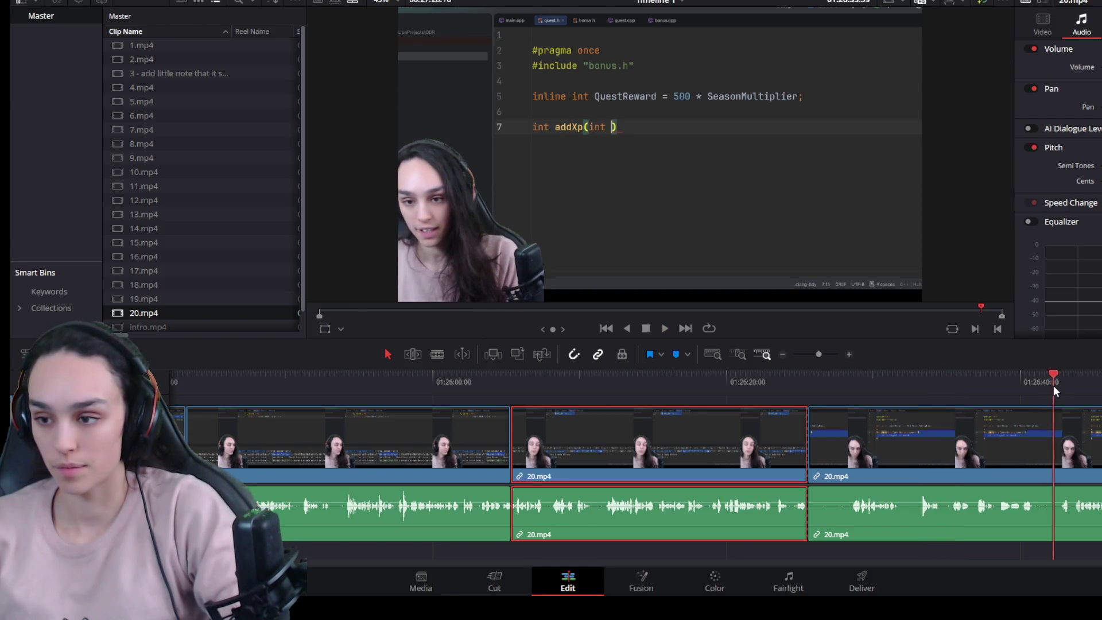
left_click_drag(1053, 385, 1089, 395)
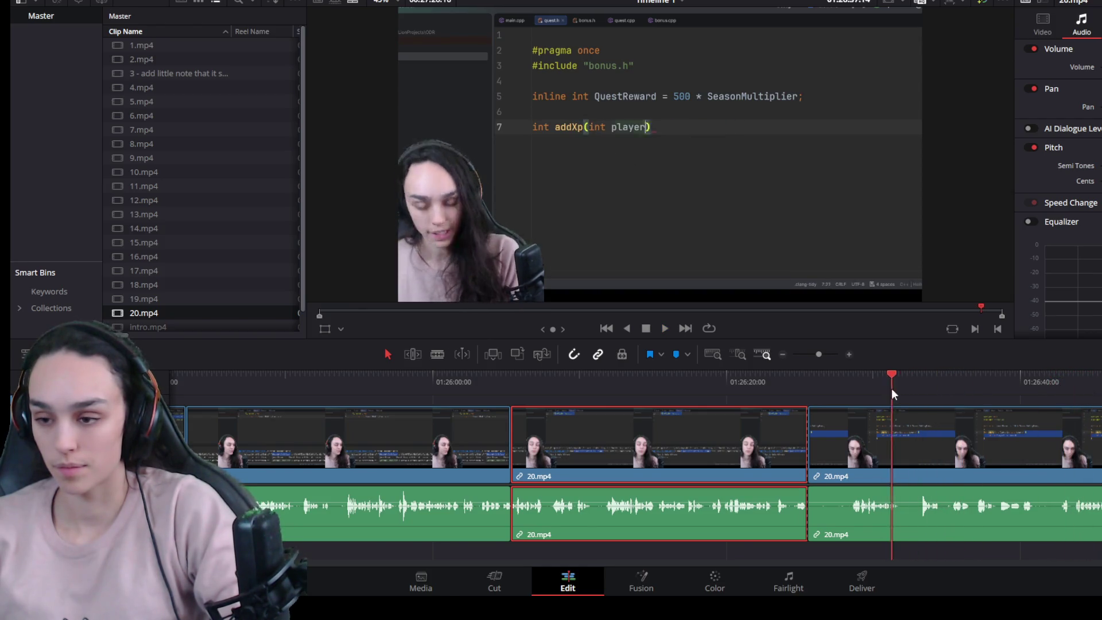
left_click_drag(891, 392, 849, 392)
key("ctrl+b")
left_click(835, 453)
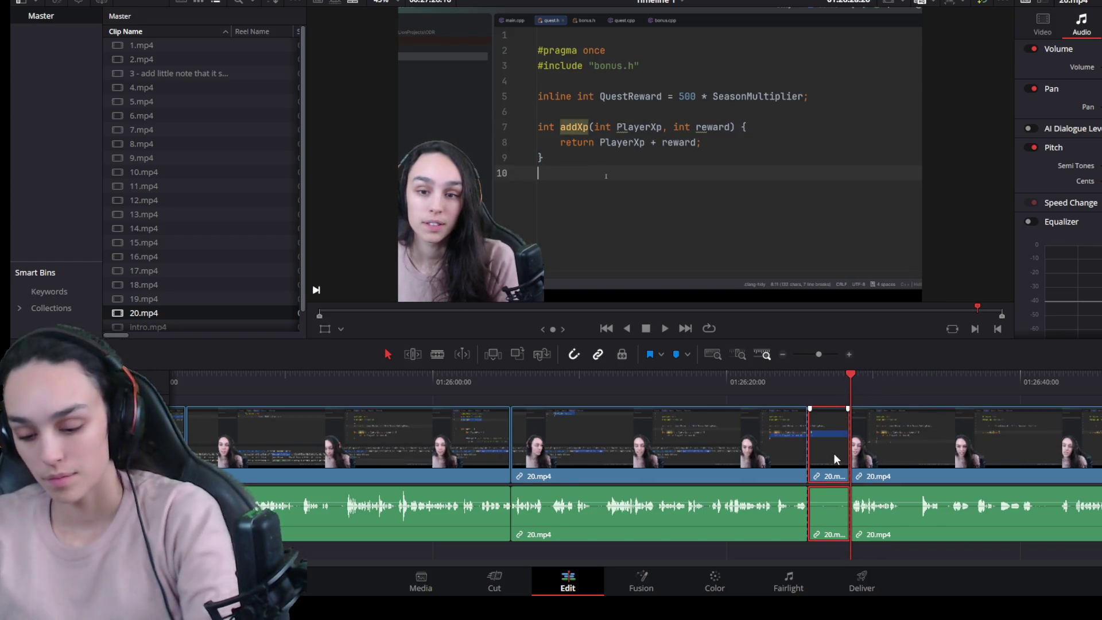
key("Delete")
left_click(735, 381)
scroll(824, 419, "up", 3)
key("space")
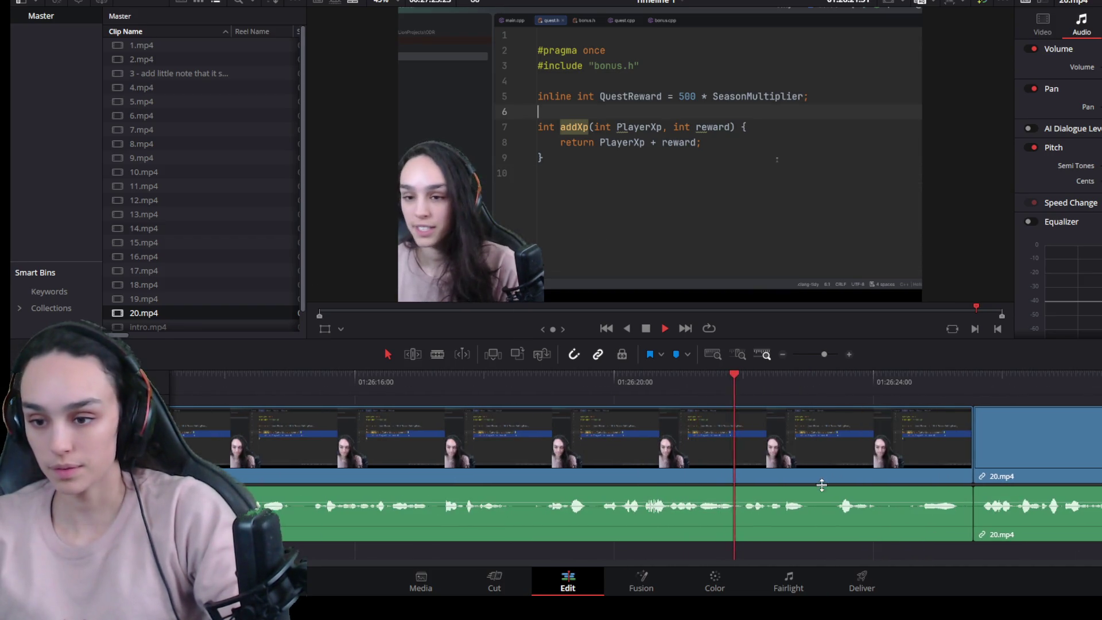
Step: Trim the 20.mp4 clip's end back about four seconds and close the resulting gap
key("space")
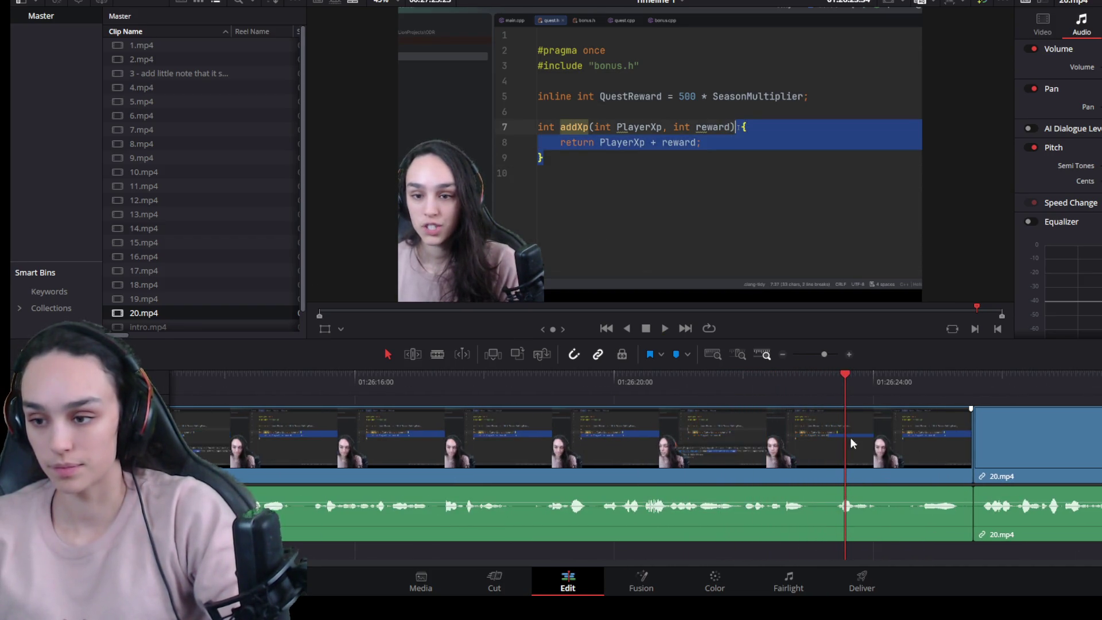
left_click(701, 395)
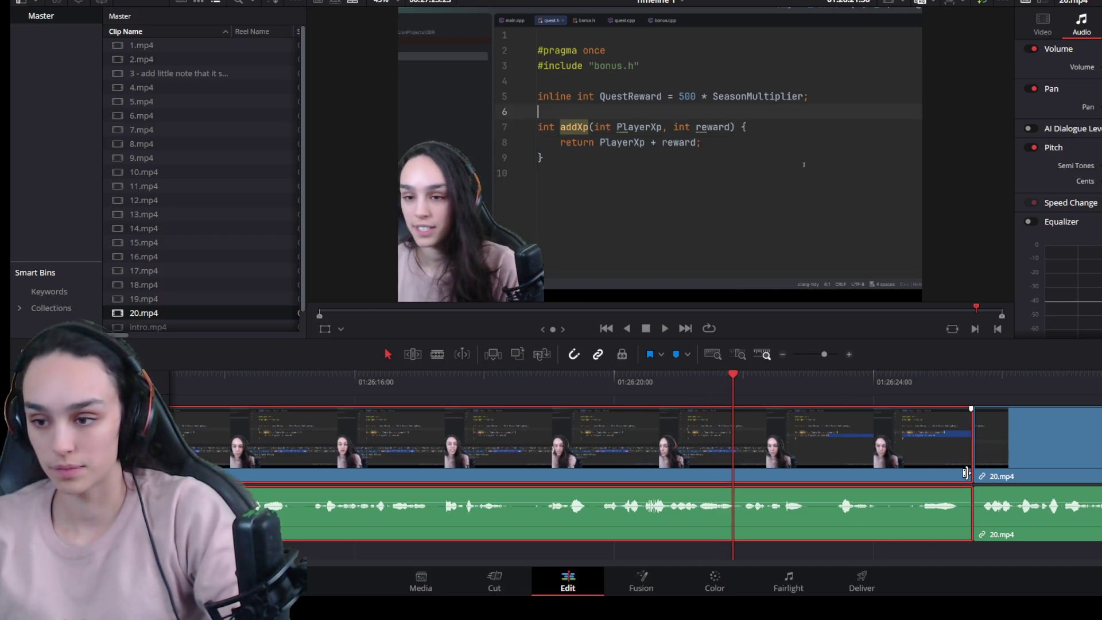
mouse_move(972, 456)
left_mouse_down()
mouse_move(703, 458)
mouse_move(732, 458)
left_mouse_up()
left_click(863, 463)
key("Delete")
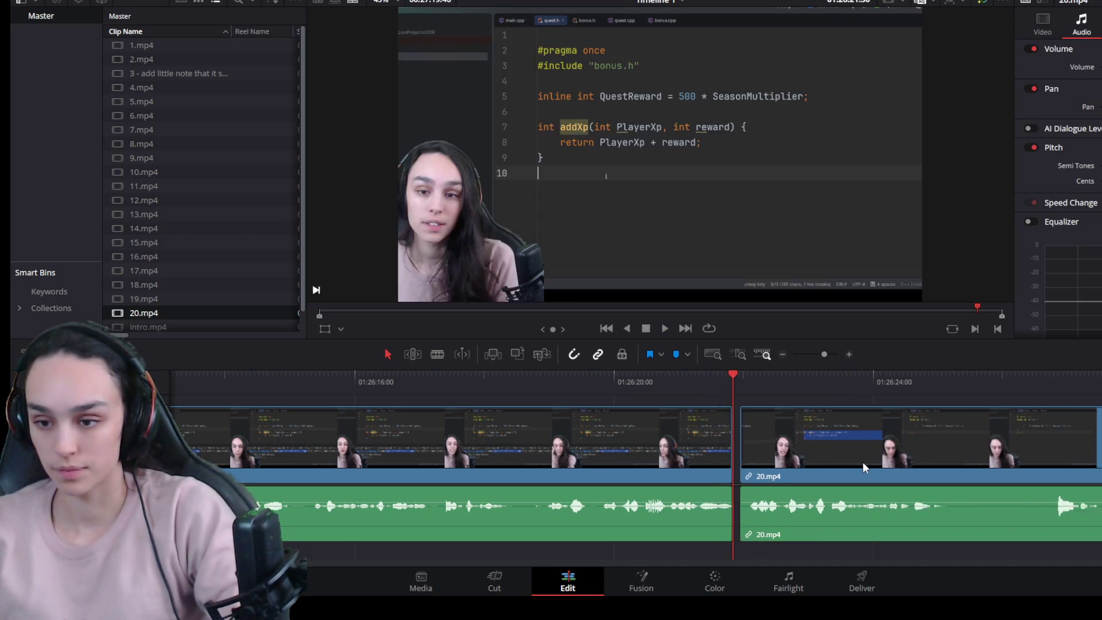
key("space")
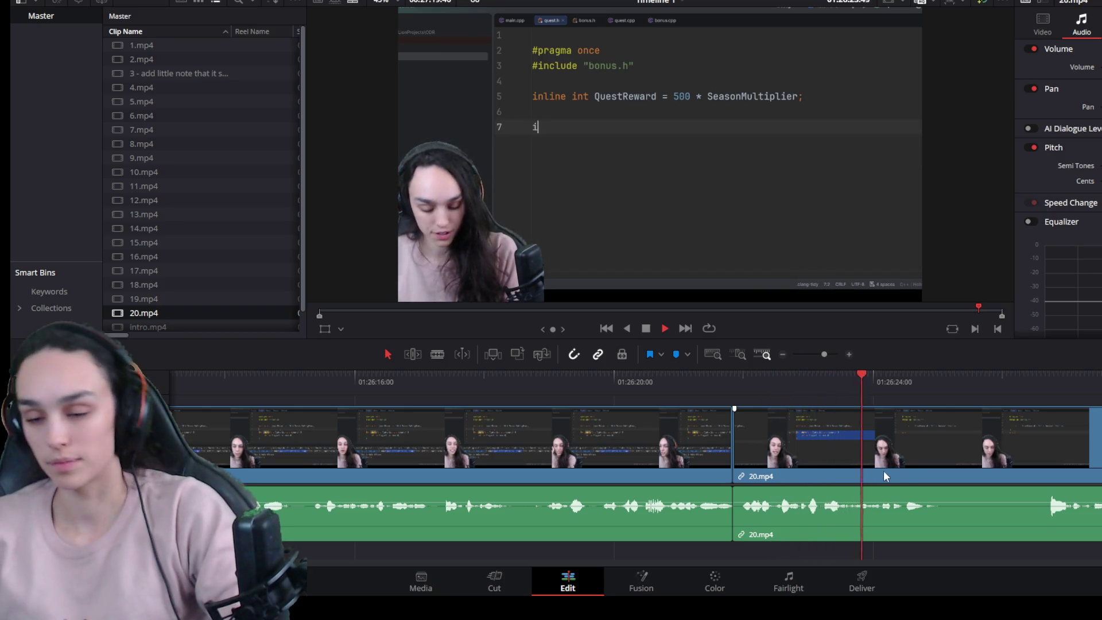
Step: Split the following 20.mp4 clip at the next retake, trim its end back and close the gap
left_click(908, 469)
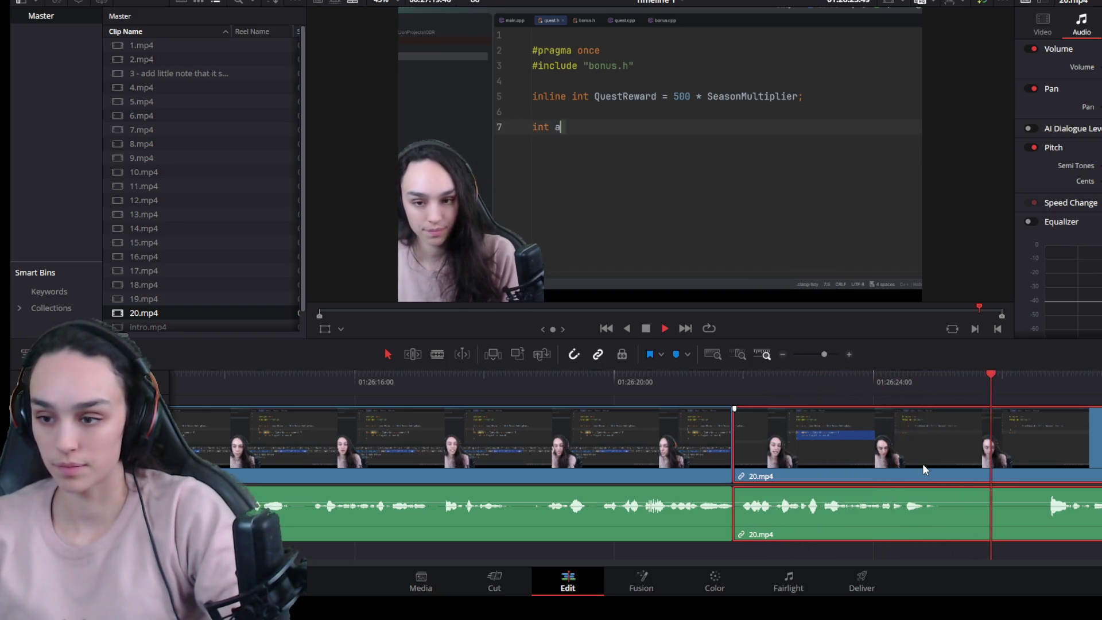
key("space")
key("ctrl+b")
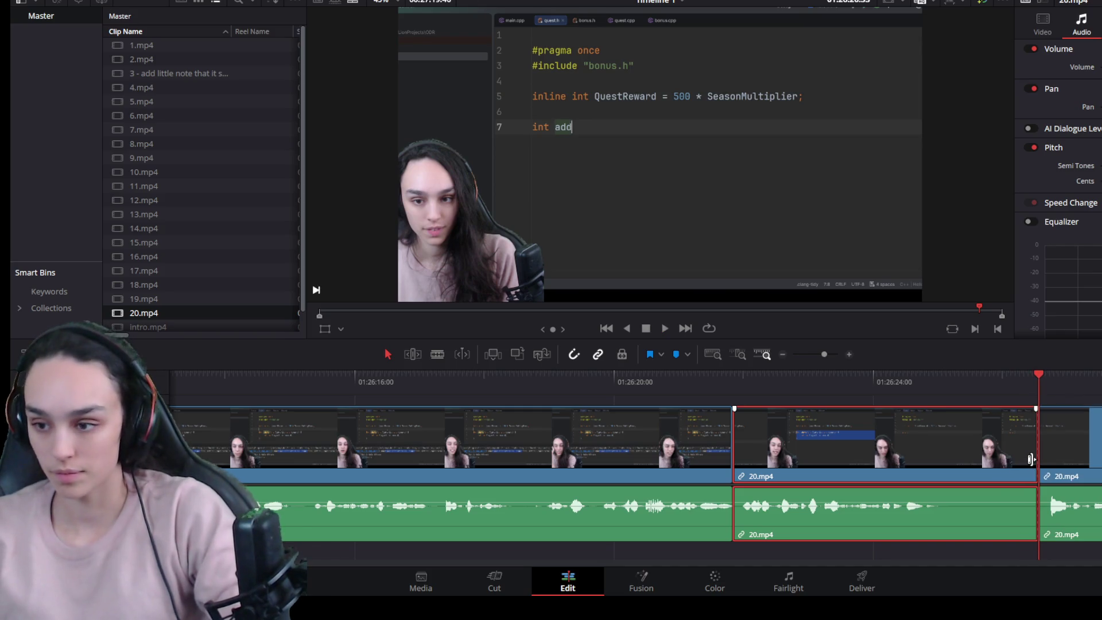
left_click_drag(1038, 462, 932, 462)
left_click(974, 457)
key("Delete")
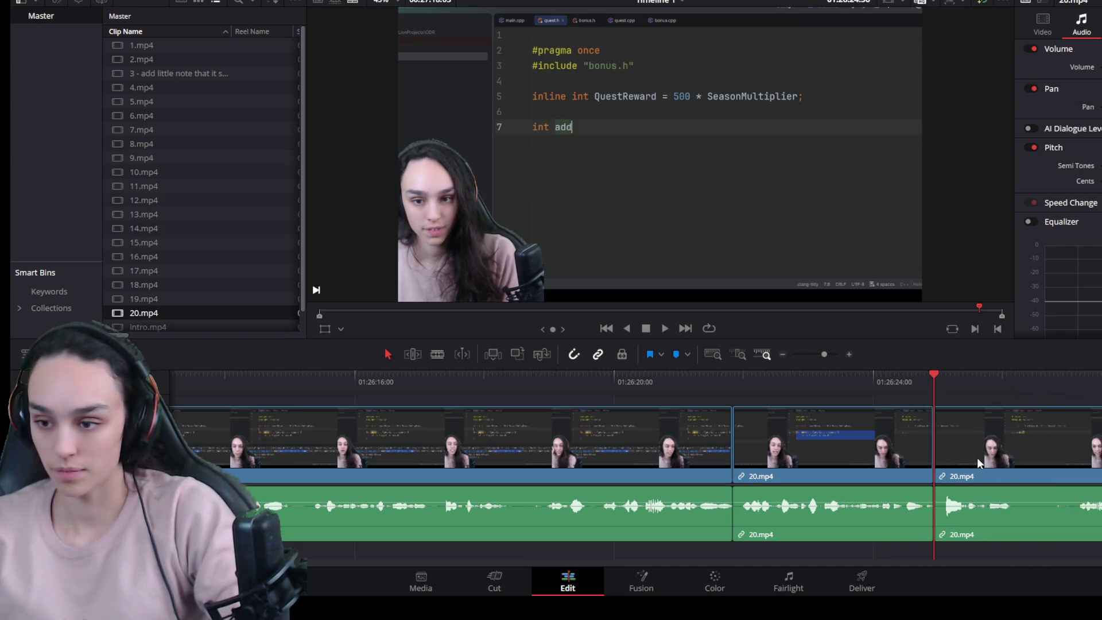
key("space")
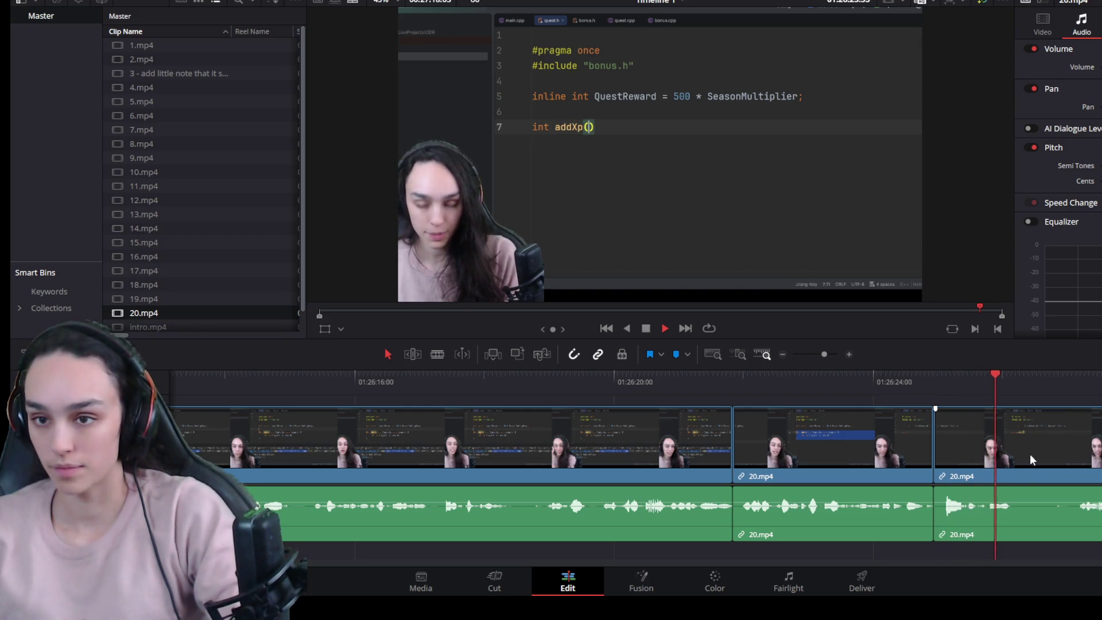
Step: Split again at the playhead, trim the flubbed part before the cut and close the gap
key("ctrl+b")
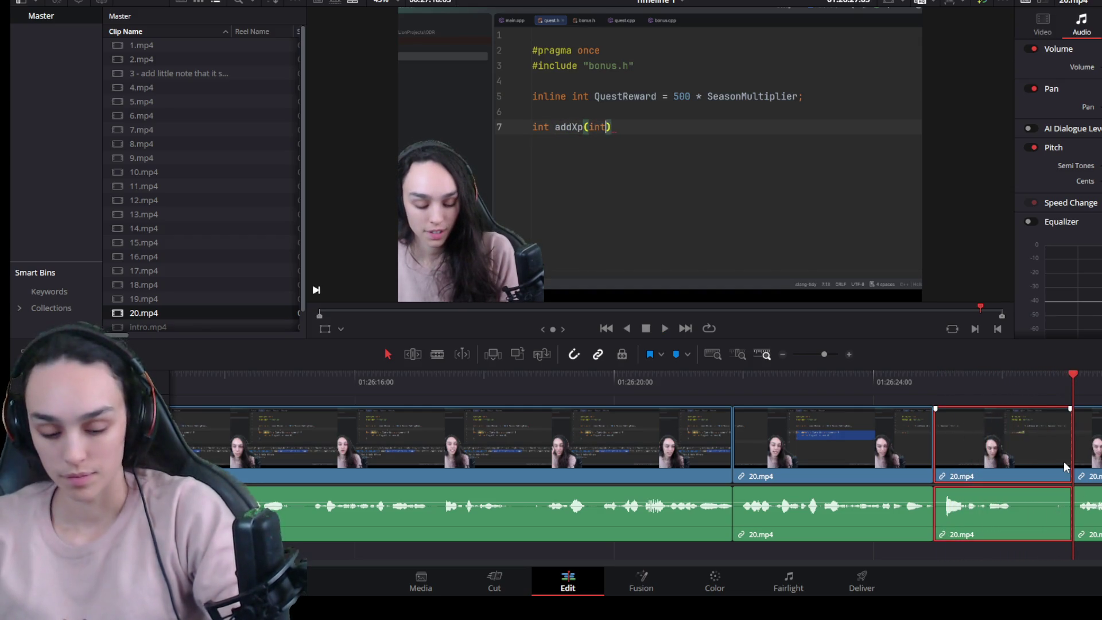
left_click_drag(1073, 462, 1012, 462)
left_click(1035, 462)
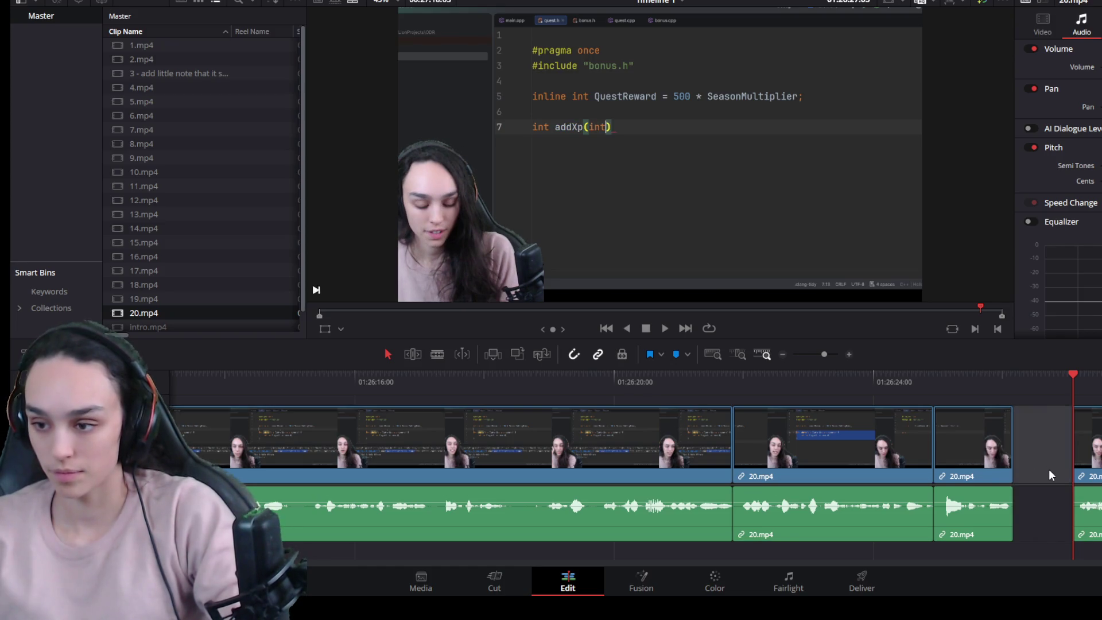
key("Delete")
key("space")
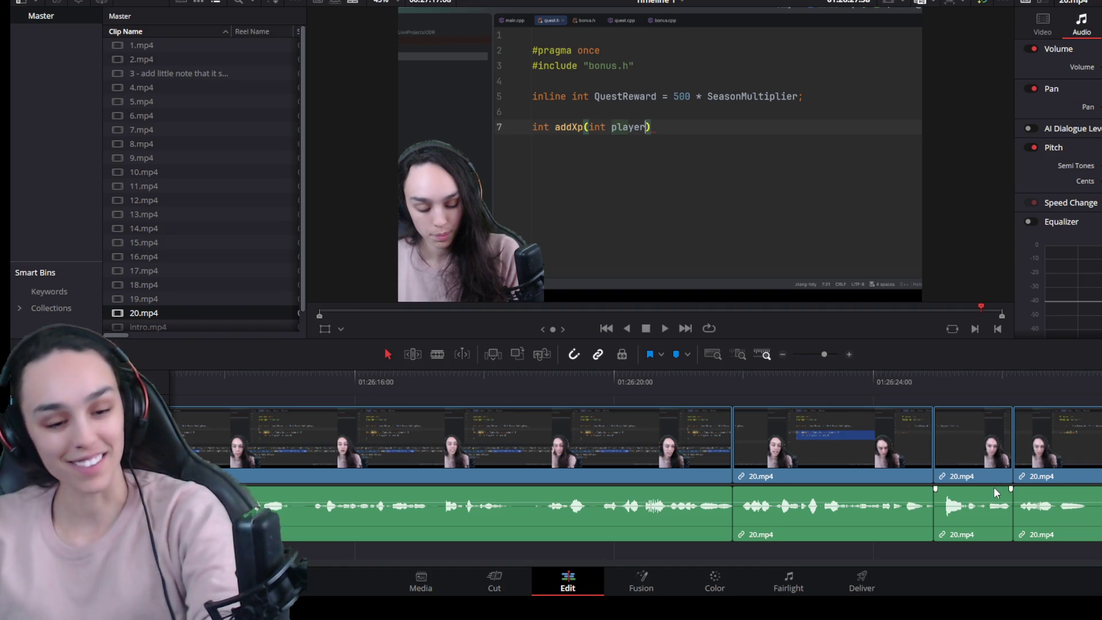
key("space")
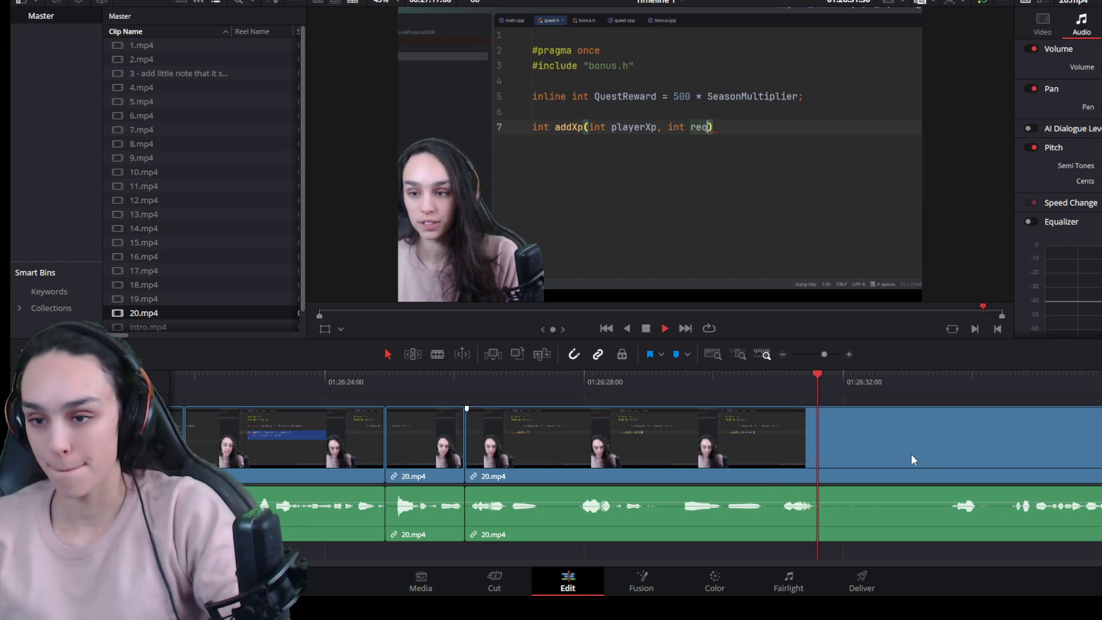
Step: Split at the next retake, trim the start of the following piece, close the gap and enlarge the timeline area
key("space")
key("ctrl+b")
left_click_drag(823, 465, 954, 475)
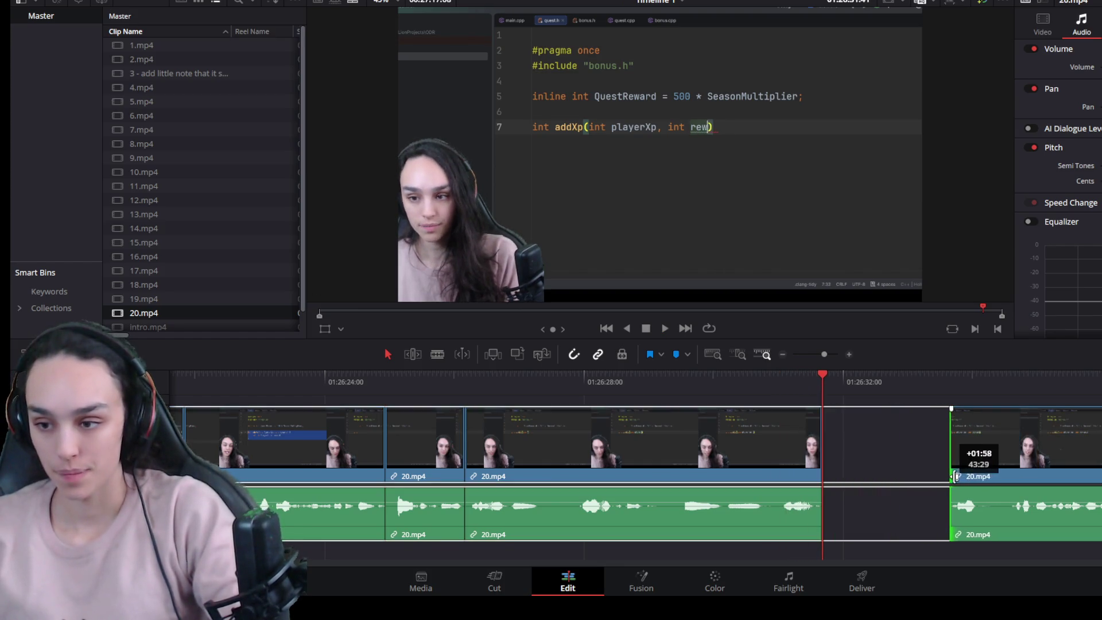
left_click(927, 462)
left_click(892, 452)
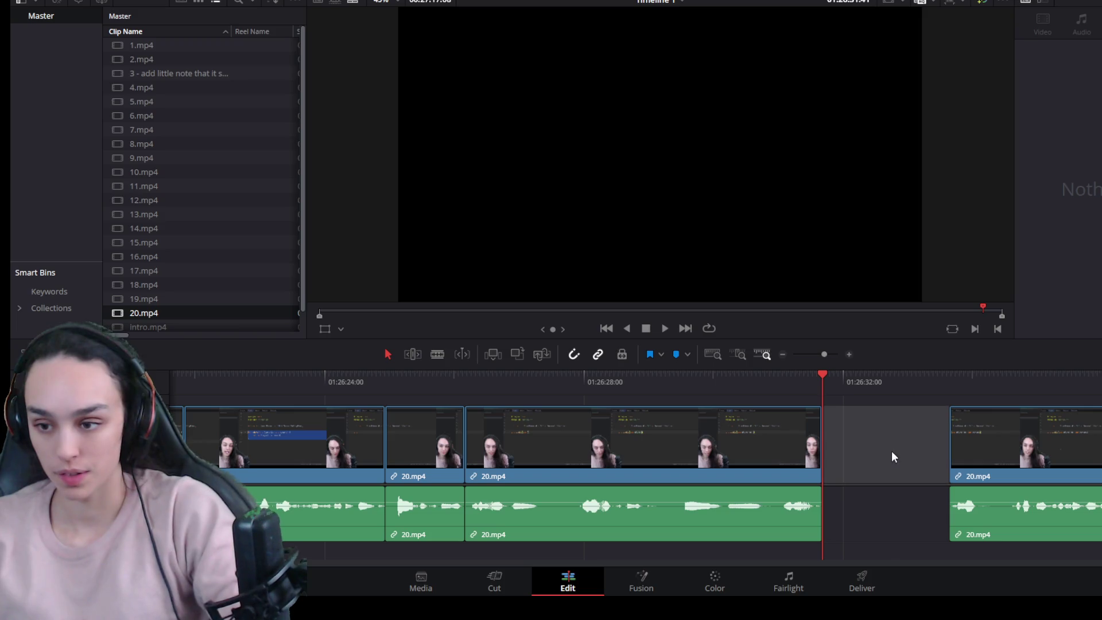
key("Delete")
key("space")
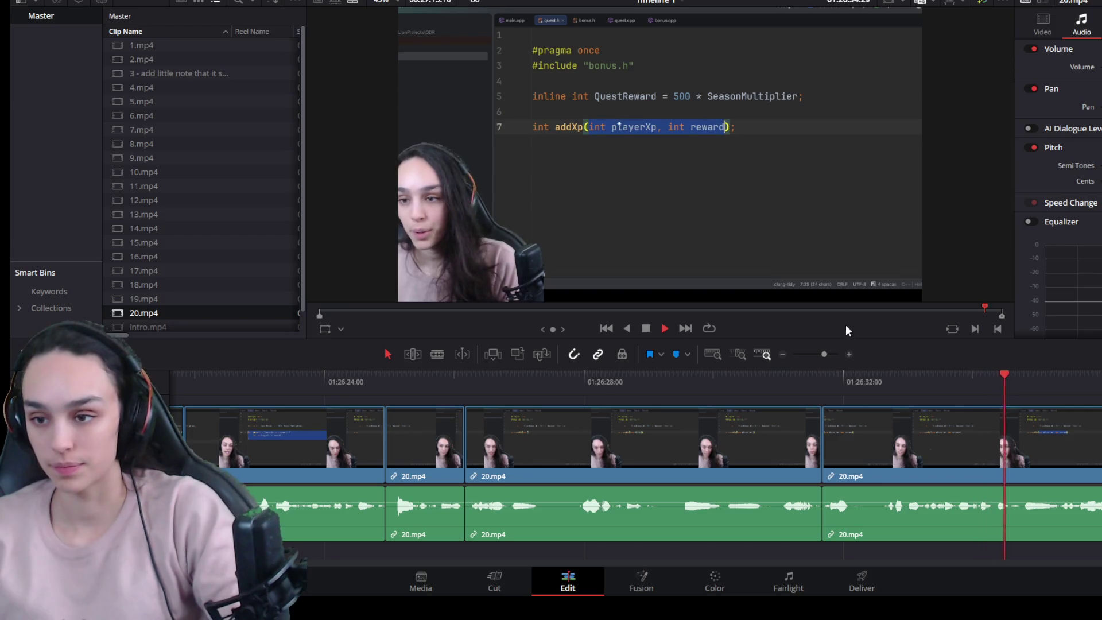
left_click_drag(846, 338, 848, 236)
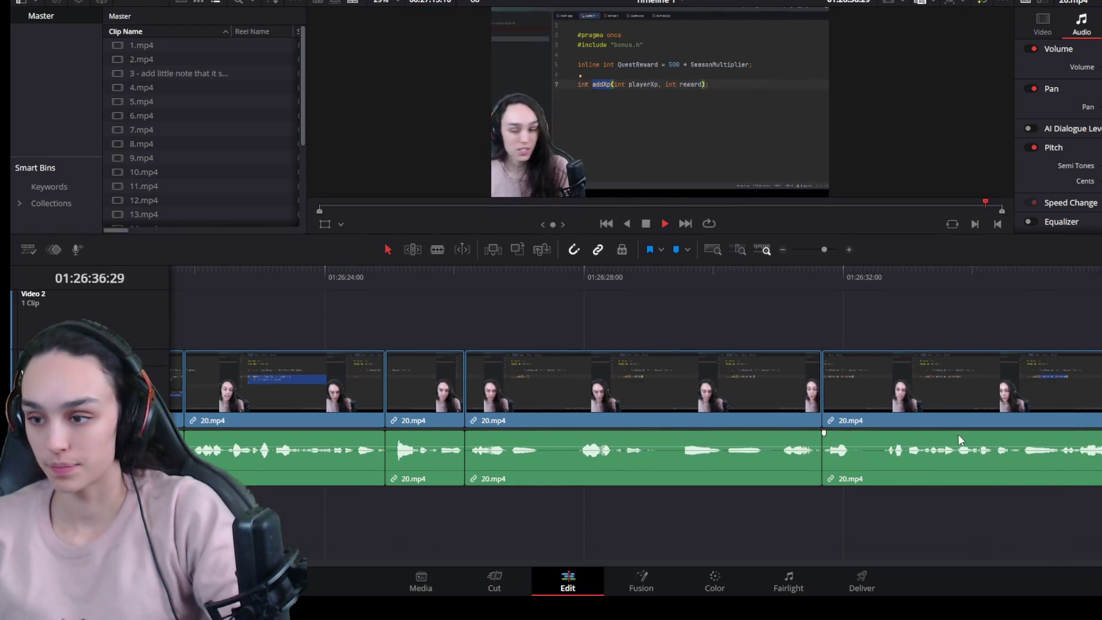
scroll(895, 464, "down", 2)
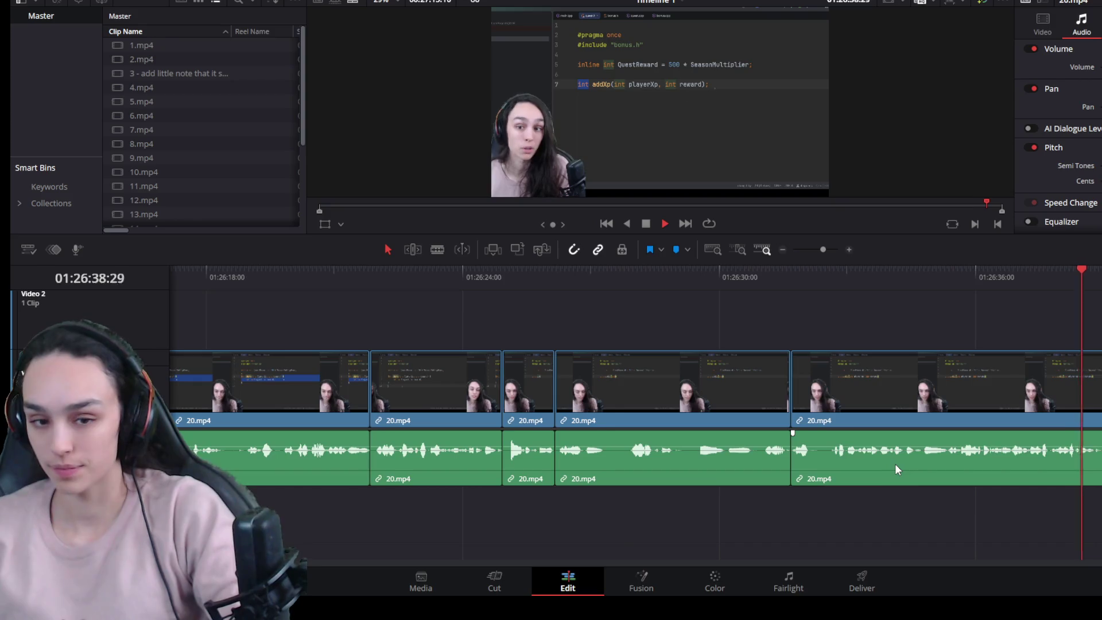
Step: Split 20.mp4 at the playhead and ripple delete the unwanted piece after the cut
key("space")
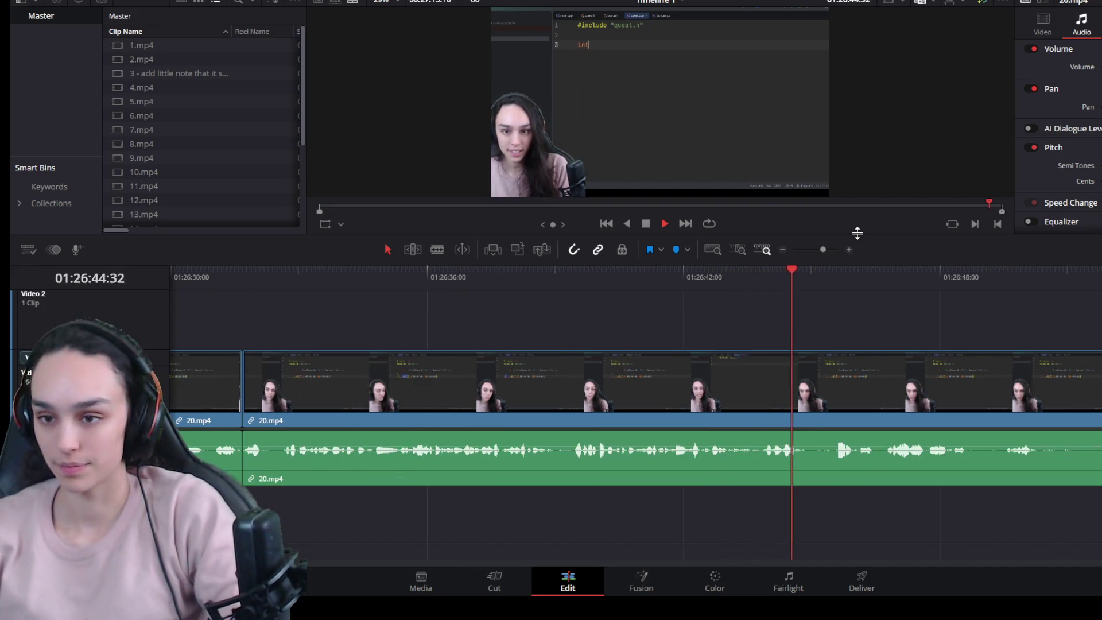
left_click(987, 389)
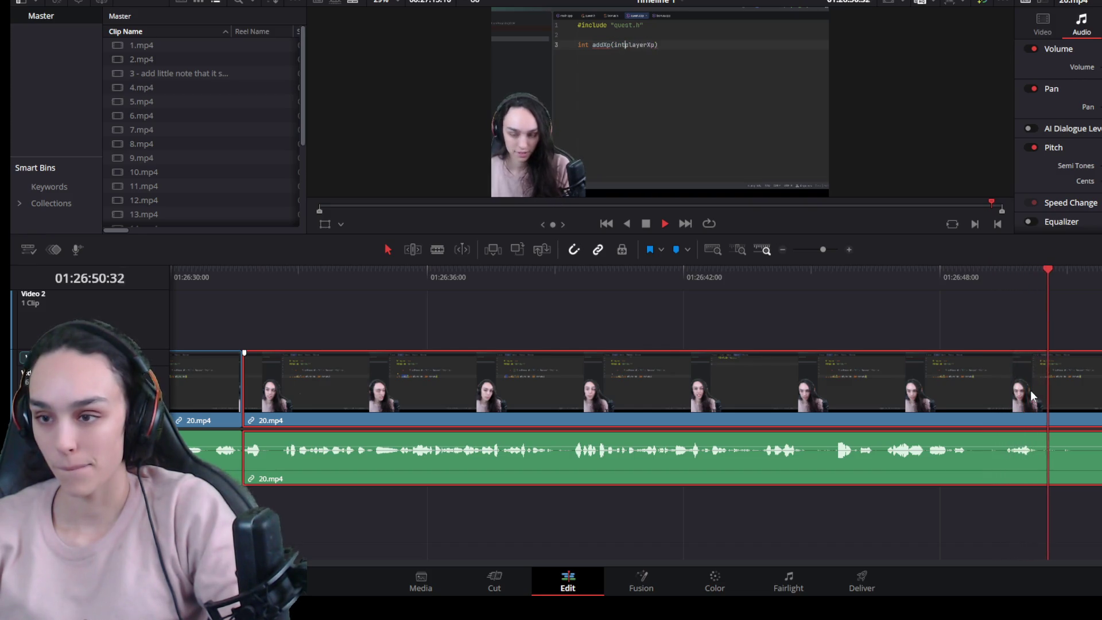
key("ctrl+b")
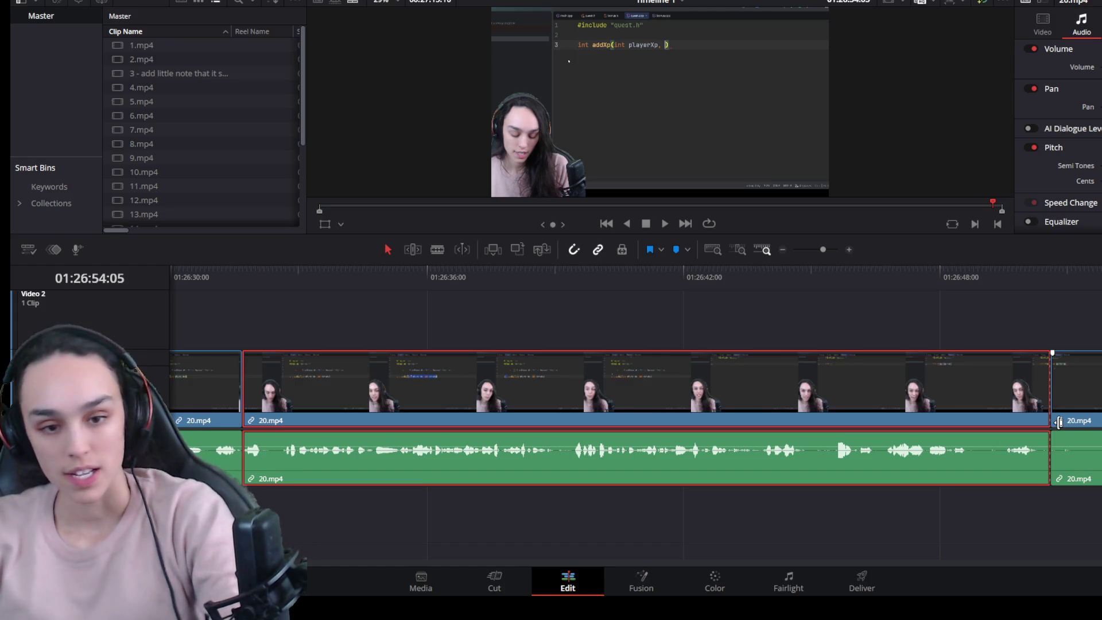
left_click(1058, 422)
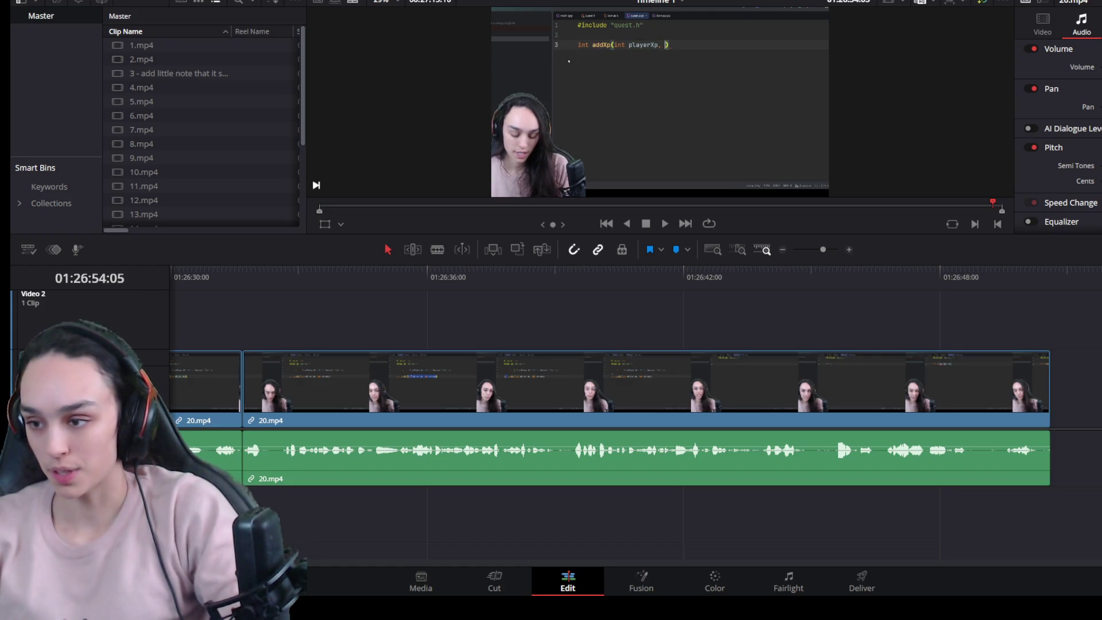
key("Delete")
key("Up")
scroll(1044, 516, "up", 3)
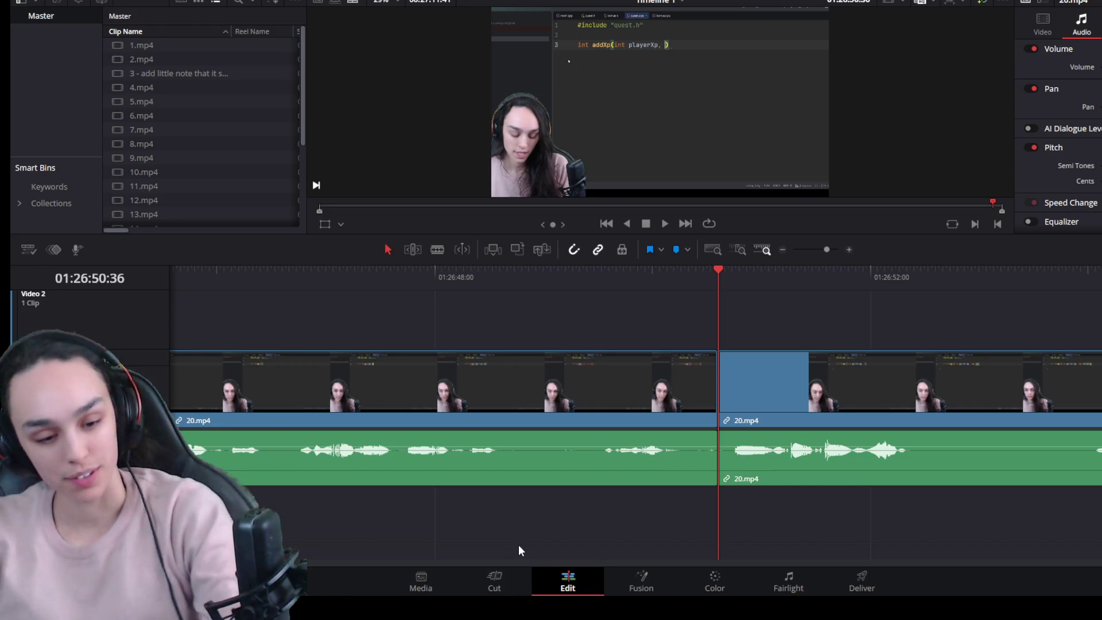
Step: Split 20.mp4 at the playhead, trim the head of the right-hand piece and close the gap
key("space")
scroll(623, 455, "down", 1)
scroll(622, 456, "down", 1)
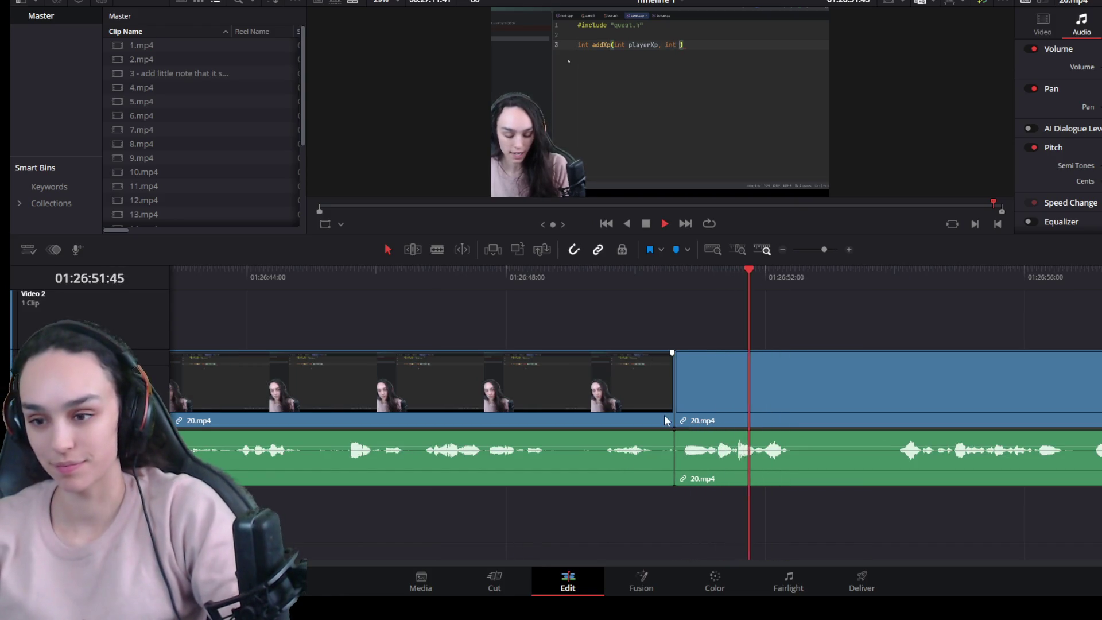
left_click(784, 376)
key("ctrl+b")
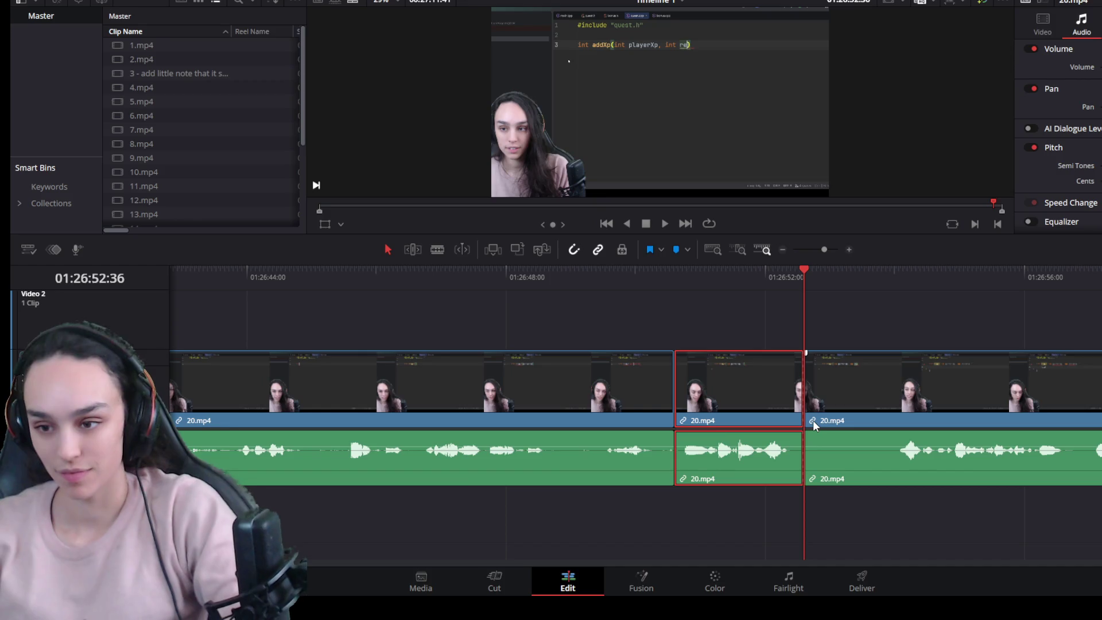
left_click_drag(811, 420, 895, 421)
left_click(883, 421)
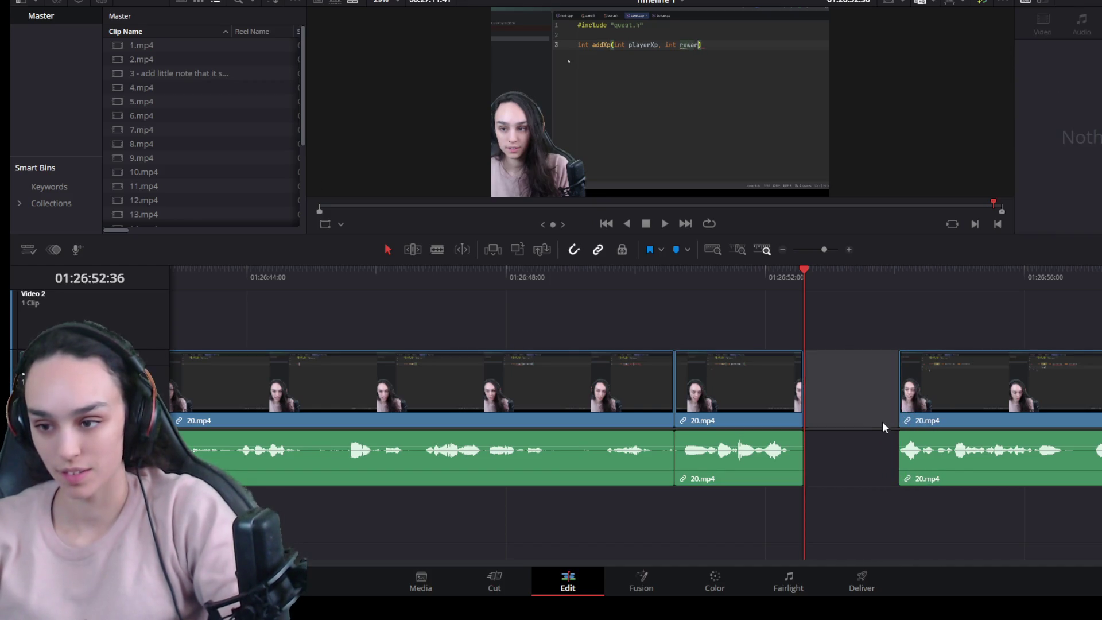
key("Delete")
key("space")
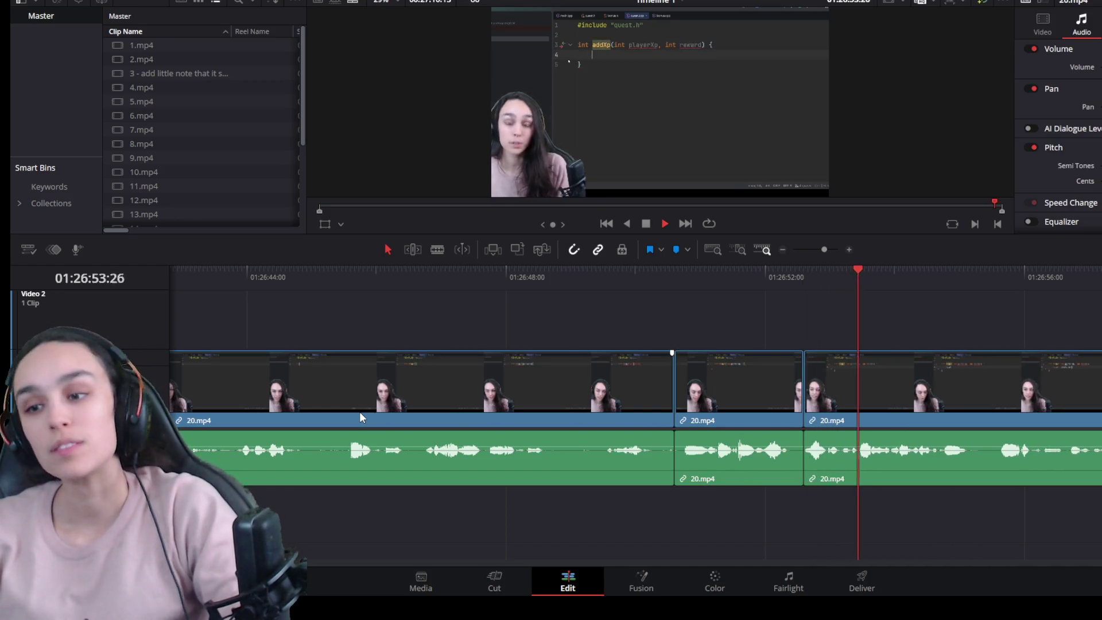
key("space")
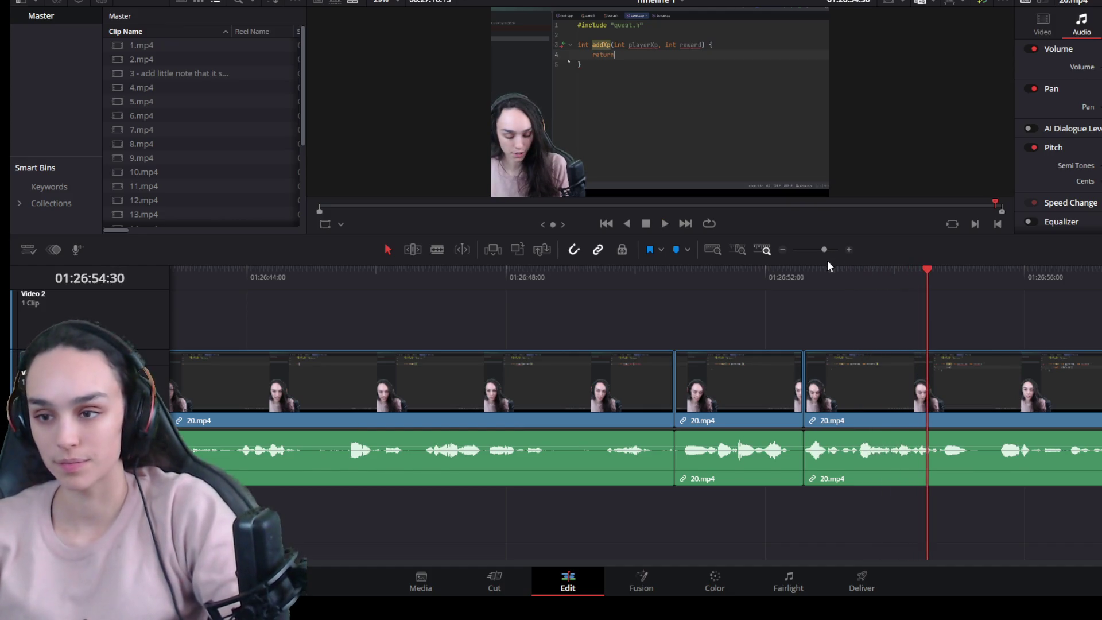
Step: Enlarge the preview, zoom the timeline out and review the cuts in playback
left_click_drag(827, 262, 828, 354)
key("space")
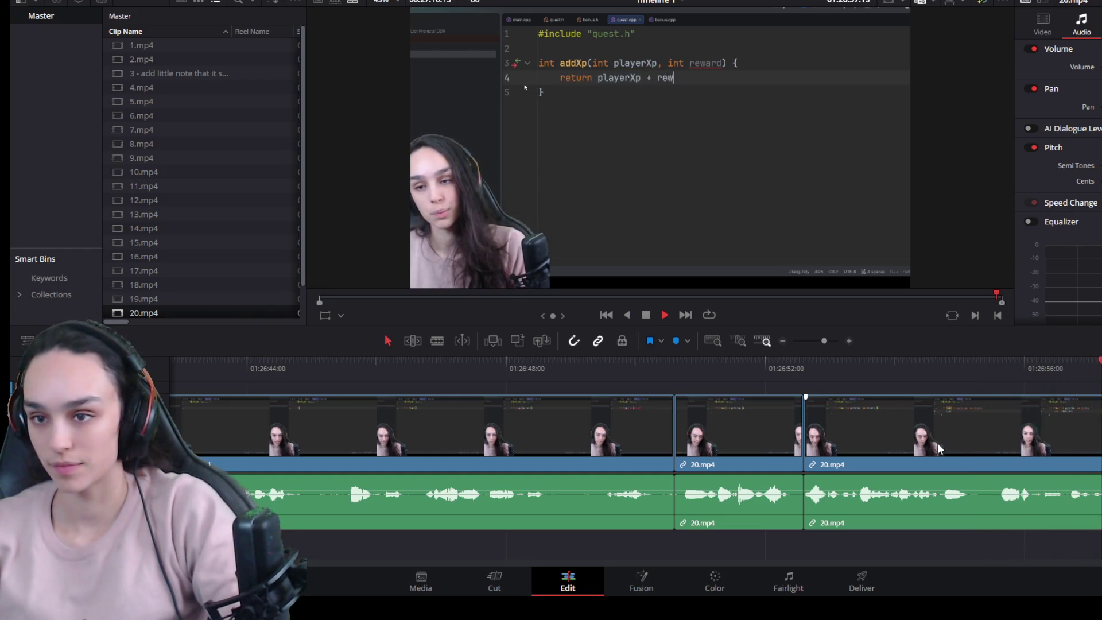
key("space")
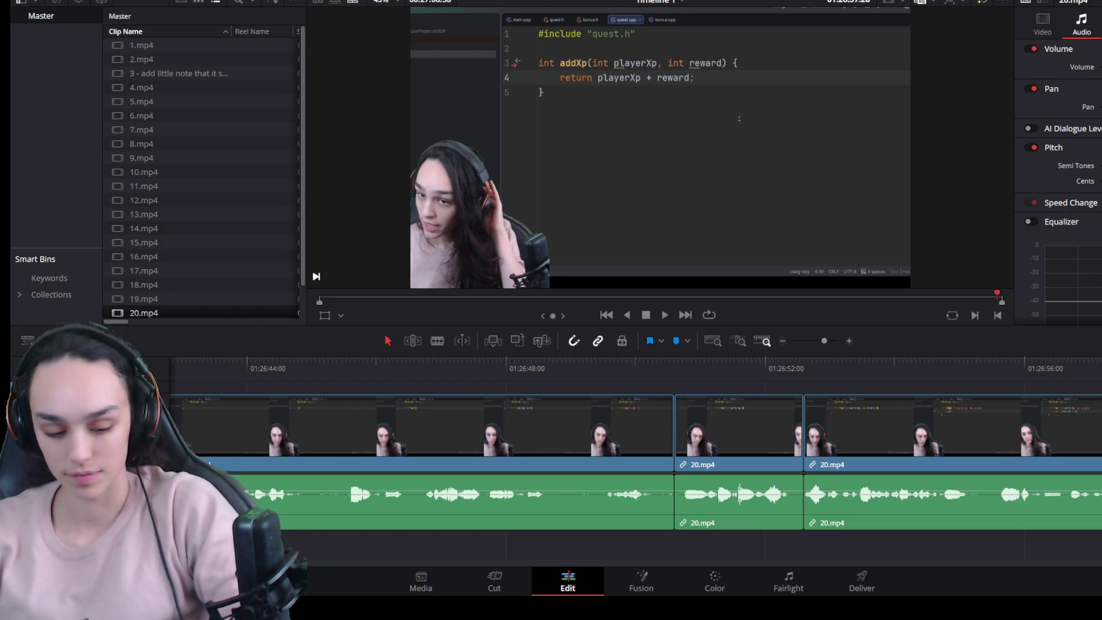
key("space")
key("ctrl+minus")
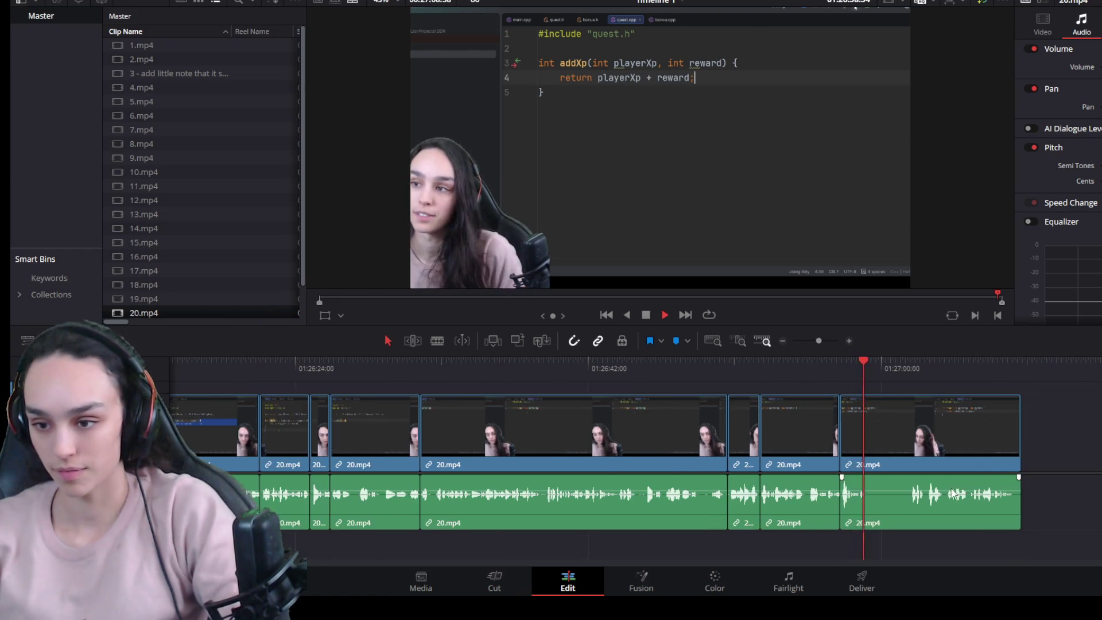
left_click(709, 376)
key("space")
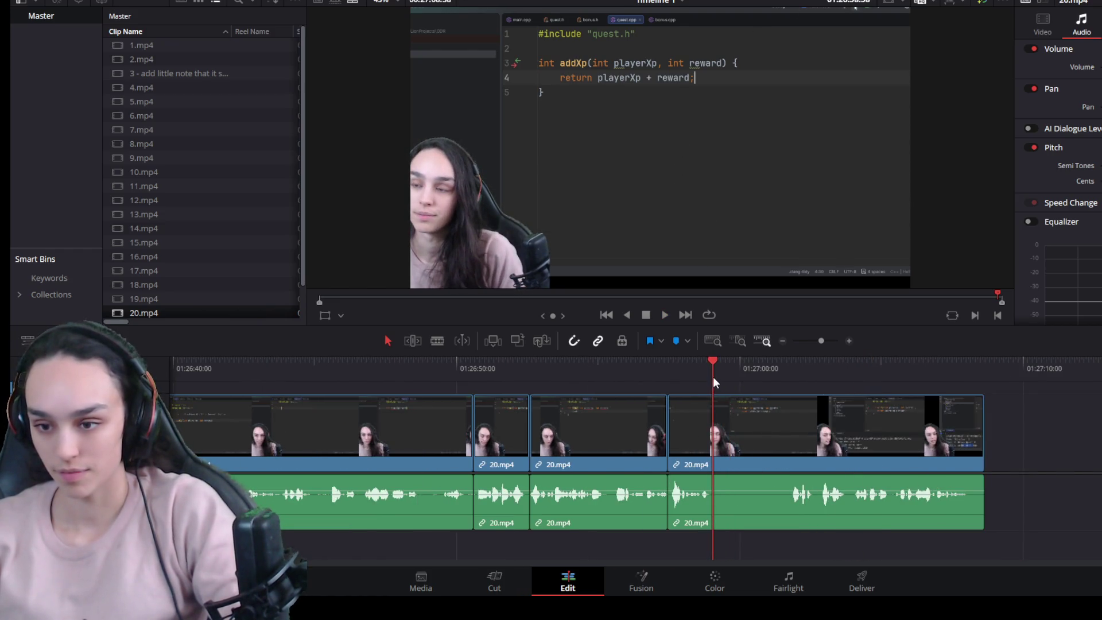
Step: Split the last 20.mp4 clip at the playhead, trim the piece's head and close the gap
left_click(793, 459)
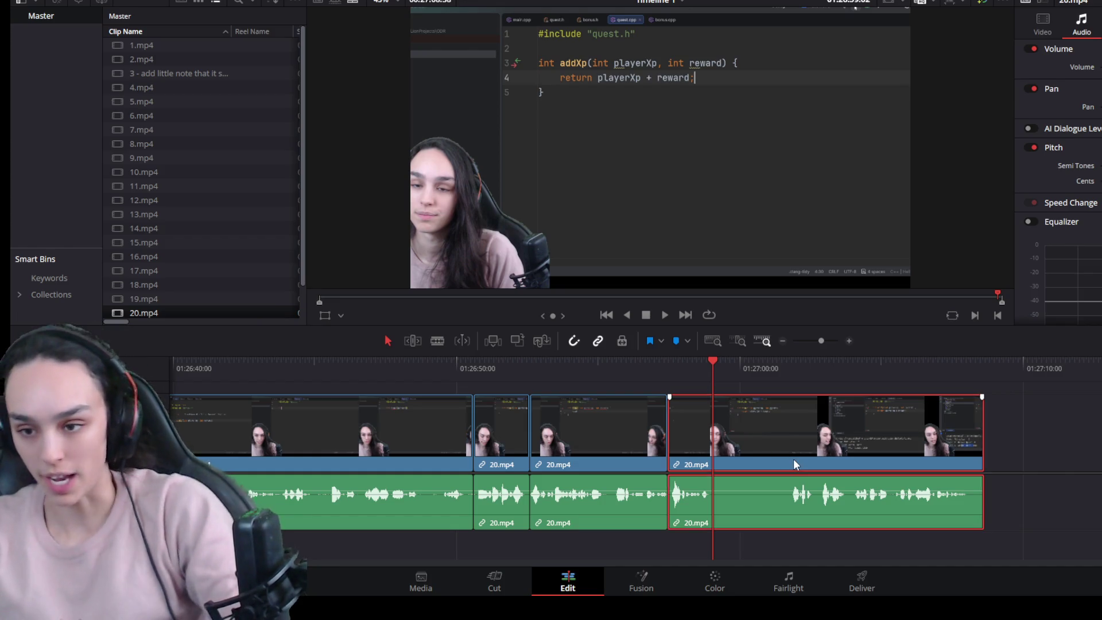
key("ctrl+b")
left_click_drag(714, 457, 794, 455)
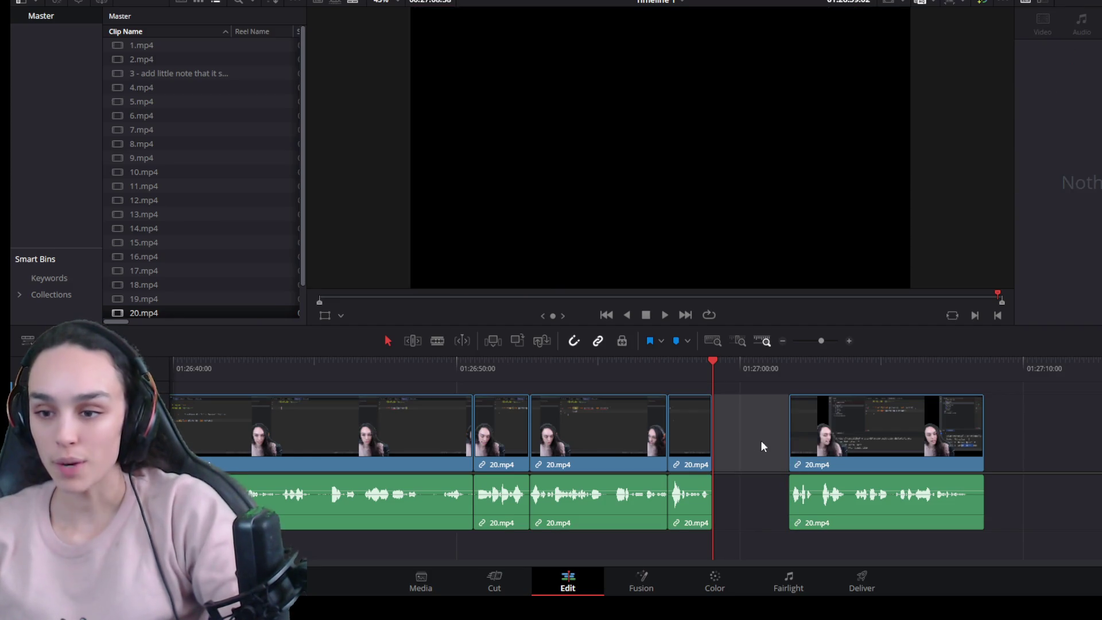
key("Delete")
key("ctrl+equal")
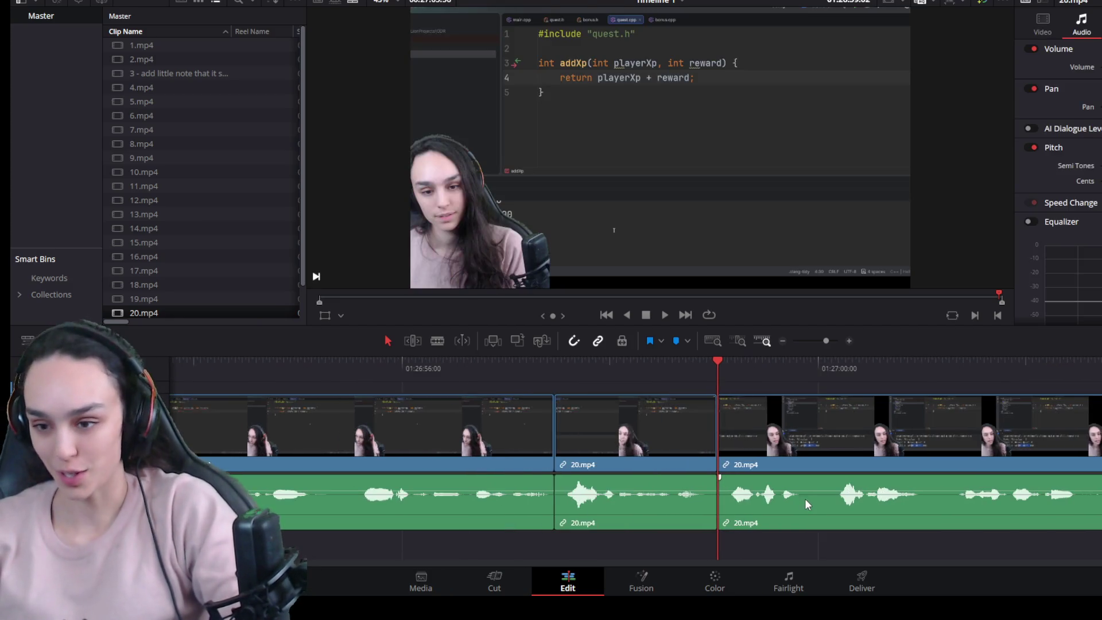
key("ctrl+equal")
Step: Play the middle clip to where the take should end and trim the last clip's end to the playhead
left_click(659, 484)
left_click(526, 364)
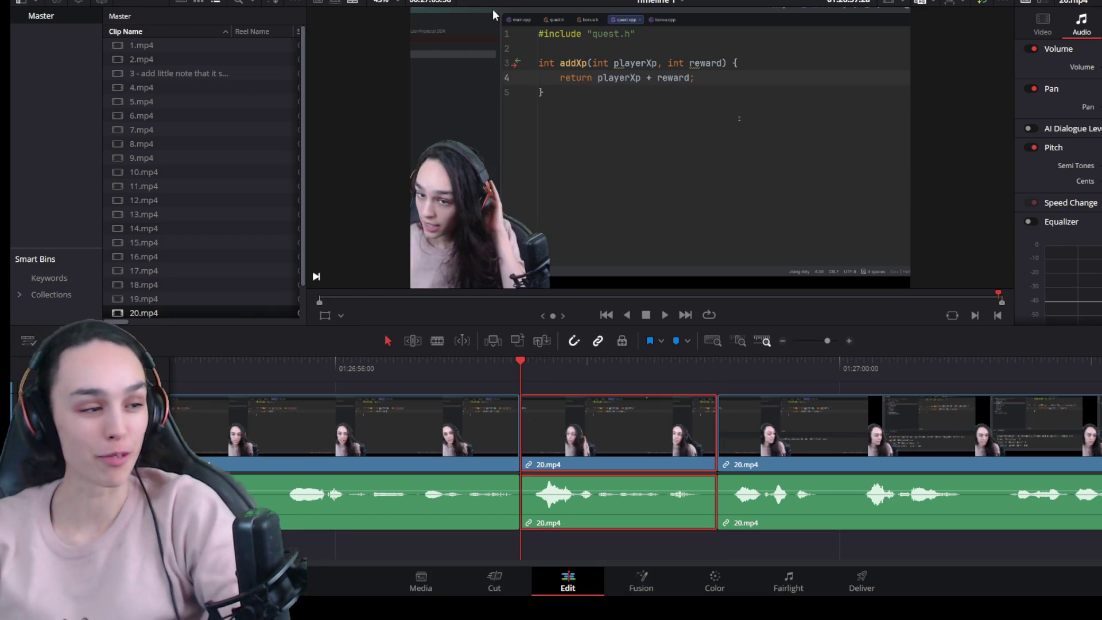
key("space")
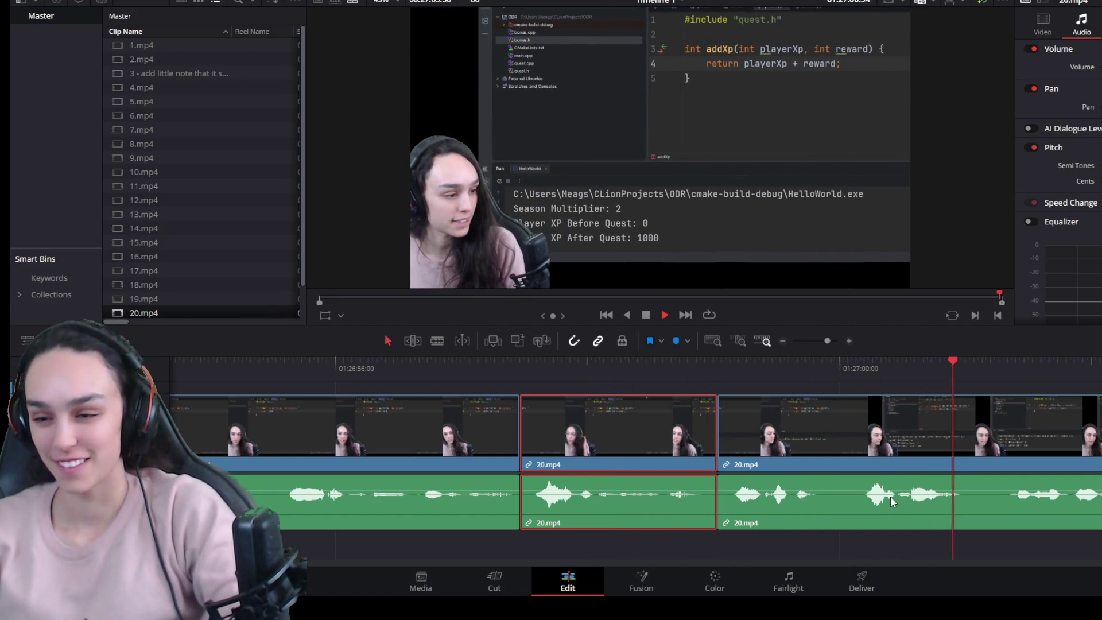
scroll(873, 491, "down", 2)
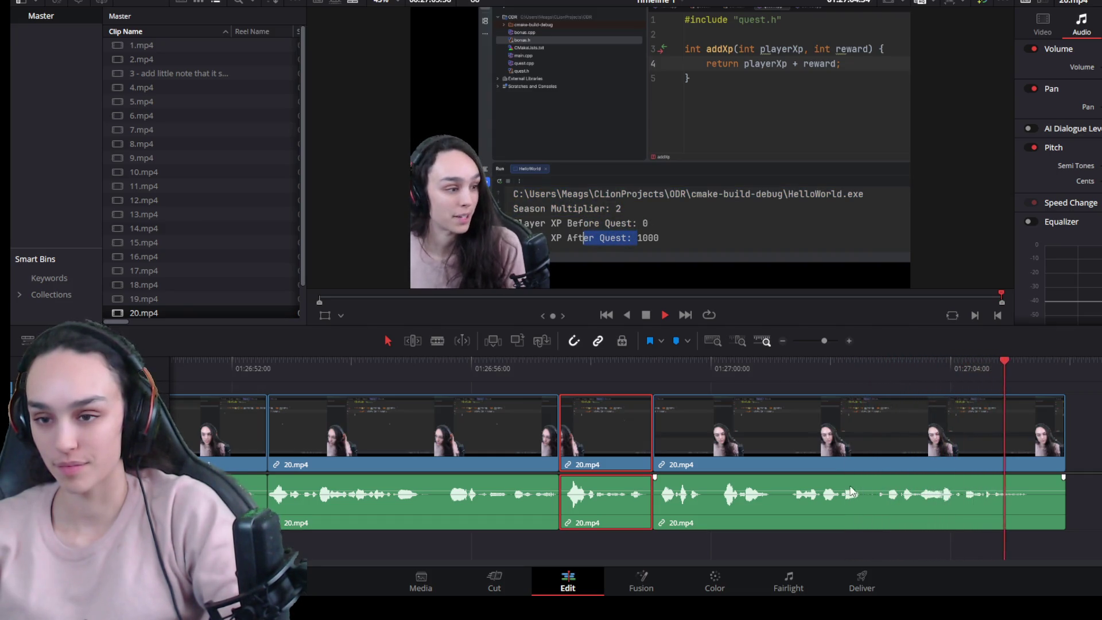
key("space")
left_click_drag(1062, 445, 1033, 446)
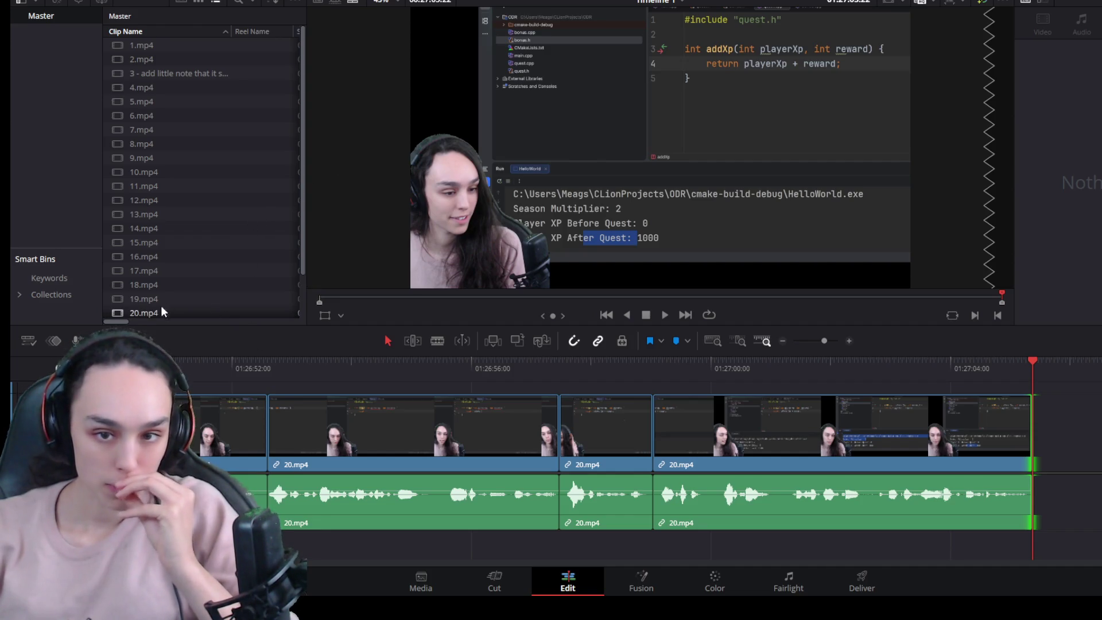
scroll(162, 306, "down", 2)
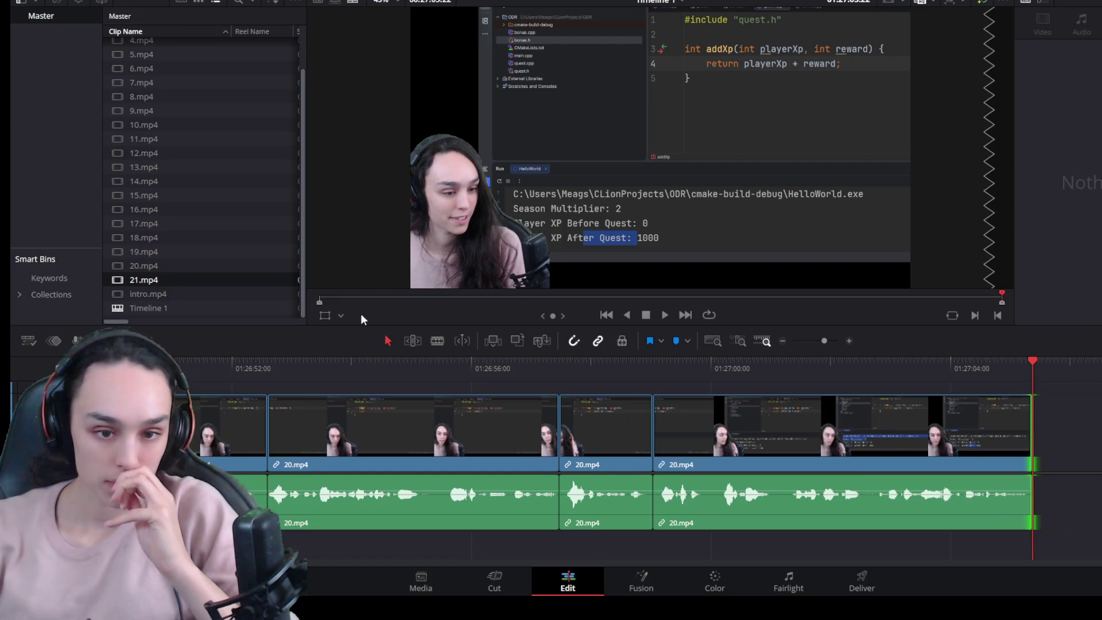
Step: Add 21.mp4 to the end of the timeline and unlink its video from the audio
left_click_drag(361, 317, 1038, 430)
scroll(1049, 491, "down", 3)
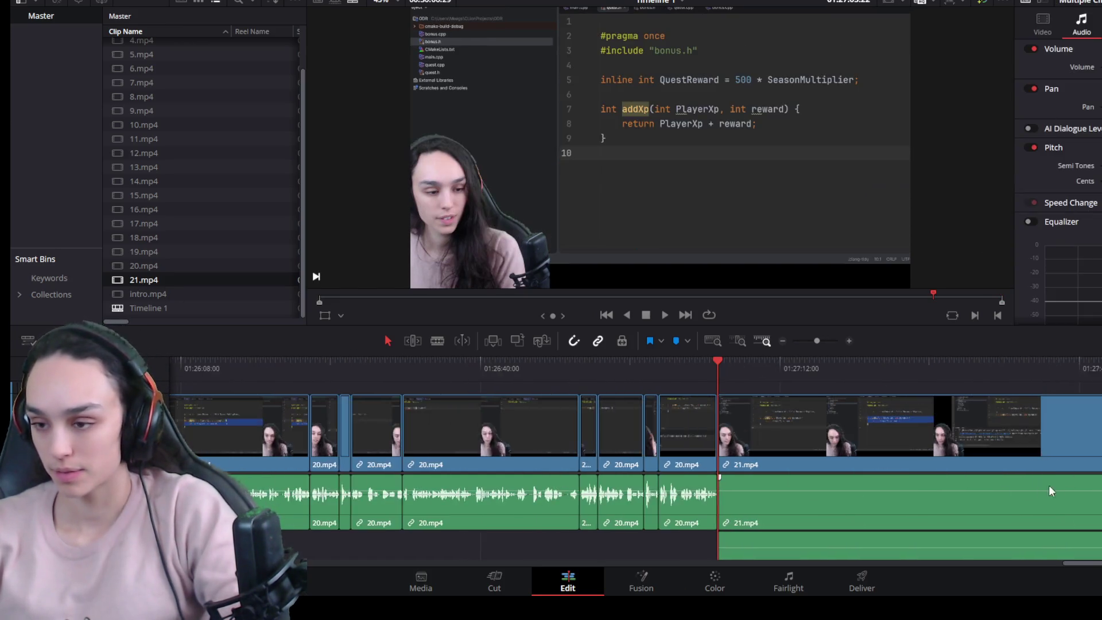
scroll(879, 449, "down", 2)
scroll(714, 451, "down", 2)
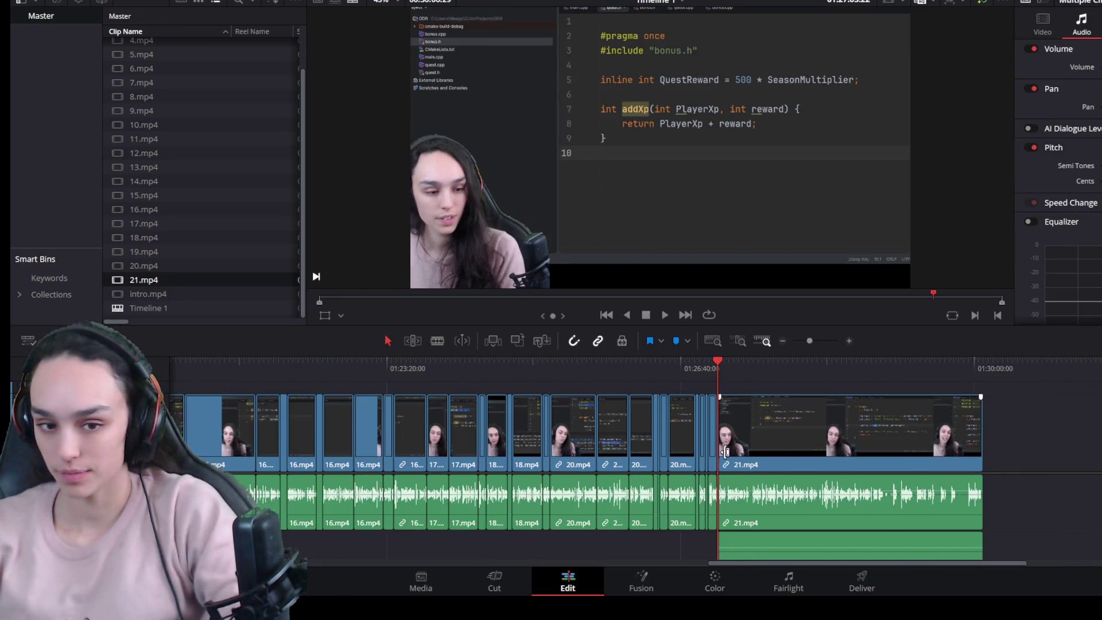
left_click(801, 439)
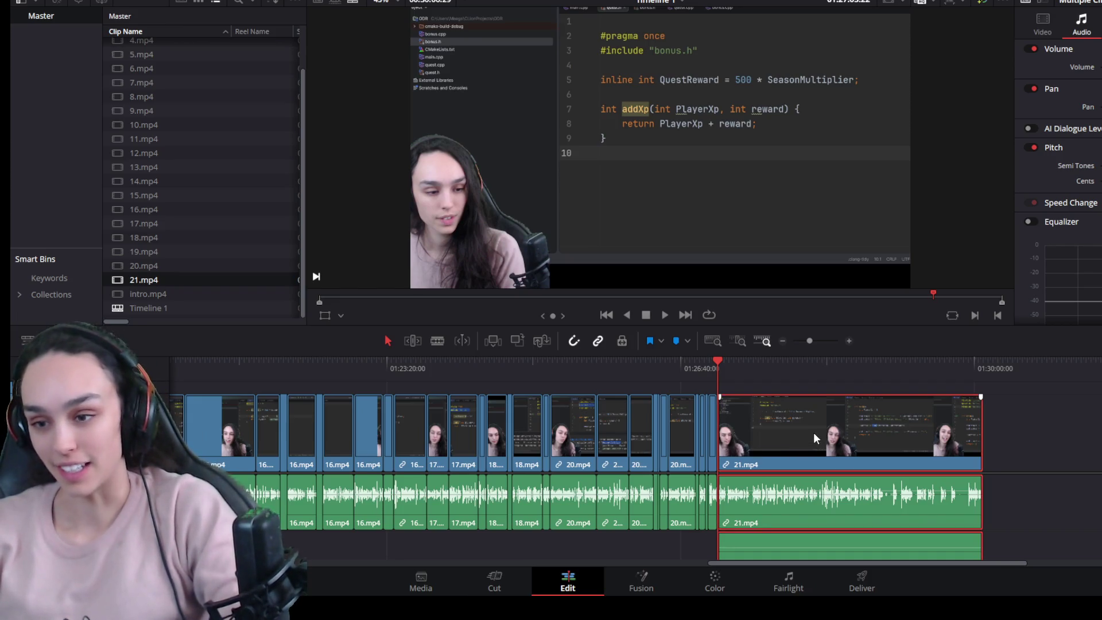
key("ctrl+alt+l")
scroll(956, 479, "down", 2)
mouse_move(1010, 531)
left_mouse_down()
mouse_move(747, 492)
mouse_move(1023, 503)
left_mouse_up()
key("ctrl+z")
left_click_drag(1044, 426, 854, 531)
Step: Trim off the opening of 21.mp4 so it follows the 20.mp4 clips without a gap
key("ctrl+equal")
key("ctrl+equal")
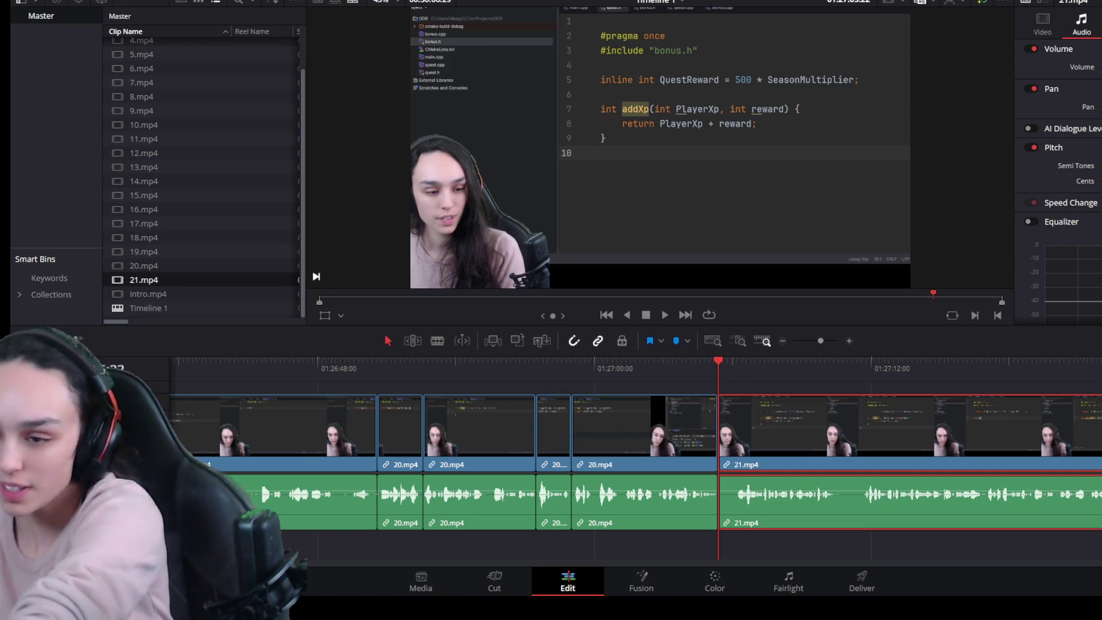
key("ctrl+equal")
key("ctrl+equal")
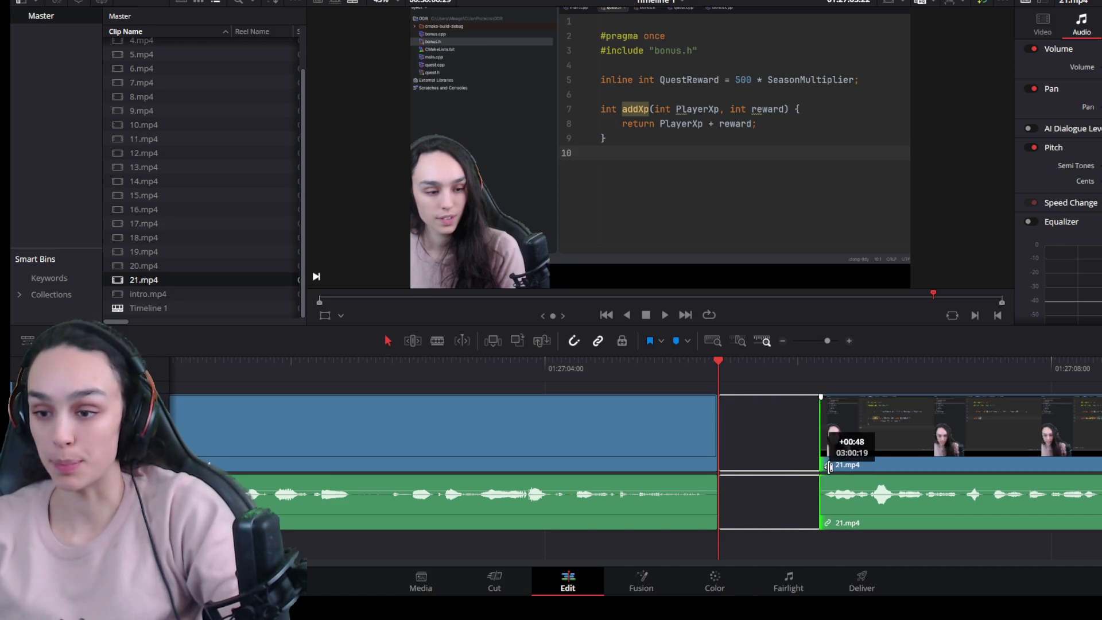
left_click_drag(728, 466, 792, 461)
key("ctrl+z")
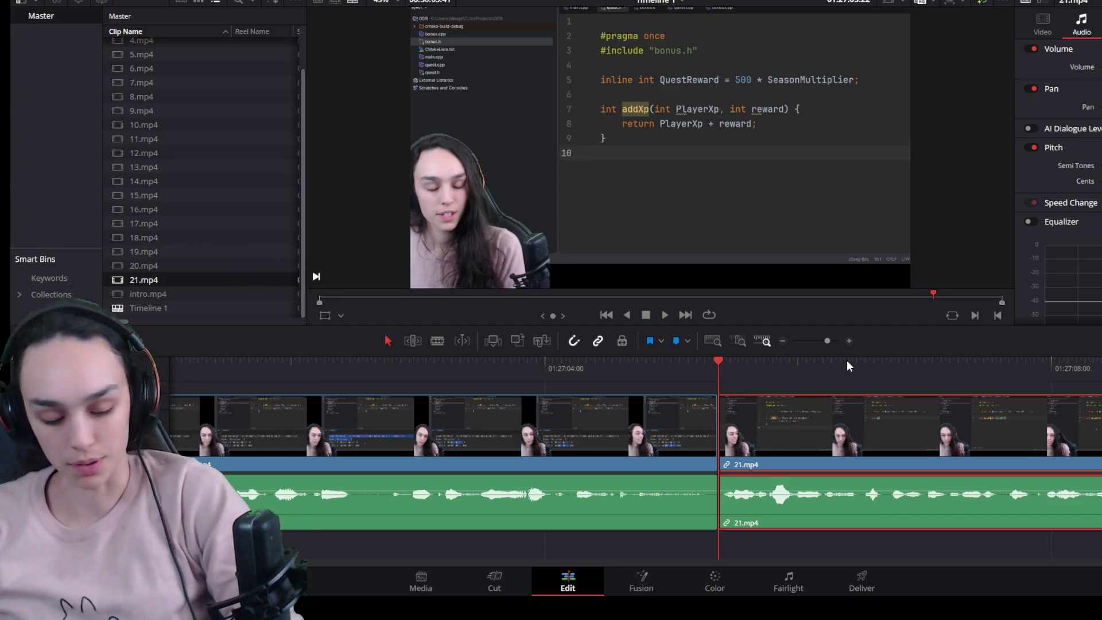
Step: Split 21.mp4 at the playhead and close the gap so the later piece follows directly
key("space")
scroll(758, 455, "down", 3)
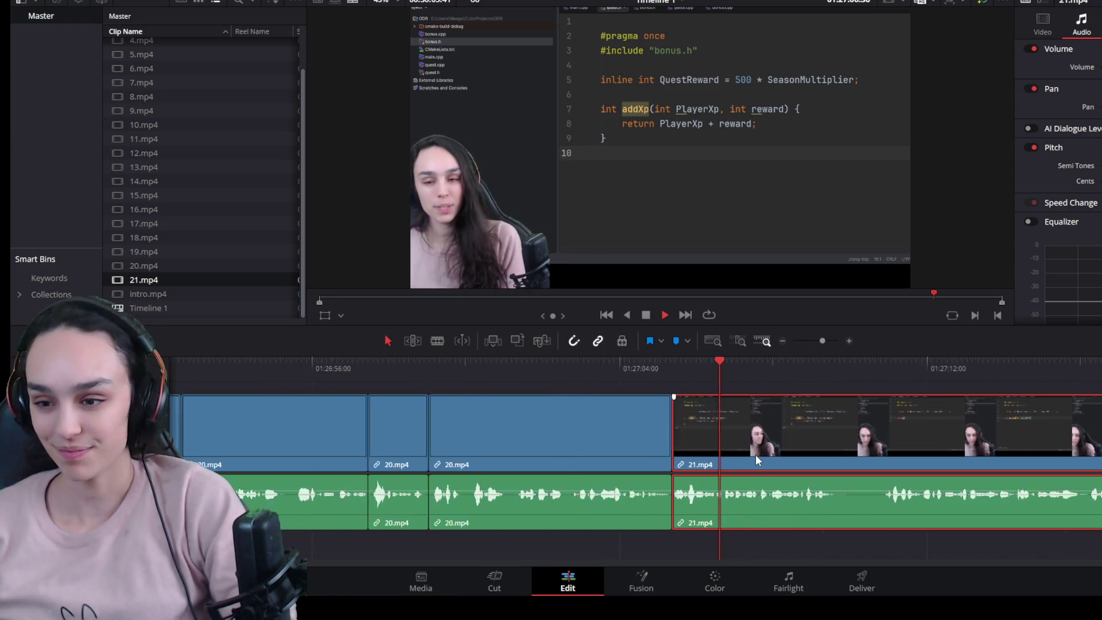
scroll(755, 454, "down", 2)
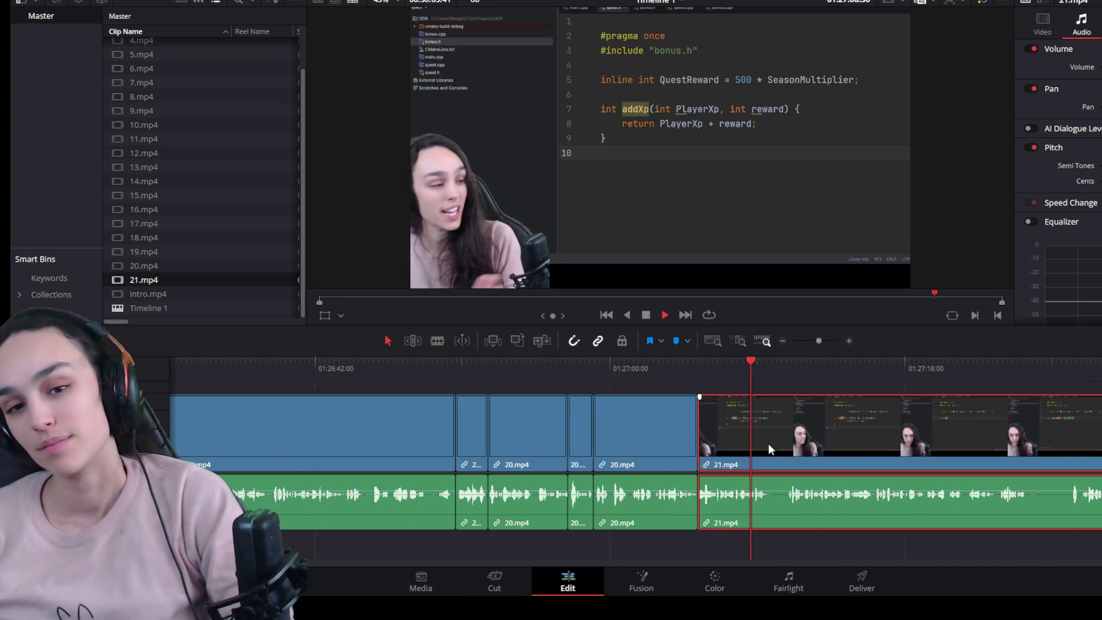
key("space")
scroll(769, 445, "up", 3)
scroll(739, 432, "up", 2)
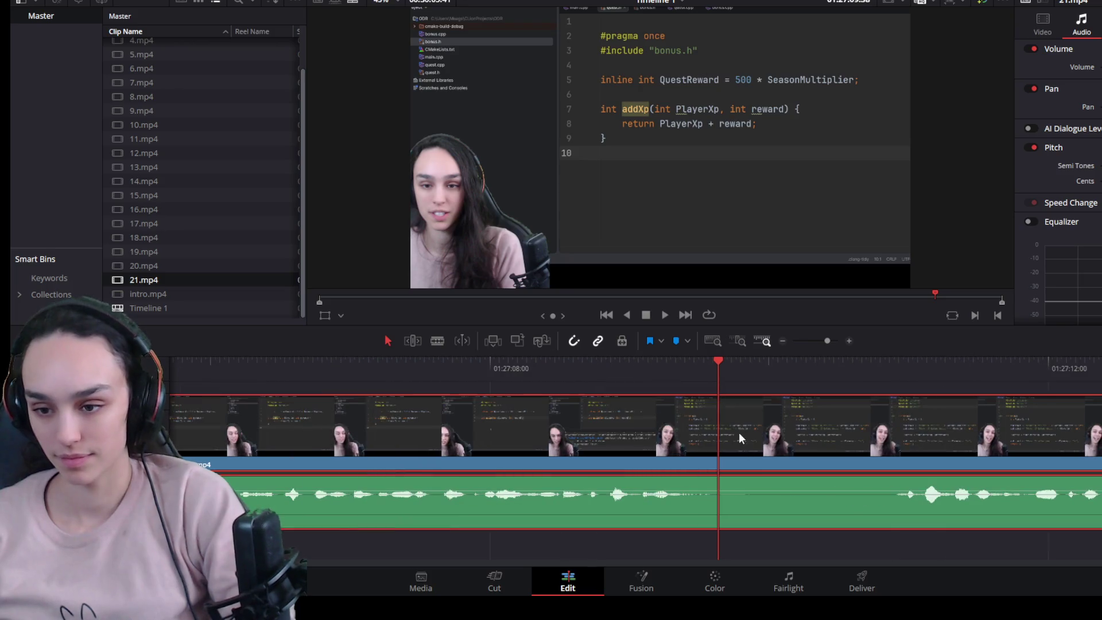
key("ctrl+b")
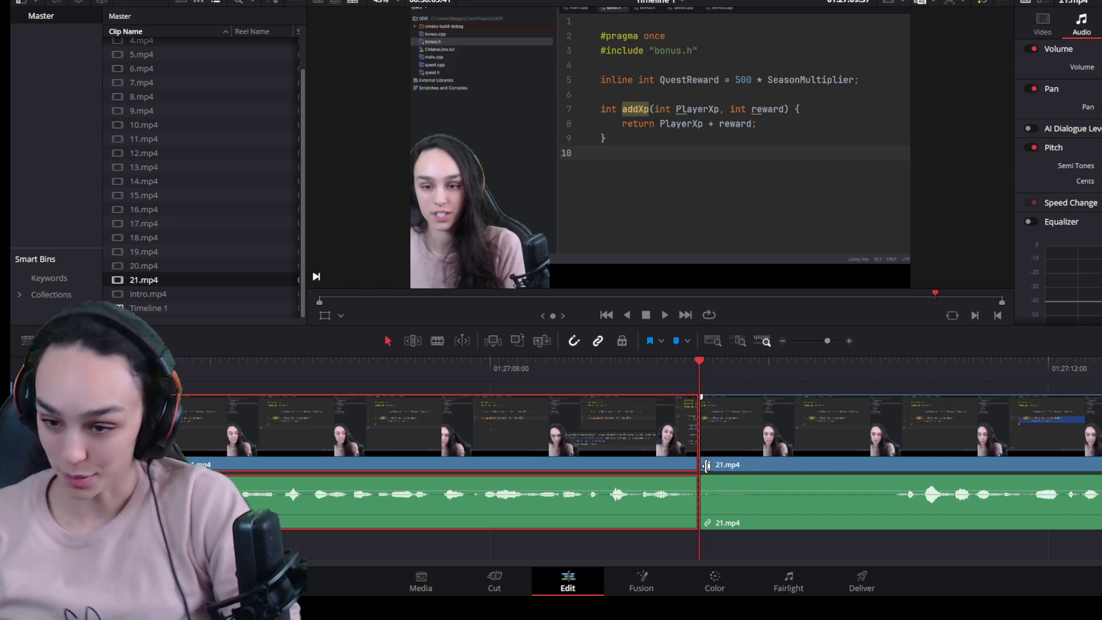
left_click_drag(708, 465, 902, 466)
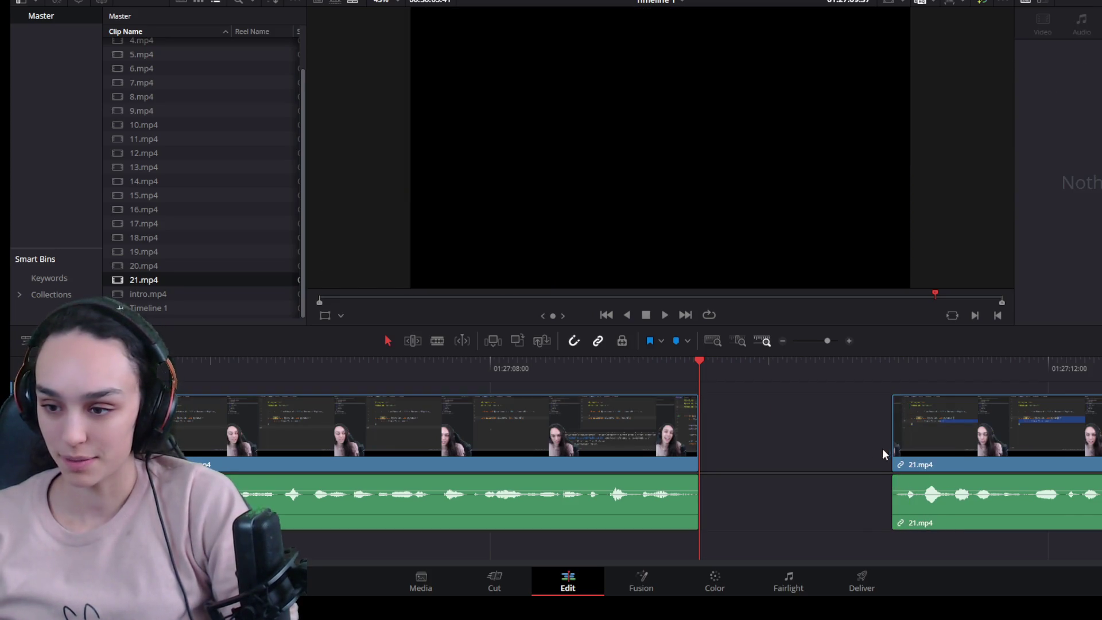
left_click(861, 448)
key("Delete")
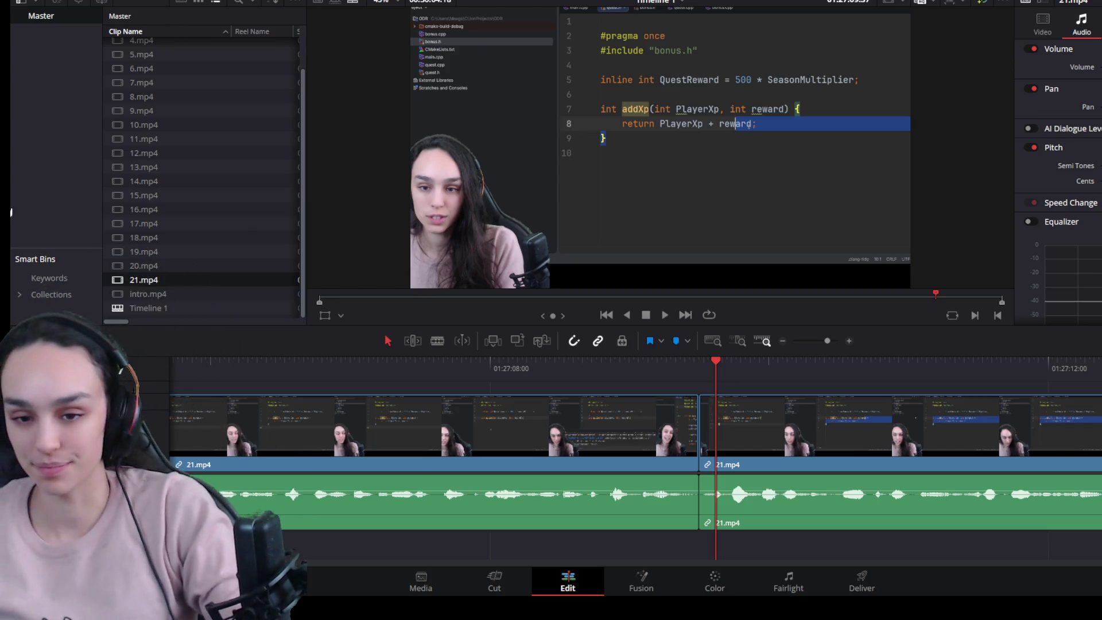
scroll(758, 501, "down", 3)
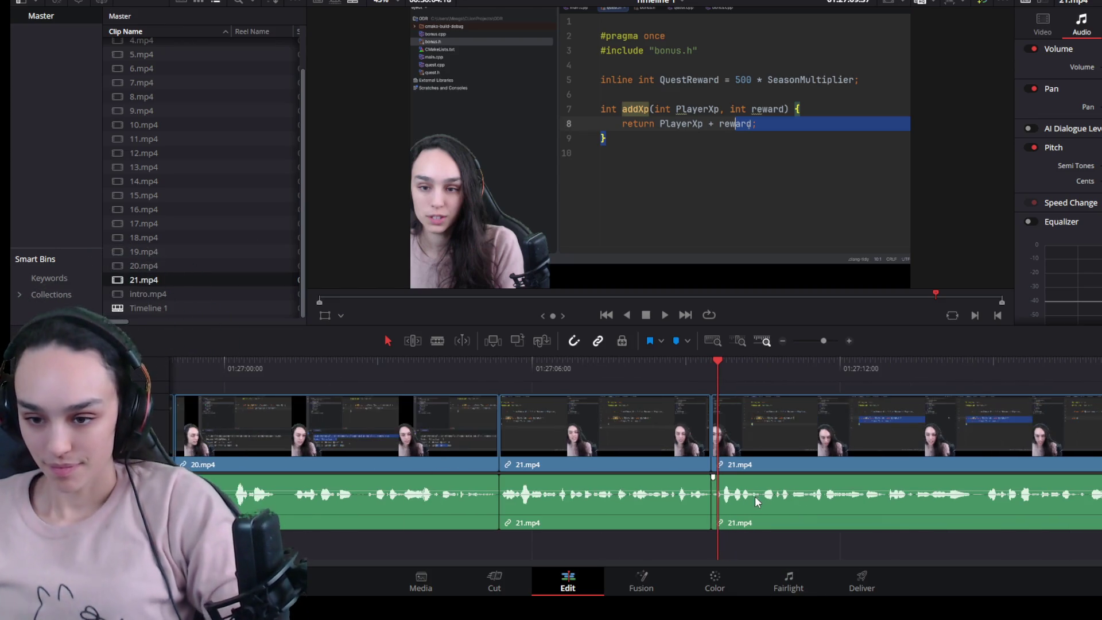
Step: Play back the edit from an earlier point to review the join
left_click(478, 359)
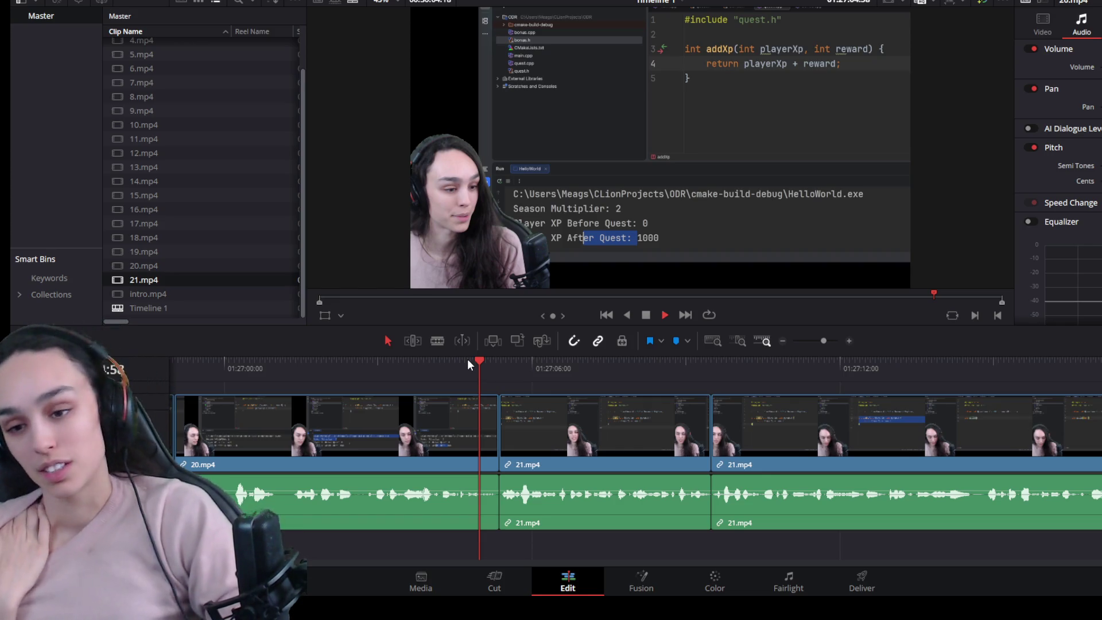
key("space")
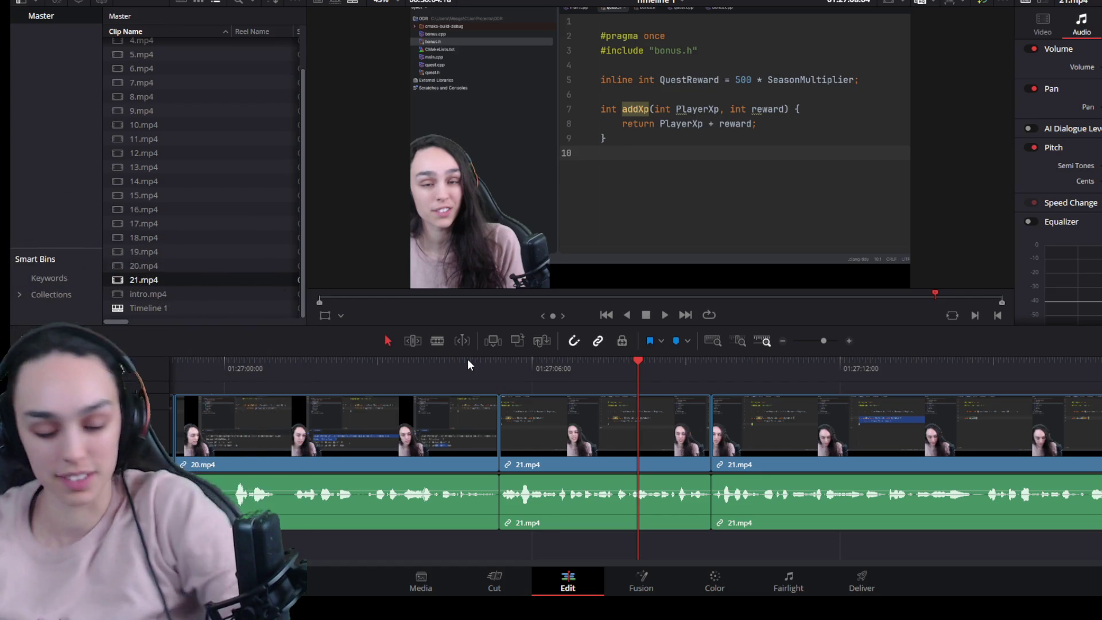
key("space")
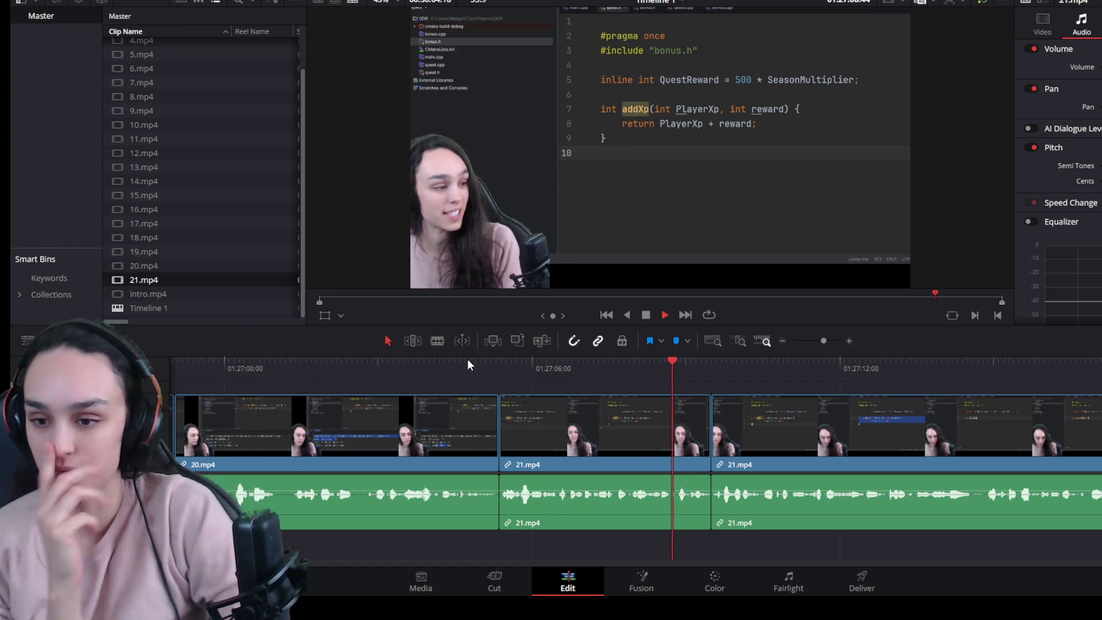
scroll(838, 529, "down", 2)
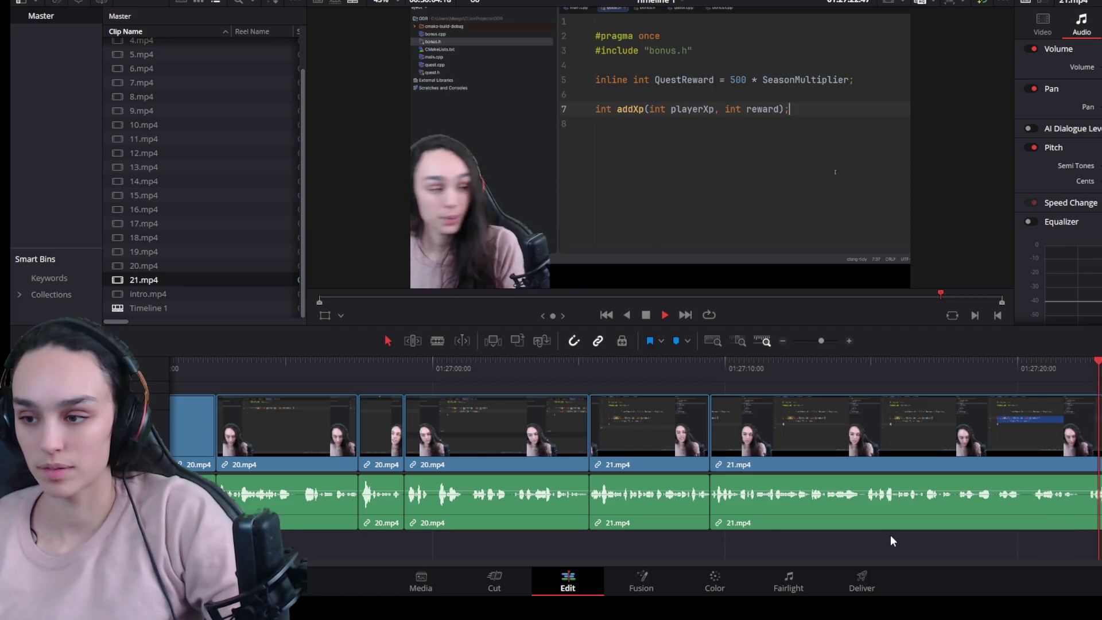
left_click(1091, 443)
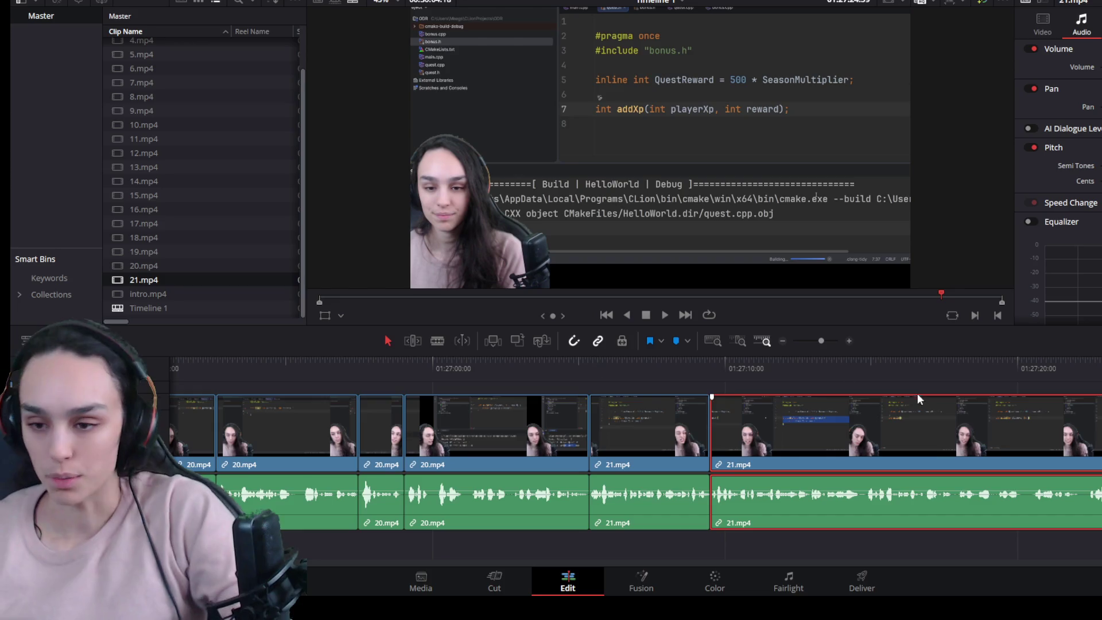
left_click(714, 369)
key("space")
key("space")
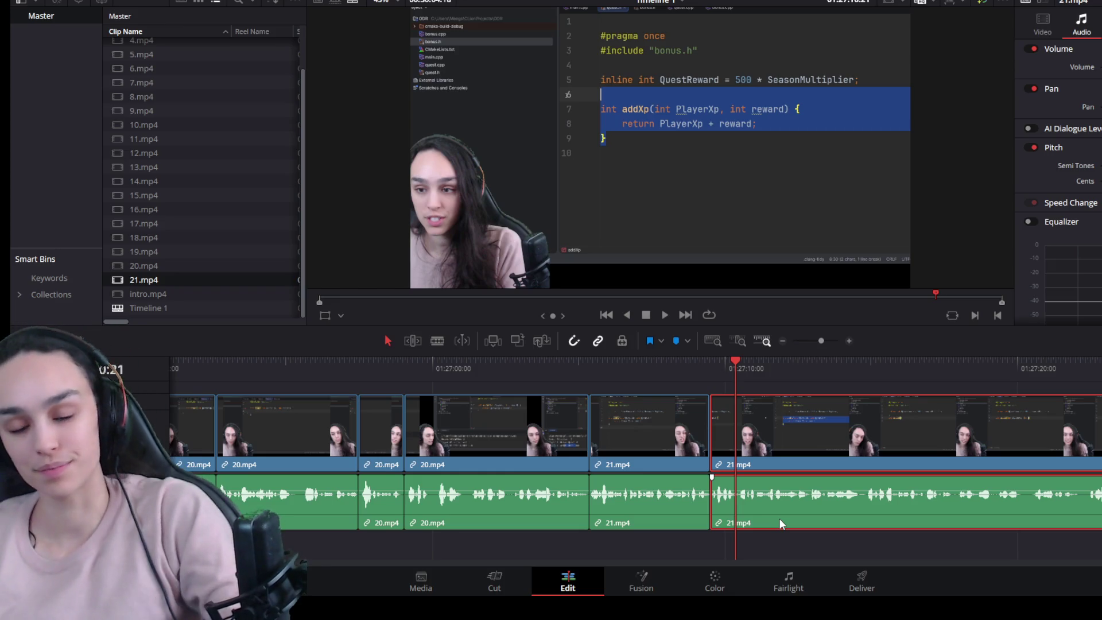
key("space")
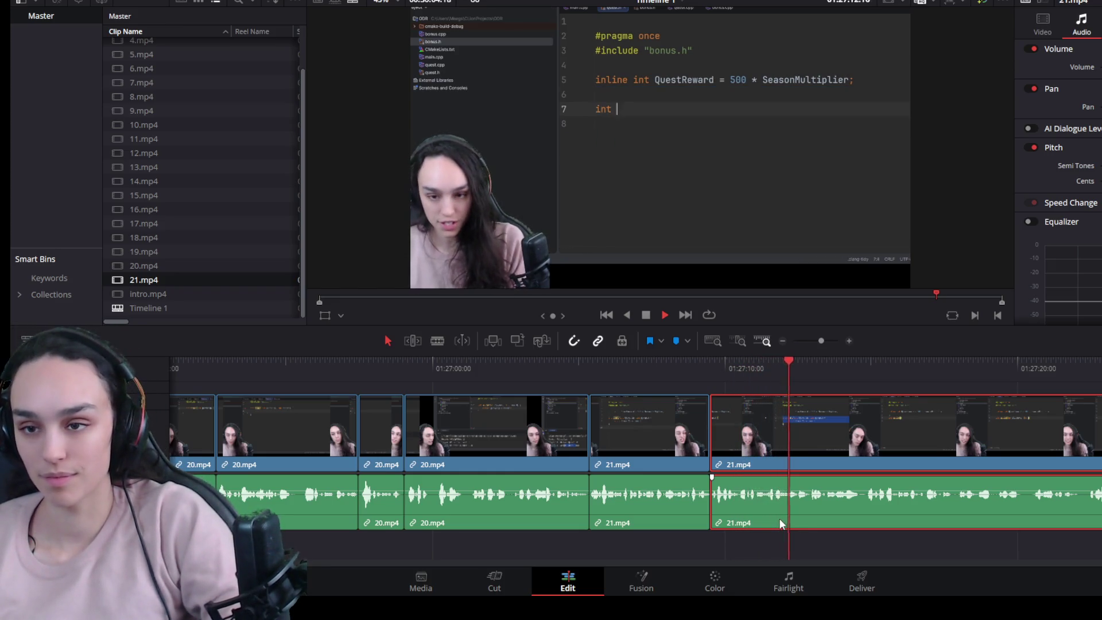
key("space")
scroll(648, 431, "down", 3)
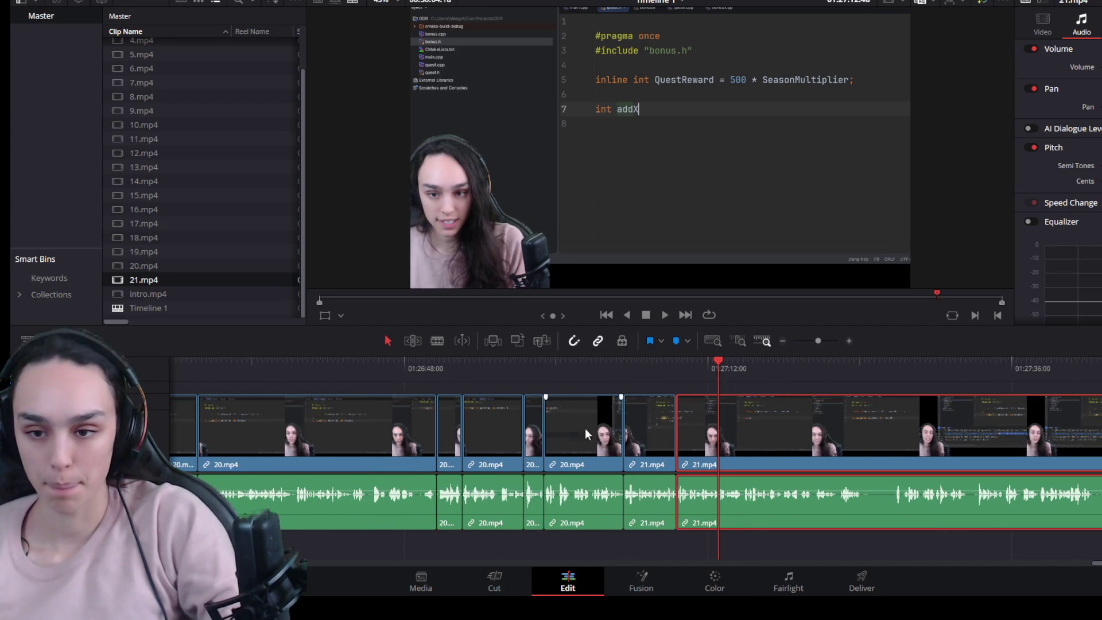
left_click(465, 373)
key("space")
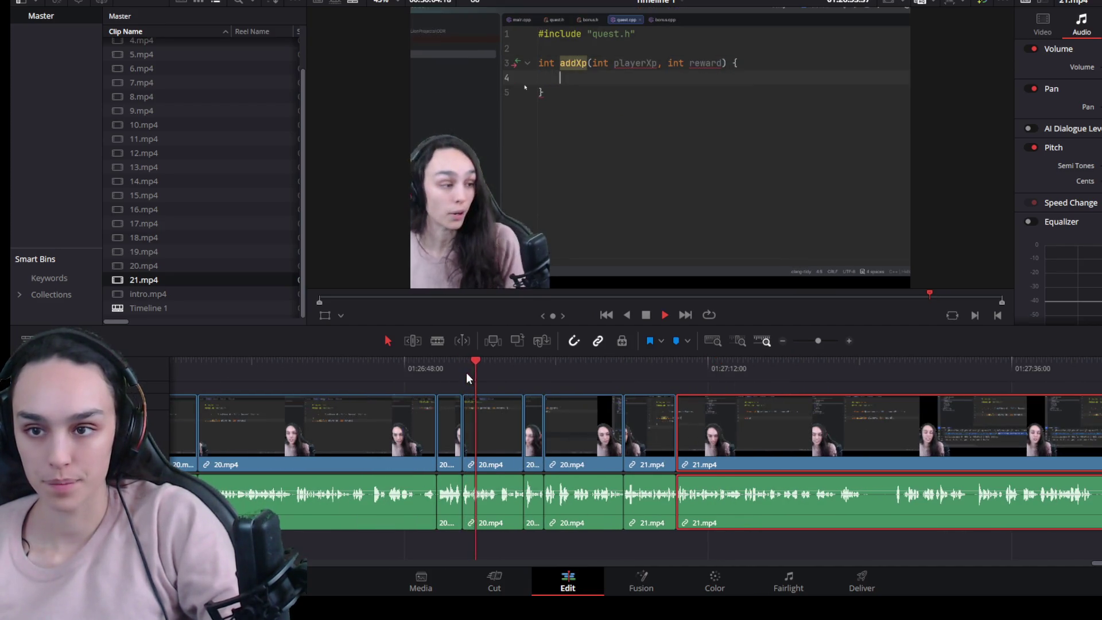
left_click_drag(466, 372, 203, 369)
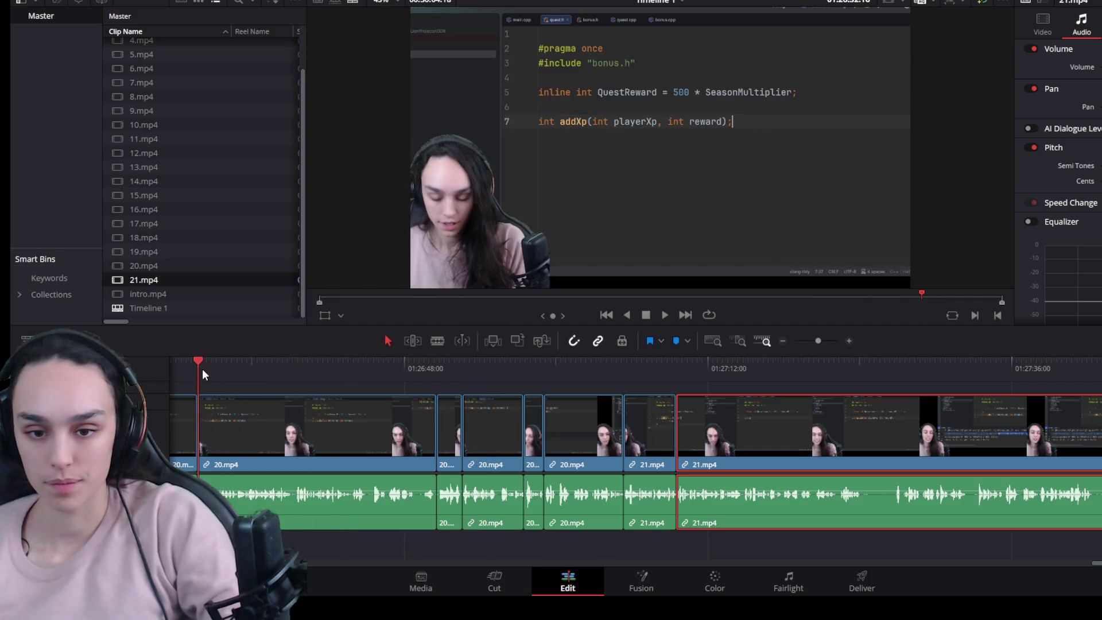
left_click(902, 376)
key("space")
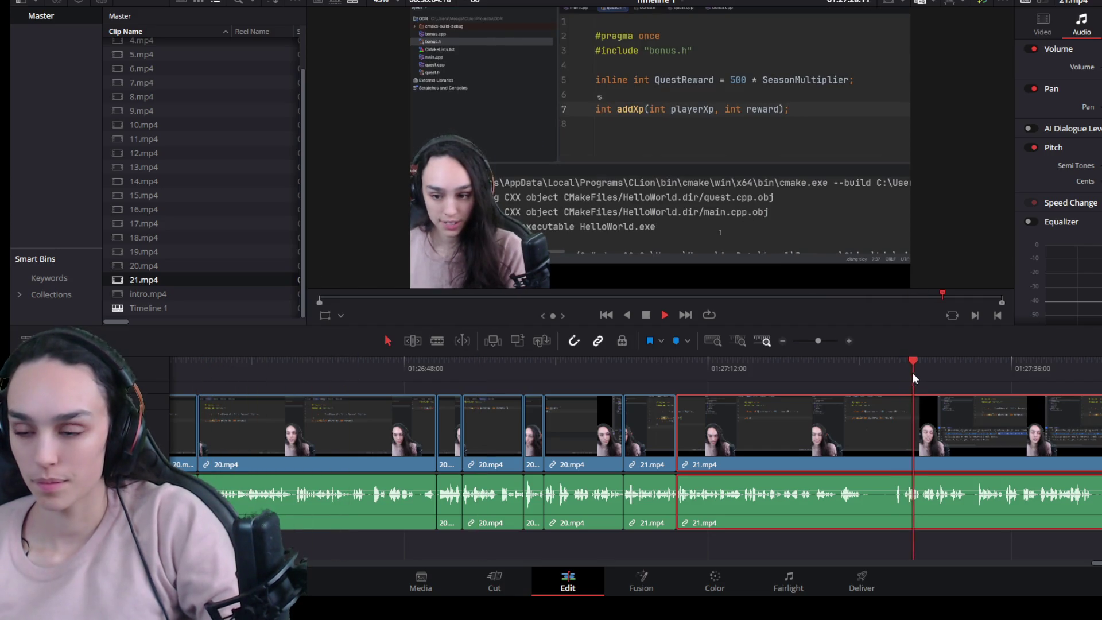
mouse_move(941, 363)
left_mouse_down()
mouse_move(1088, 366)
mouse_move(1096, 384)
left_mouse_up()
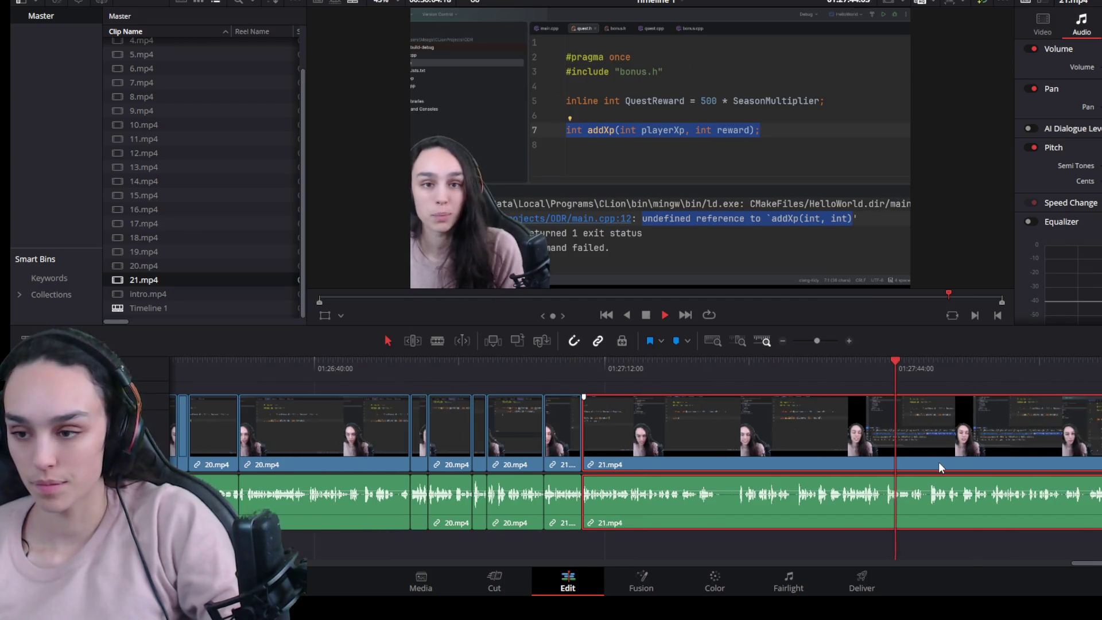
key("space")
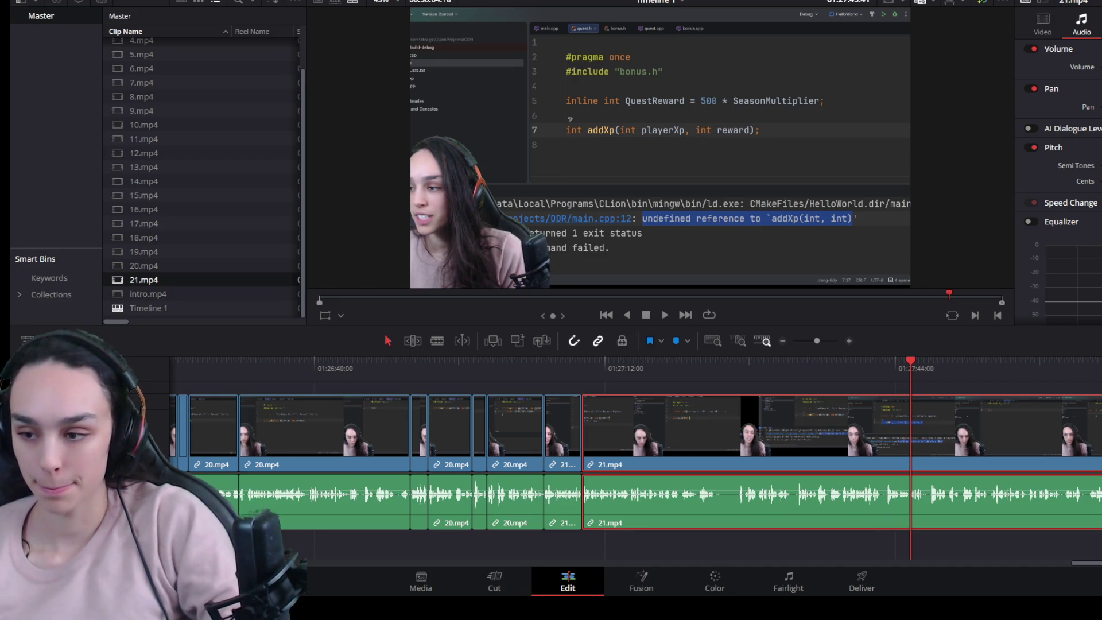
scroll(1098, 568, "left", 2)
scroll(1098, 568, "left", 5)
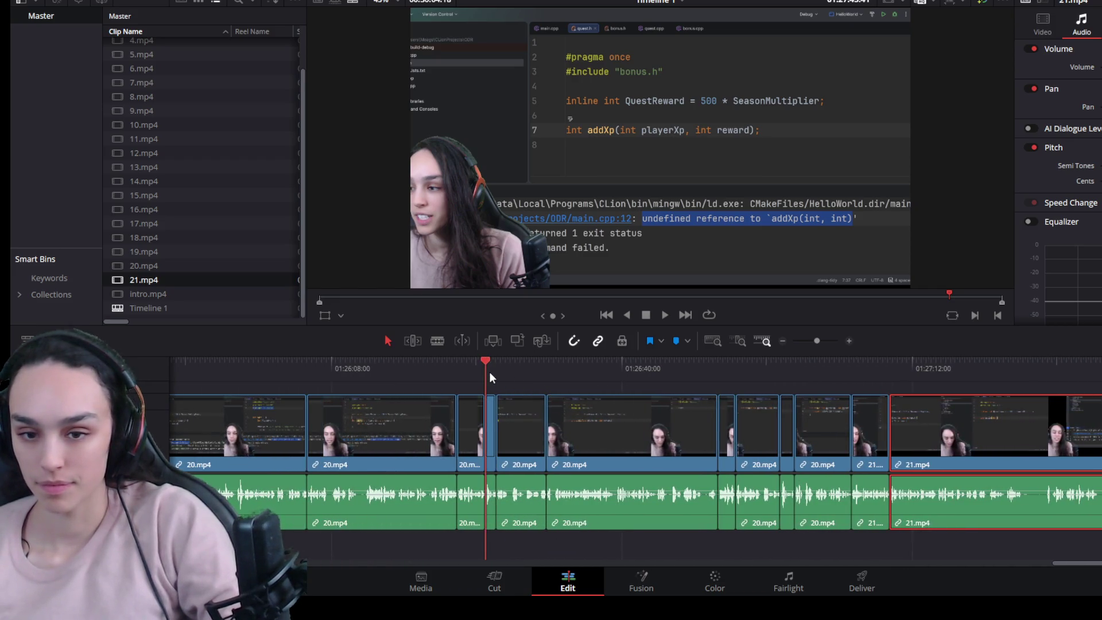
key("space")
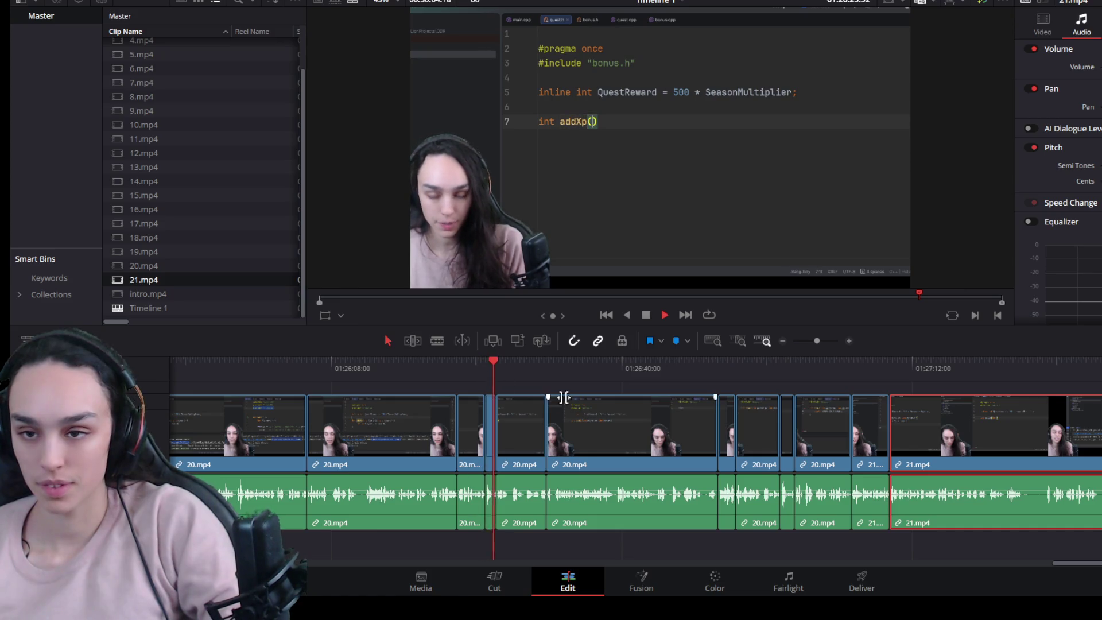
left_click(454, 363)
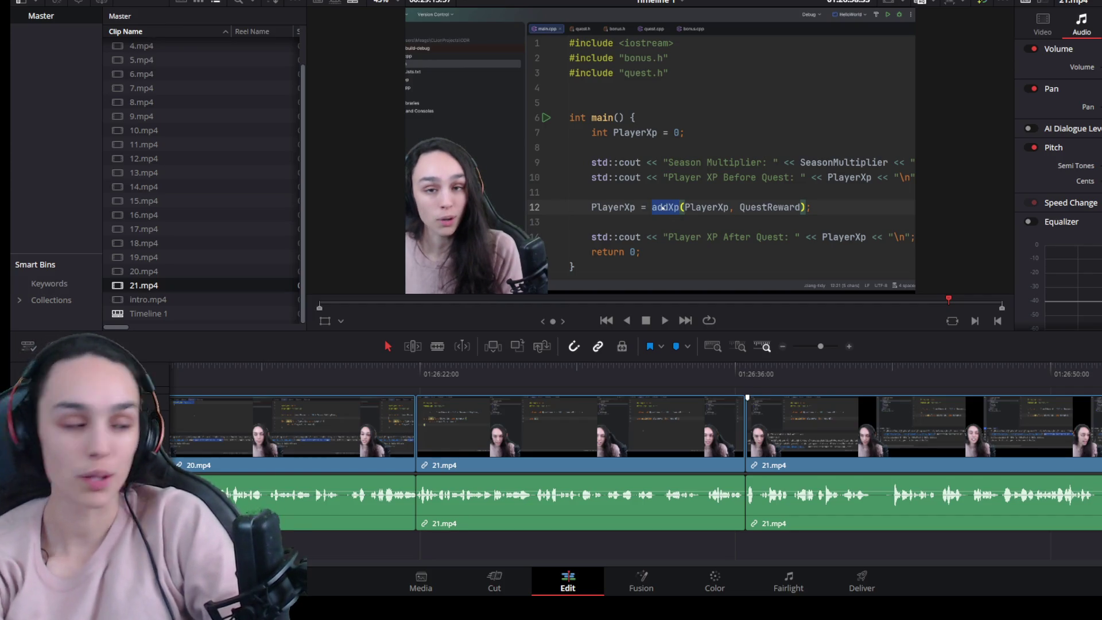
scroll(634, 466, "right", 5)
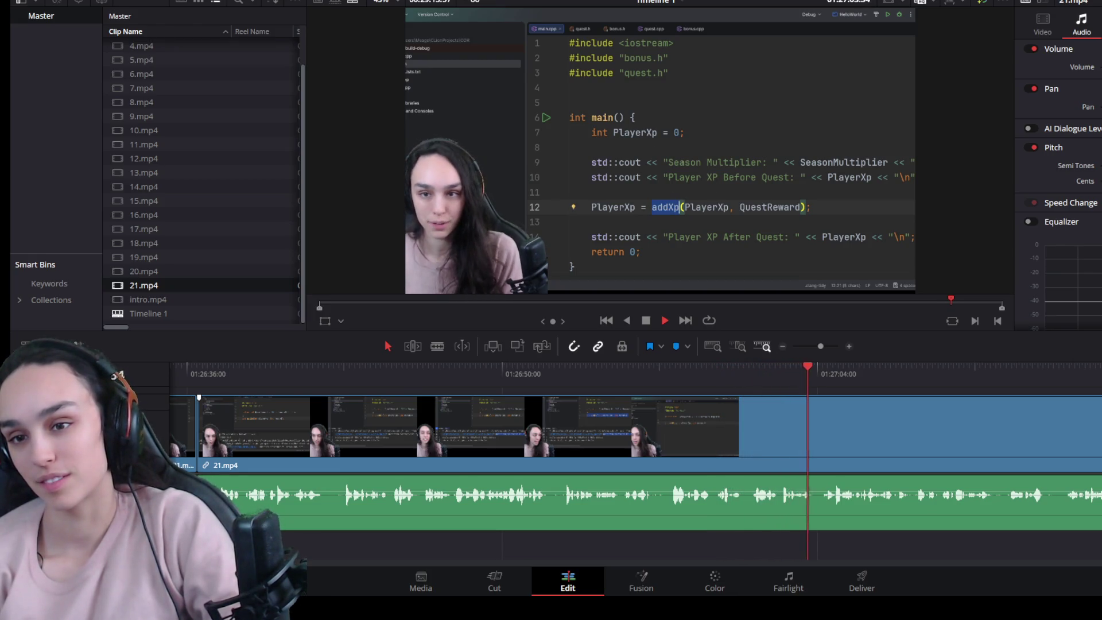
key("space")
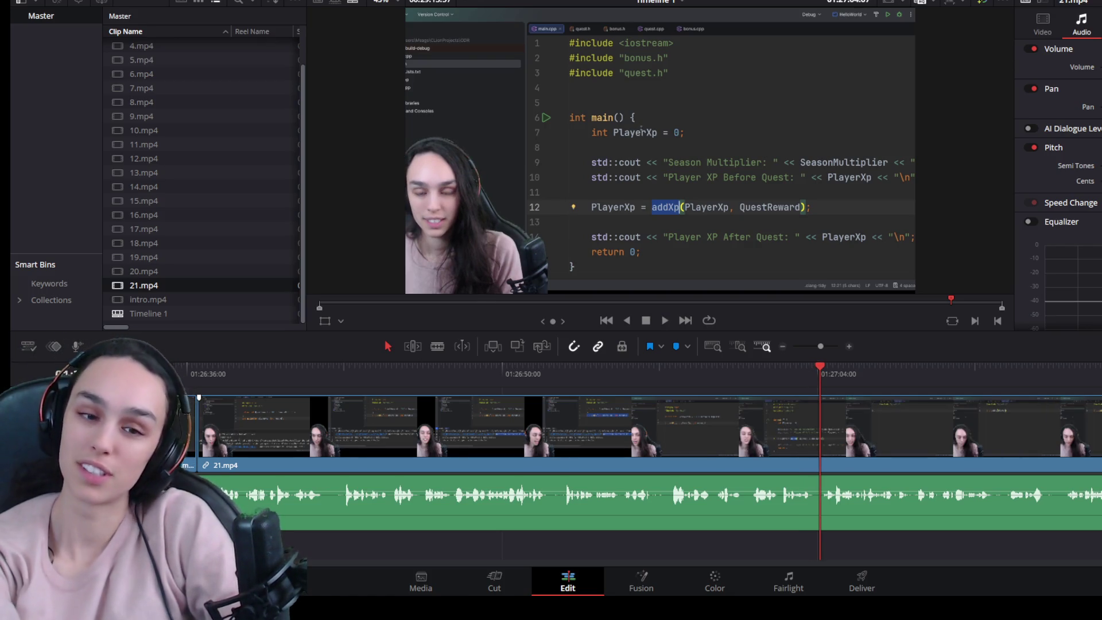
key("space")
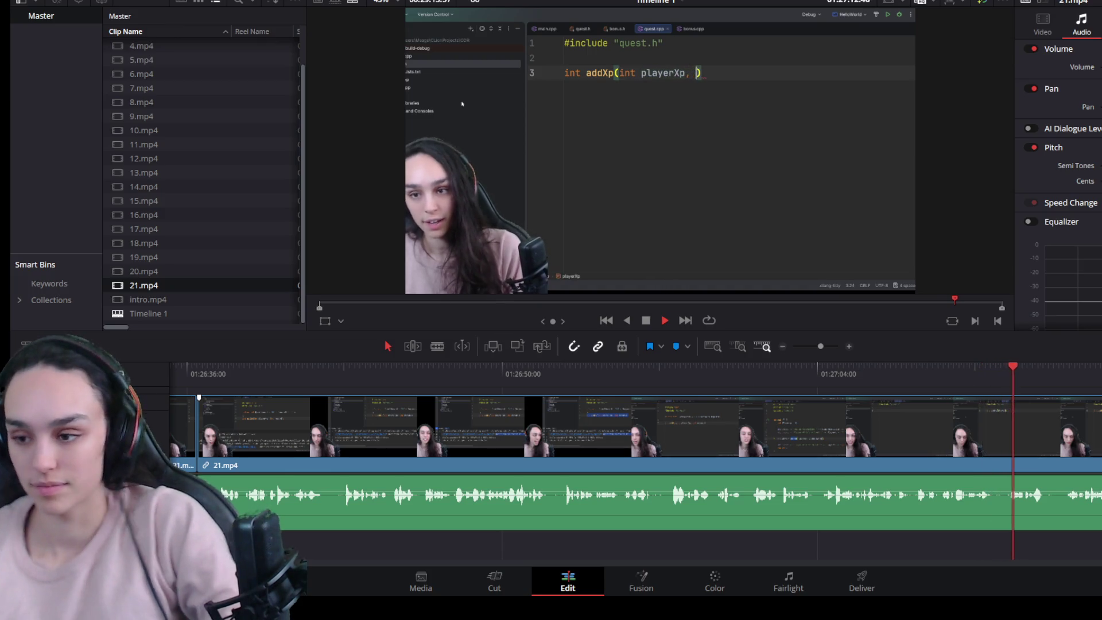
scroll(955, 444, "down", 2)
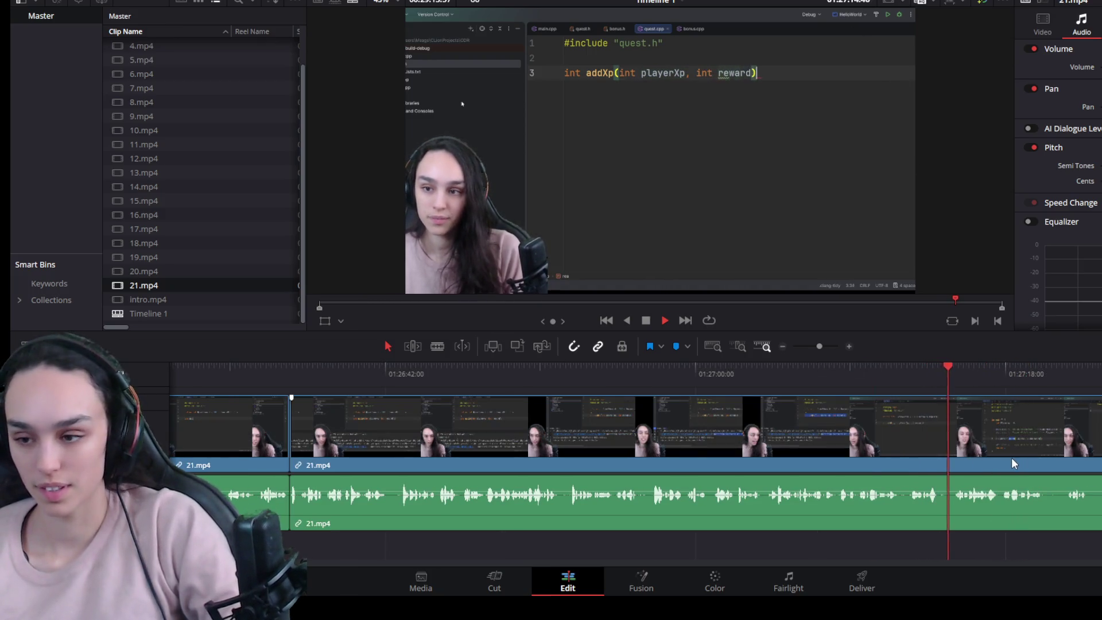
scroll(1011, 457, "up", 2)
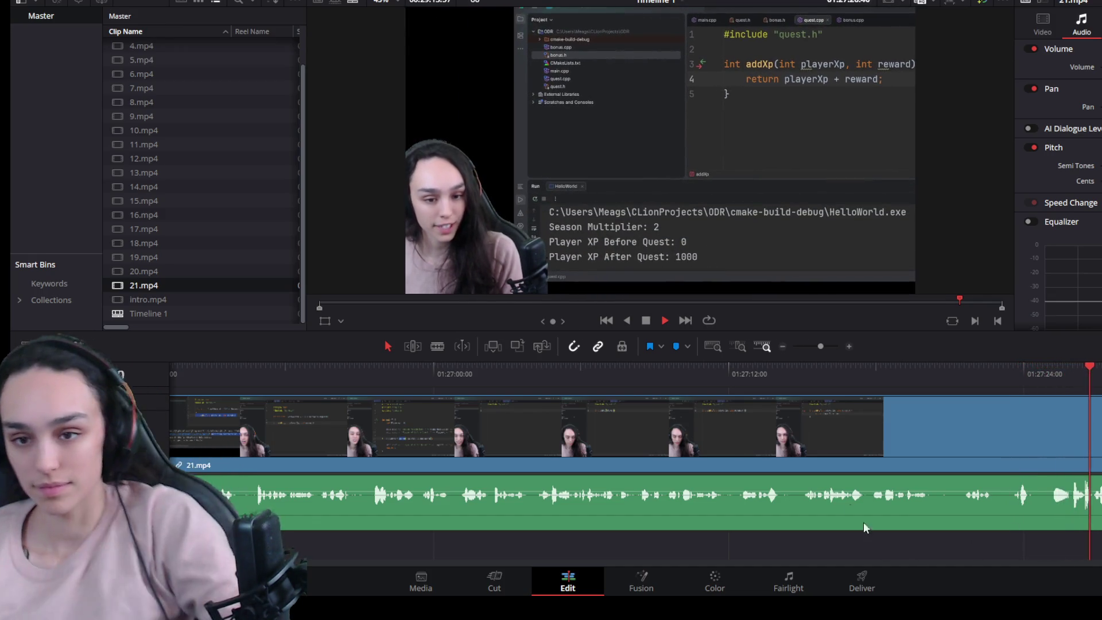
scroll(845, 494, "down", 2)
scroll(845, 494, "down", 1)
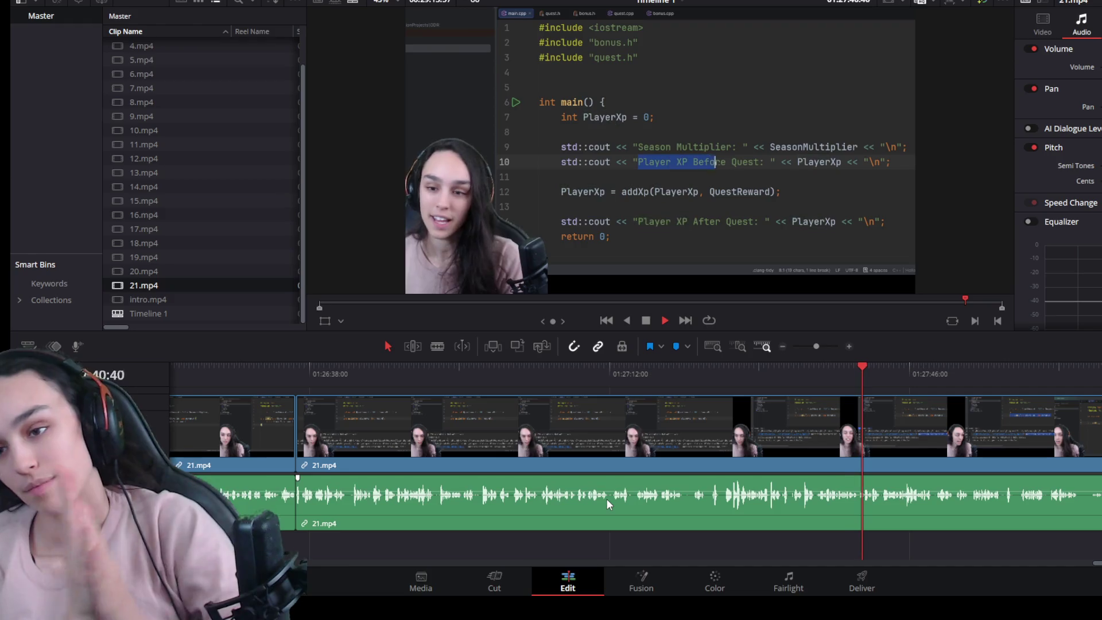
left_click(659, 375)
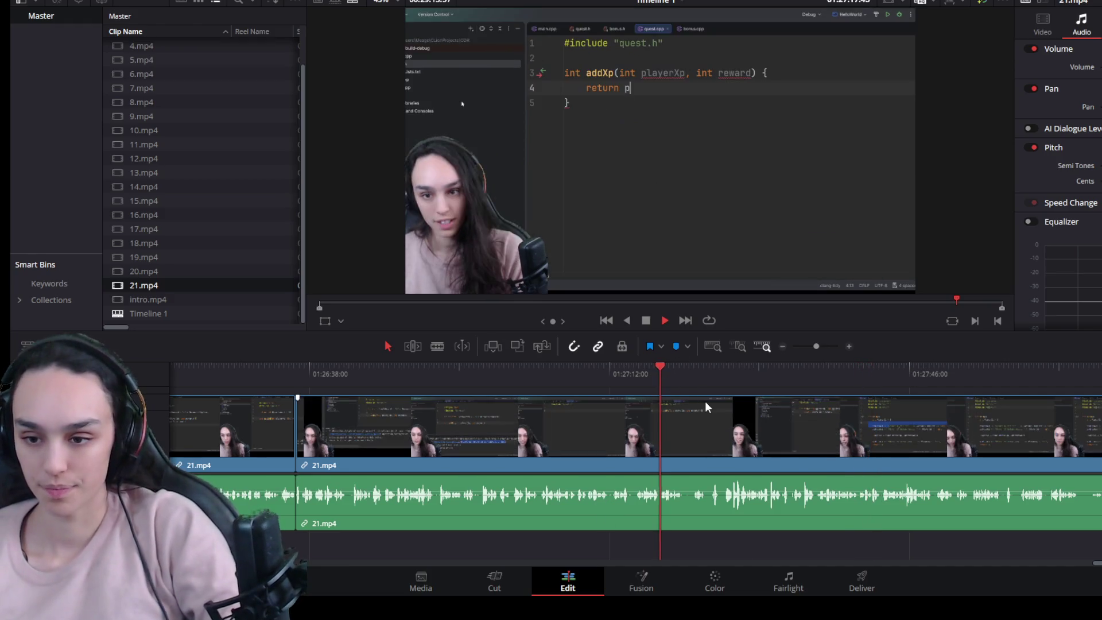
scroll(759, 470, "up", 2)
scroll(784, 487, "up", 1)
left_click(791, 378)
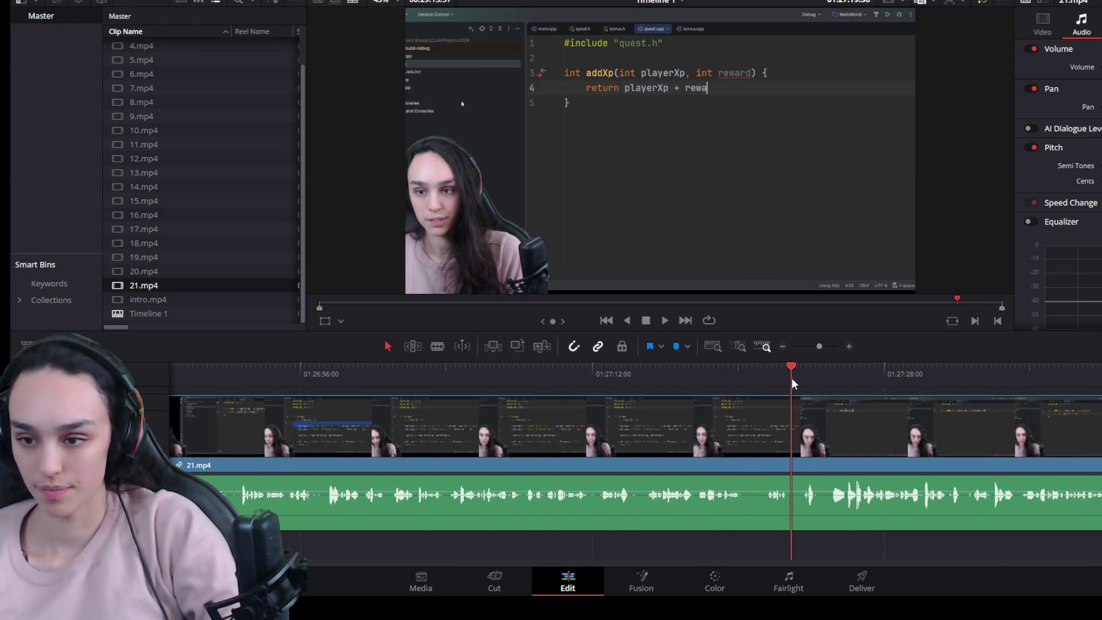
left_click_drag(815, 378, 829, 381)
key("space")
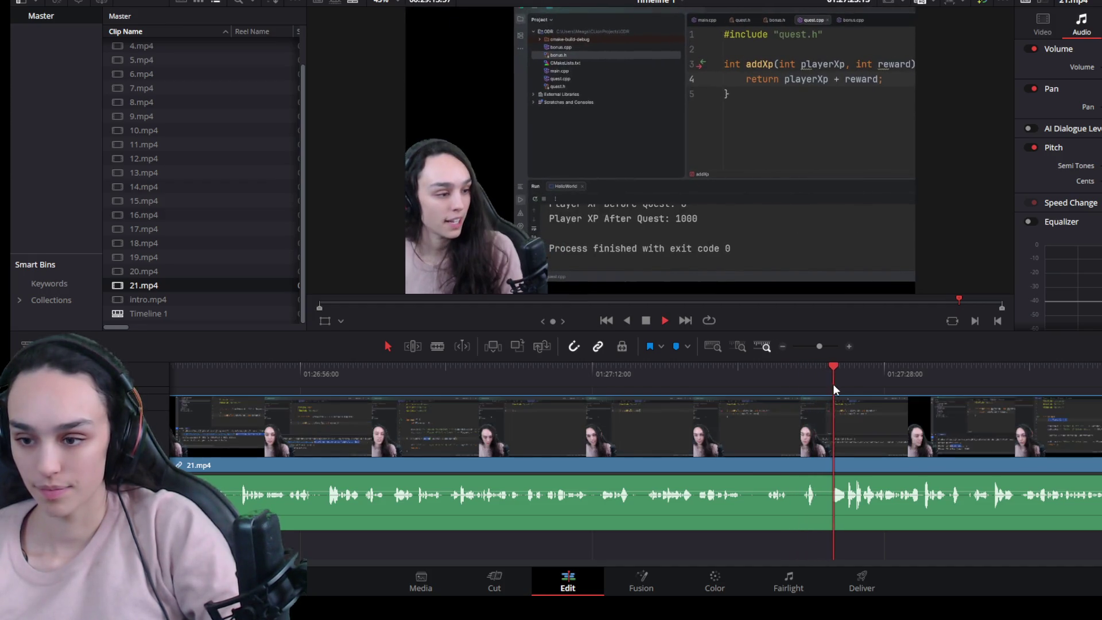
left_click(893, 449)
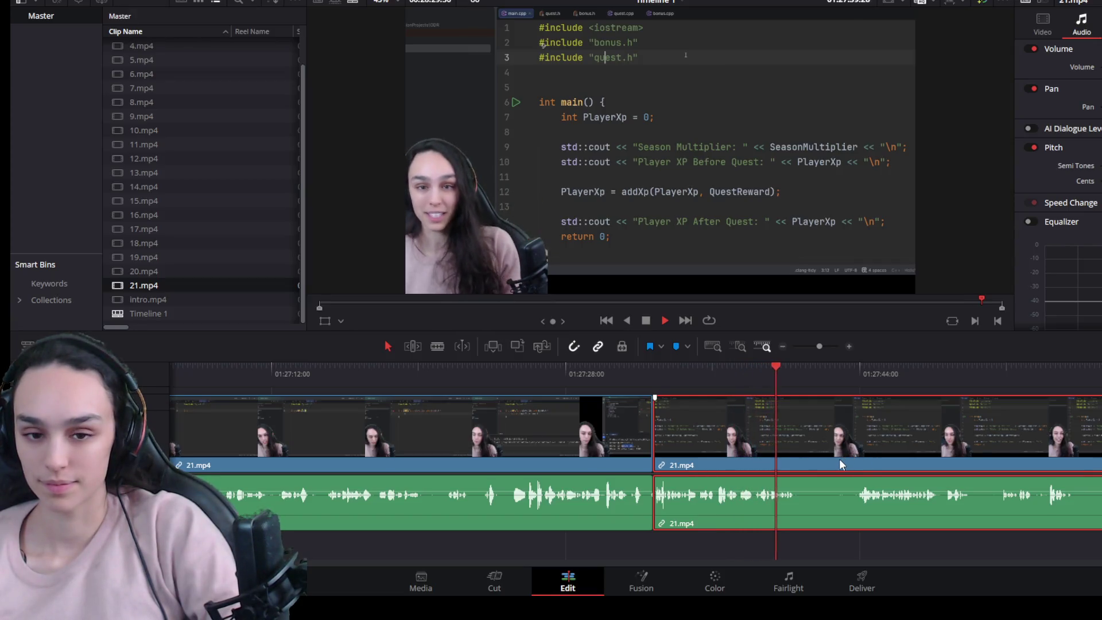
Step: Blade 21.mp4 at both ends of a retake, delete the unwanted piece and close the gap
key("space")
key("ctrl+b")
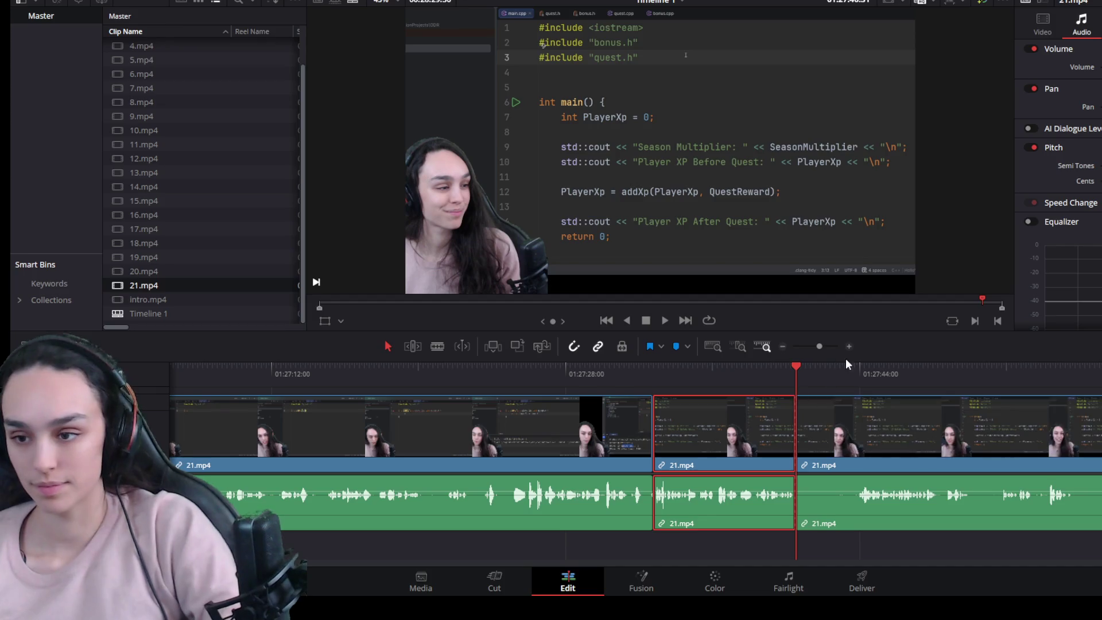
left_click(856, 366)
key("space")
left_click(860, 369)
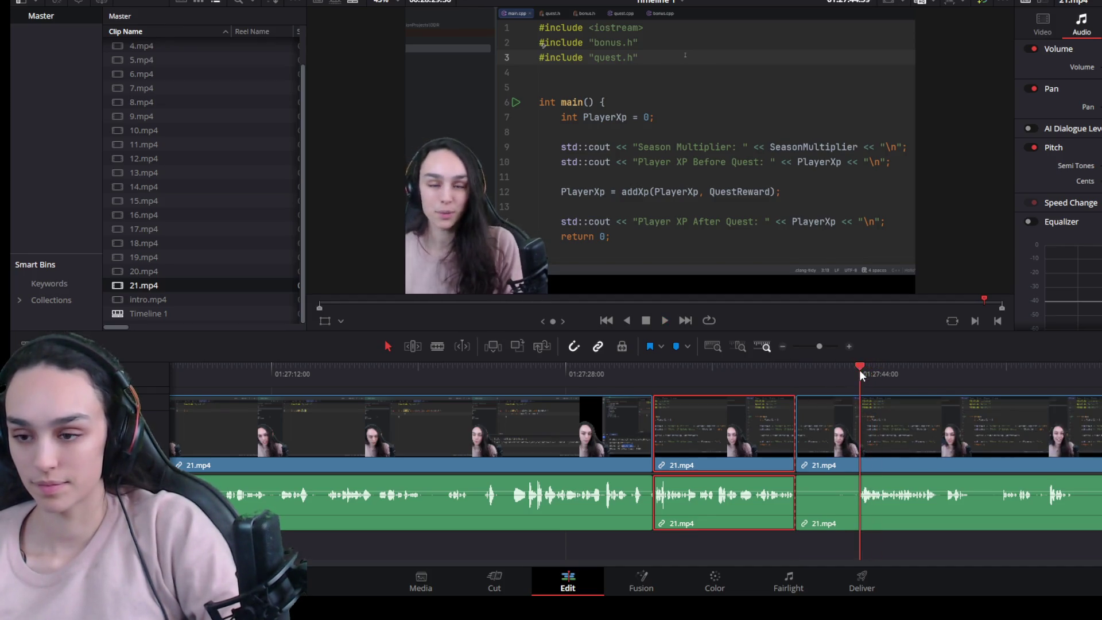
left_click(835, 409)
key("ctrl+b")
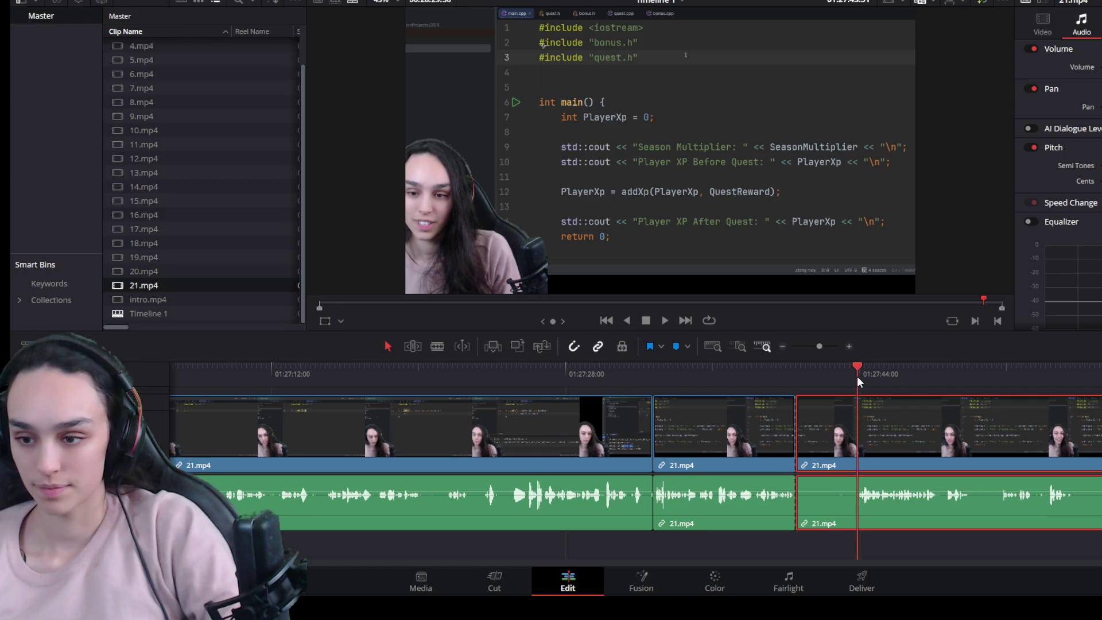
left_click(838, 431)
key("BackSpace")
left_click(841, 455)
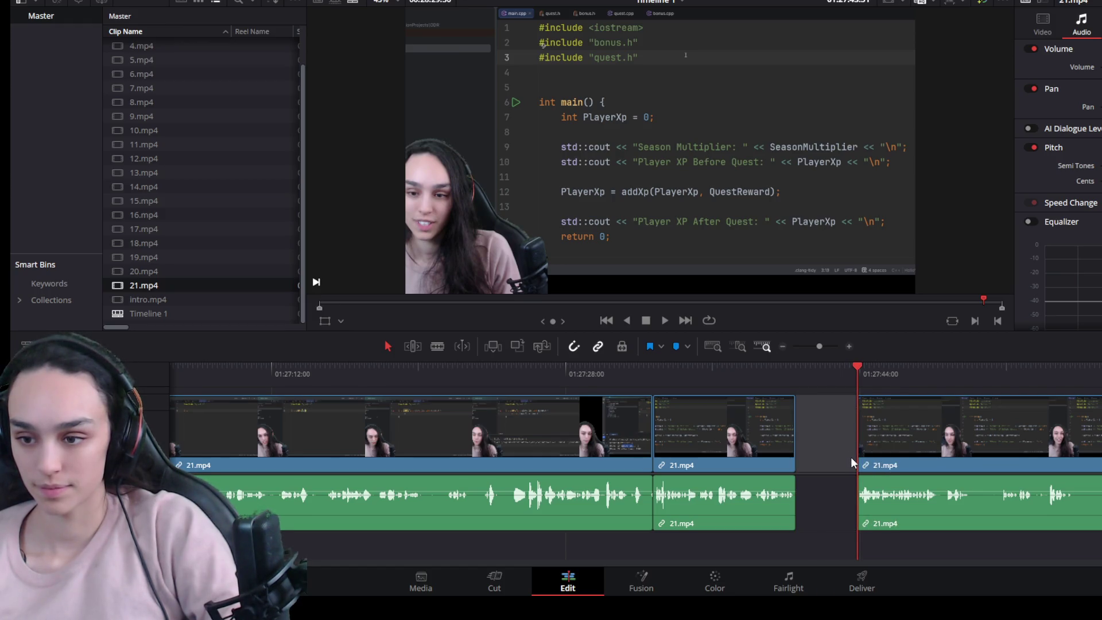
key("BackSpace")
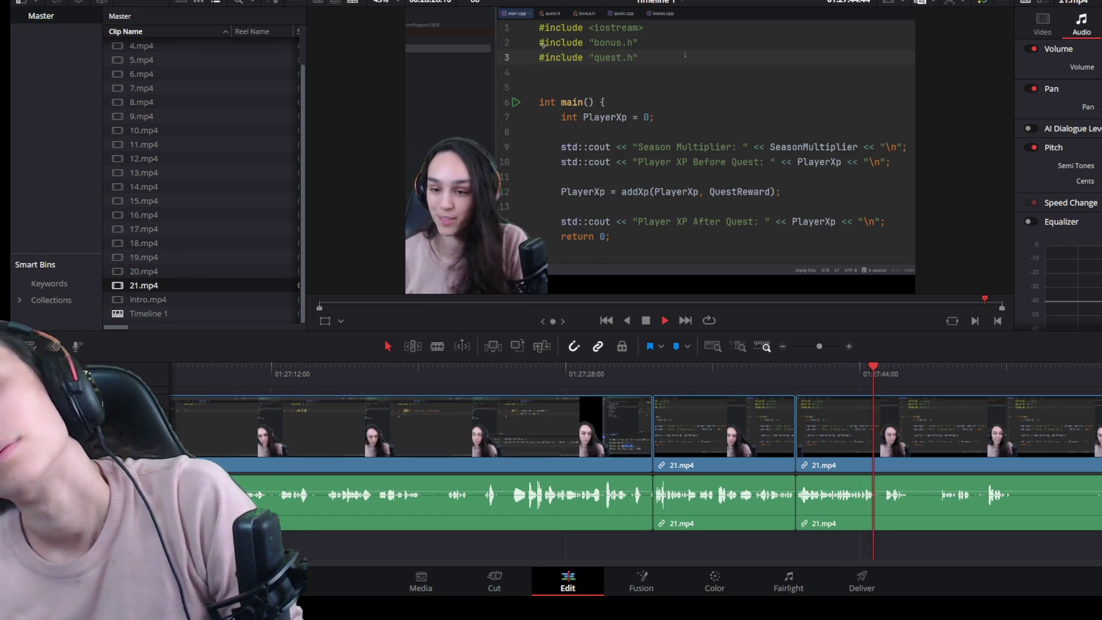
scroll(914, 487, "up", 2)
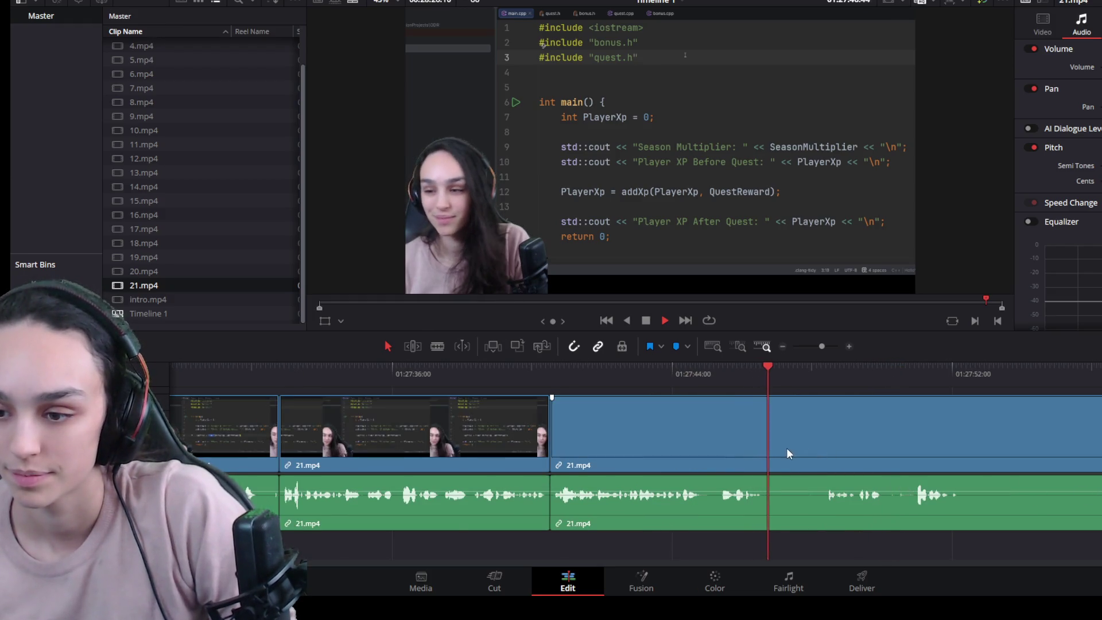
Step: Cut out the next retake with two splits, trim it off the clip's end and close the gap
key("space")
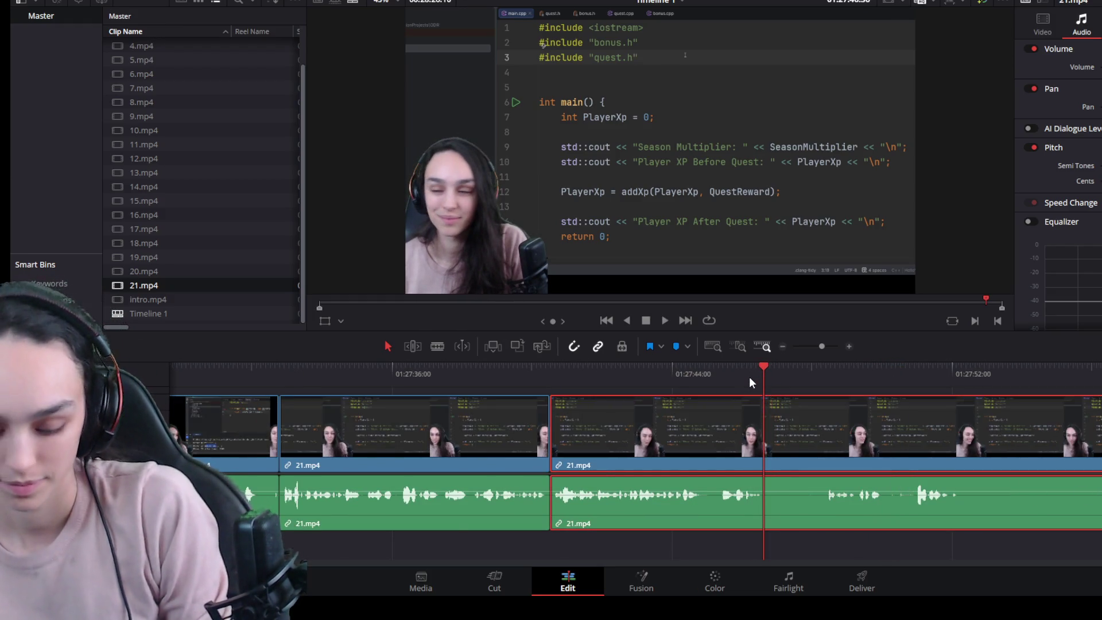
key("ctrl+b")
left_click_drag(751, 376, 719, 371)
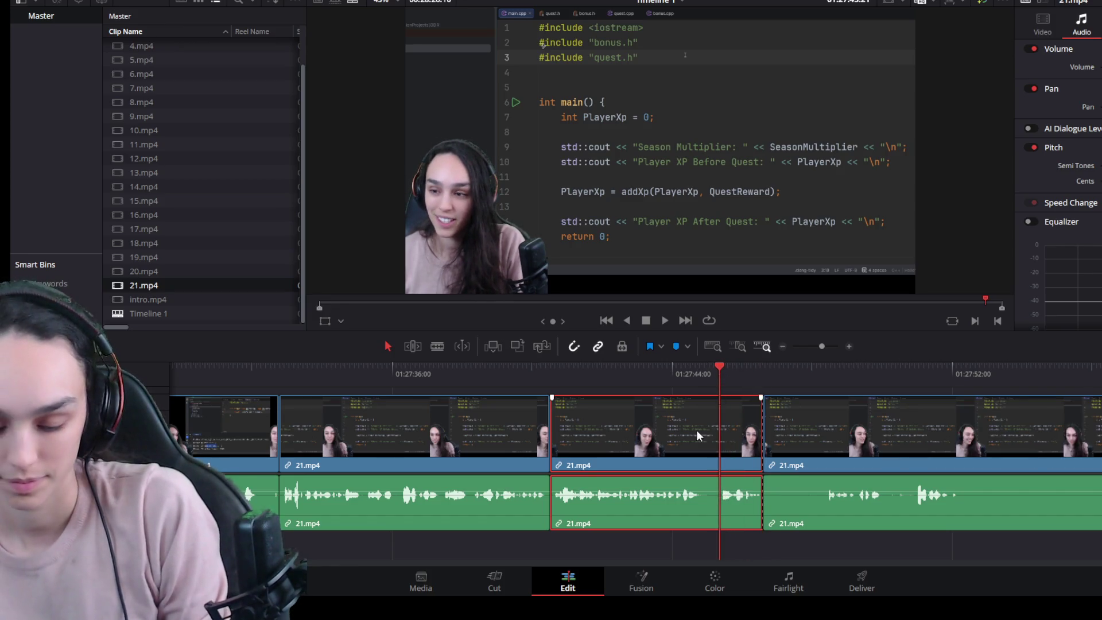
key("ctrl+b")
left_click_drag(716, 433, 696, 433)
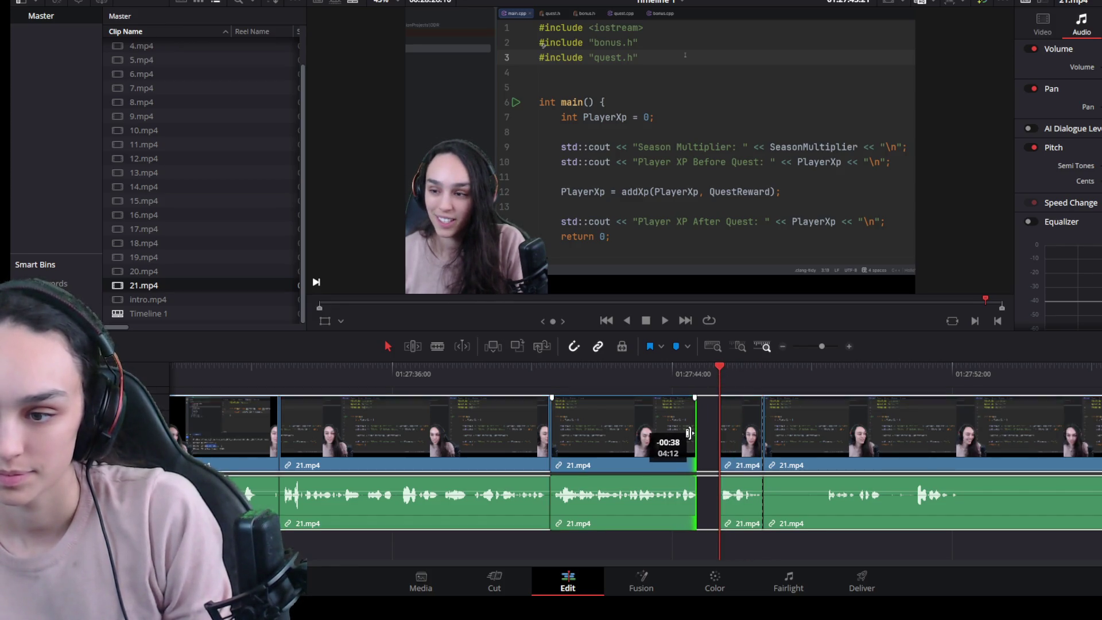
key("Delete")
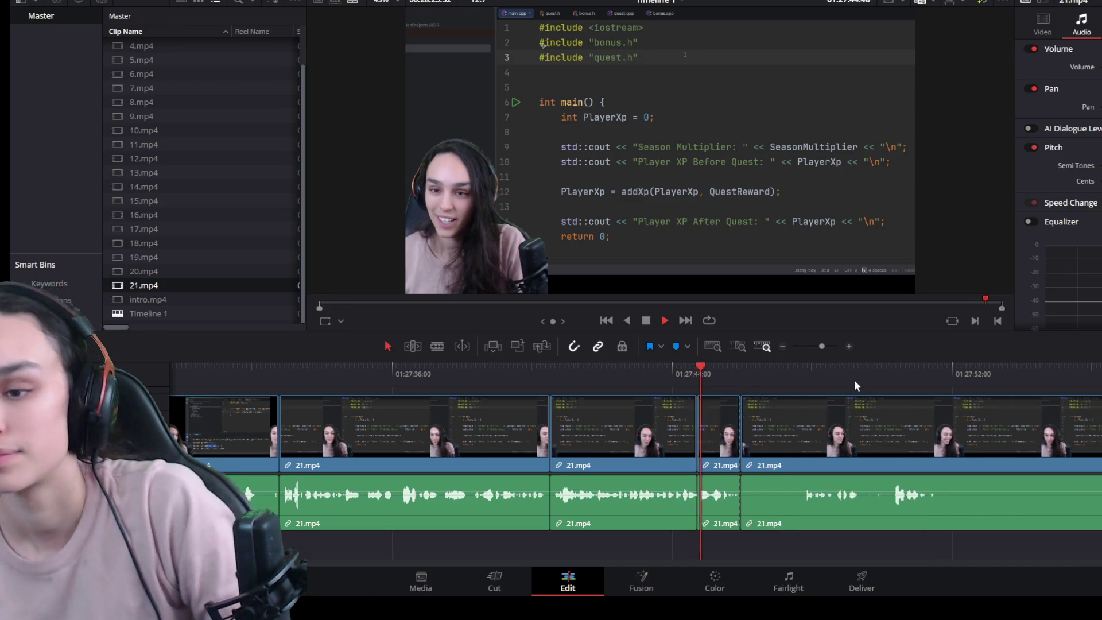
left_click_drag(814, 371, 809, 369)
key("space")
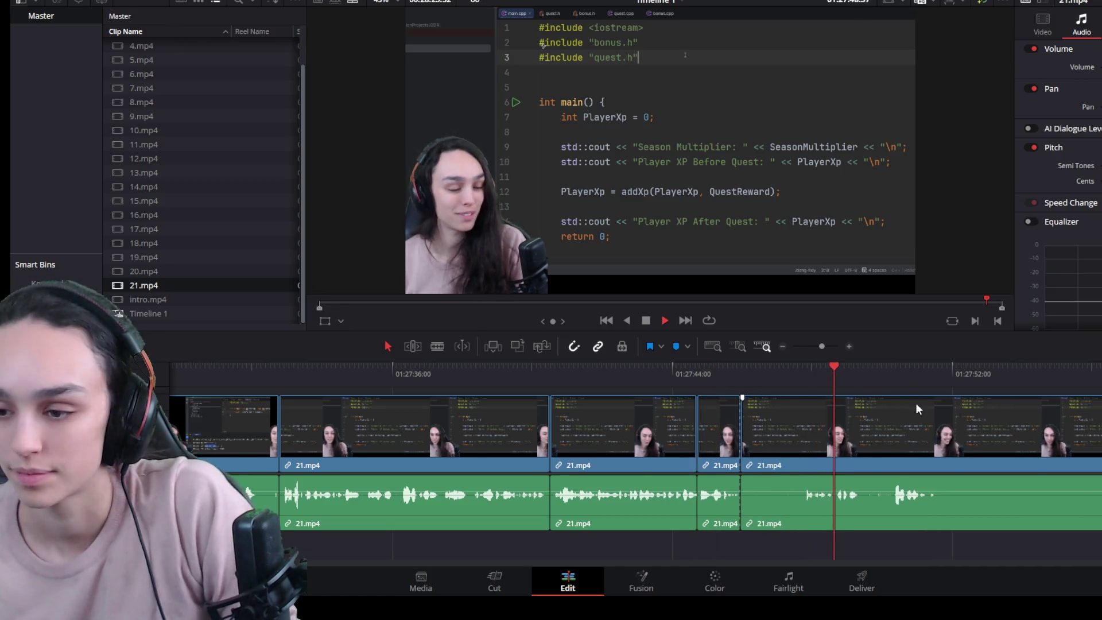
scroll(905, 458, "down", 2)
scroll(752, 491, "up", 2)
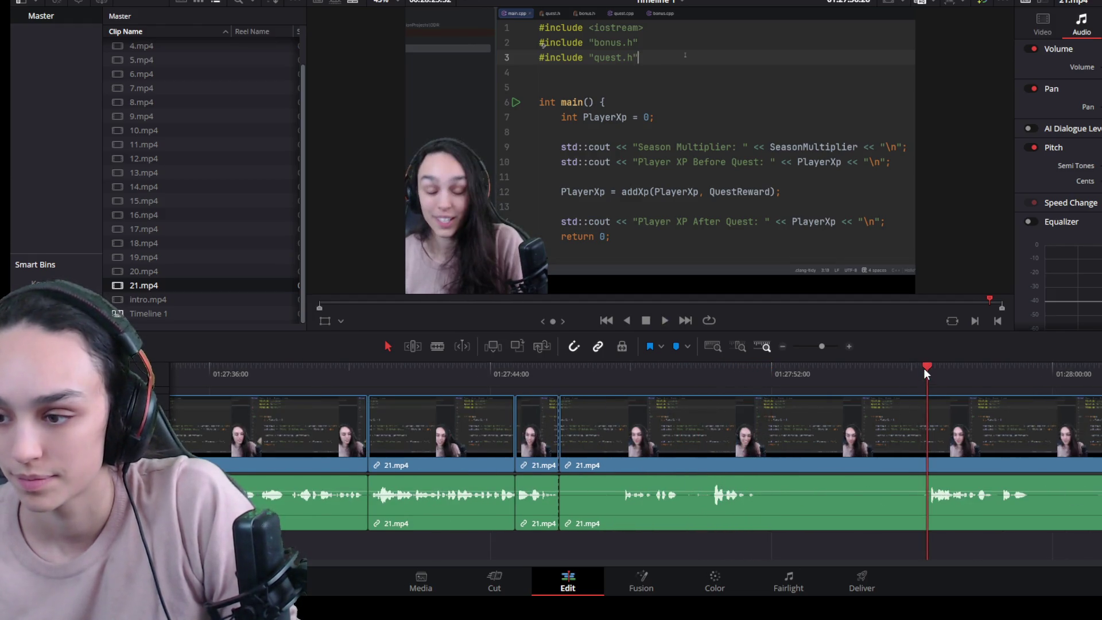
scroll(884, 452, "down", 2)
Step: Trim the last 21.mp4 clip's start up to where the good take resumes and close the gap
left_click(943, 369)
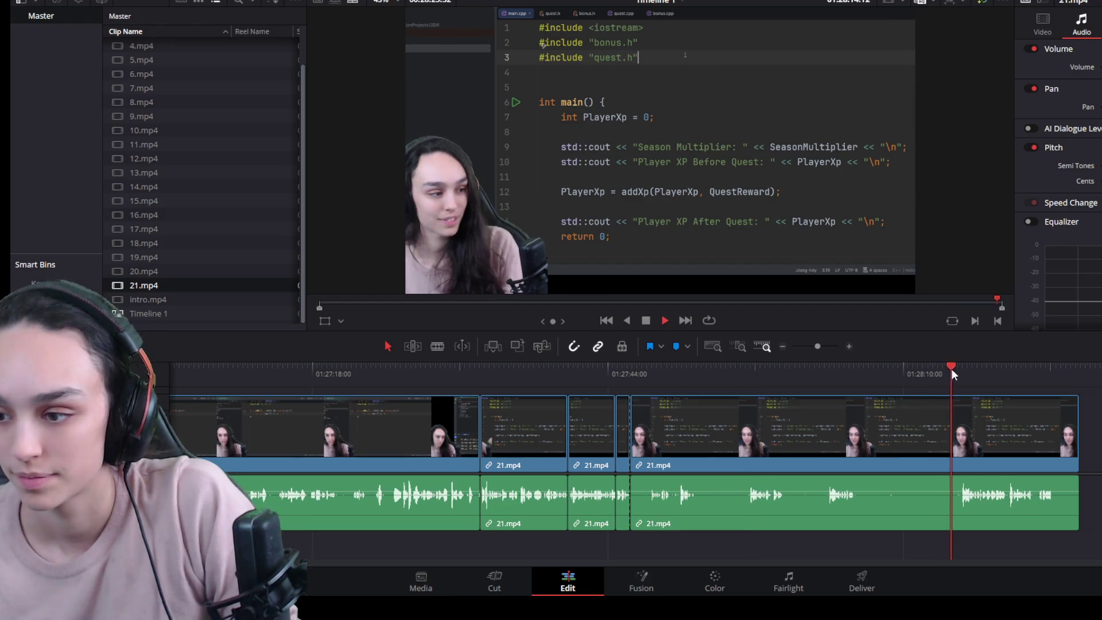
key("space")
left_click(891, 437)
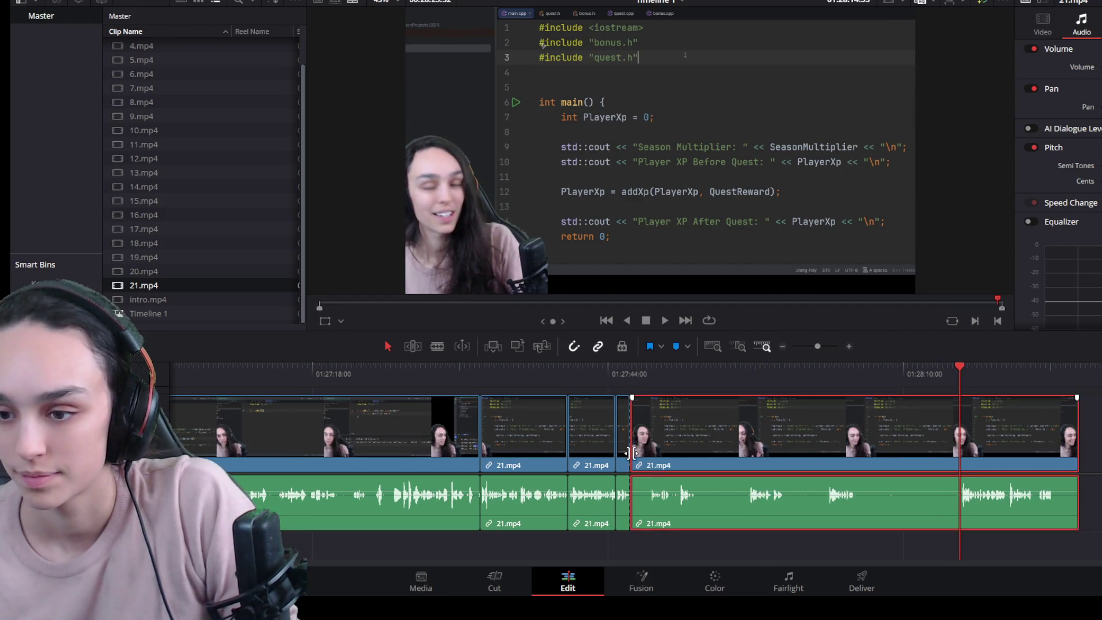
left_click_drag(637, 453, 959, 453)
left_click(926, 447)
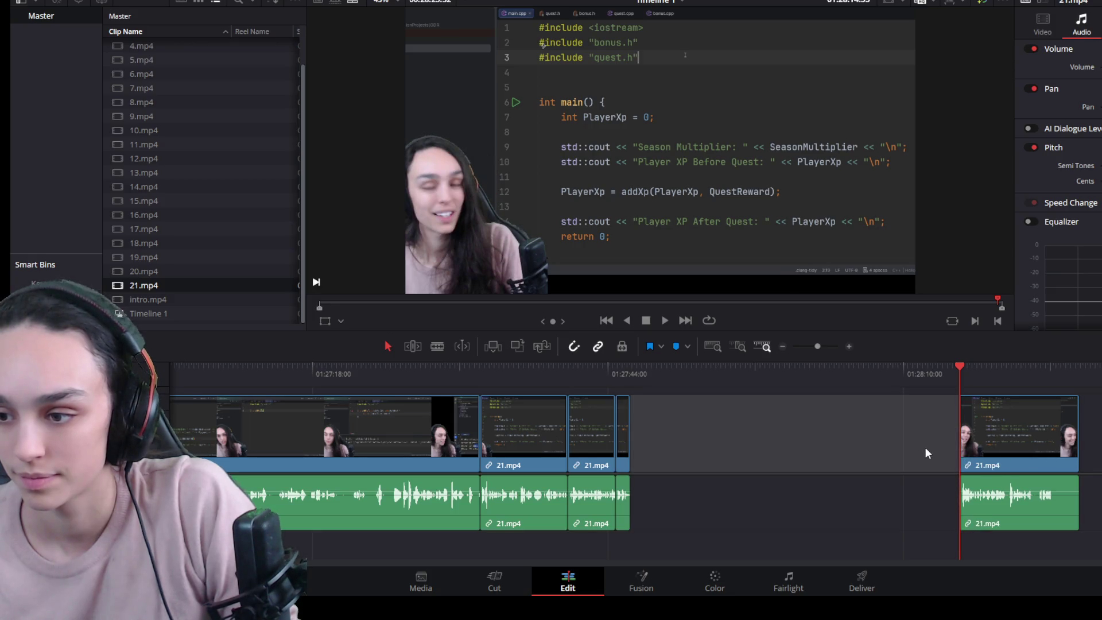
key("BackSpace")
key("space")
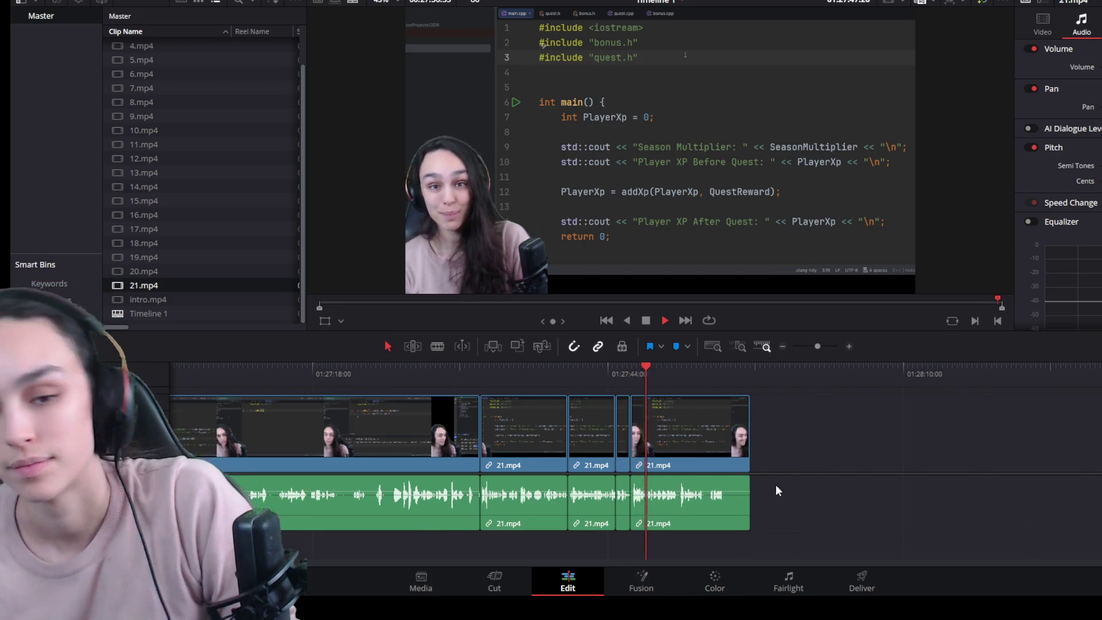
scroll(776, 485, "up", 2)
scroll(892, 474, "up", 2)
scroll(926, 469, "down", 1)
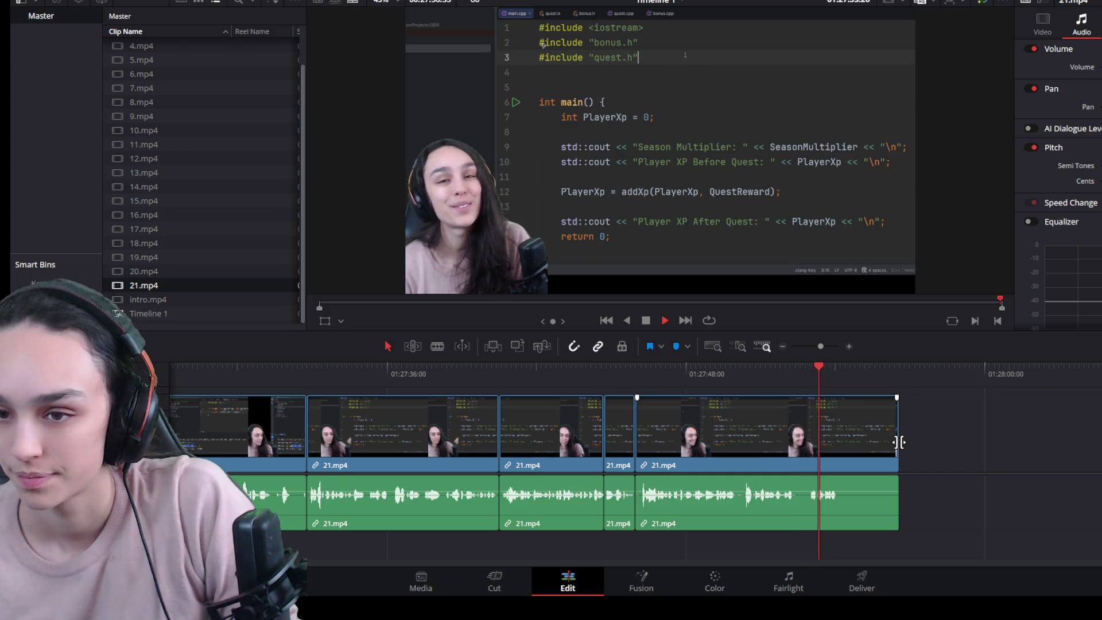
Step: Trim the final 21.mp4 clip to end earlier and review the ending
left_click_drag(898, 442, 843, 446)
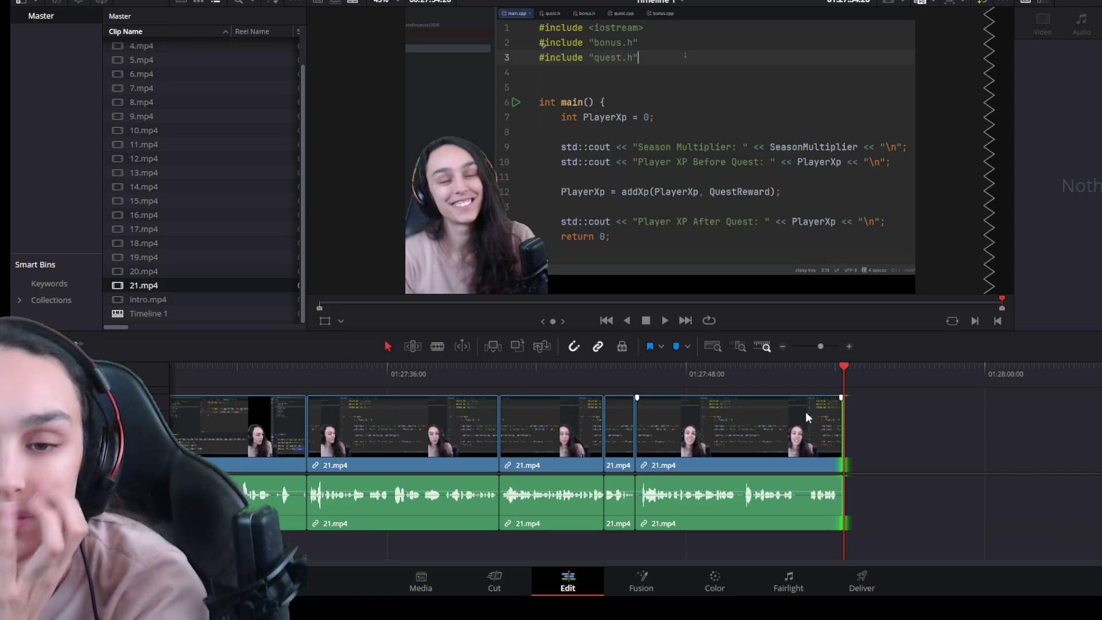
left_click_drag(644, 368, 587, 369)
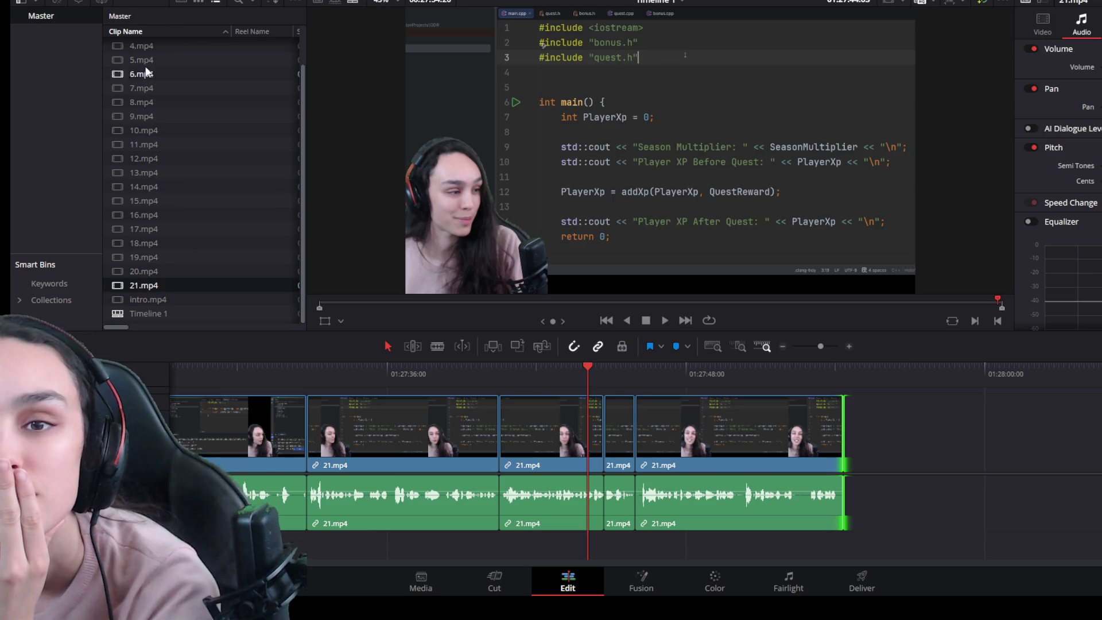
Step: Place a Text title from Effects > Titles on V2 above the final clip and preview it
left_click(161, 2)
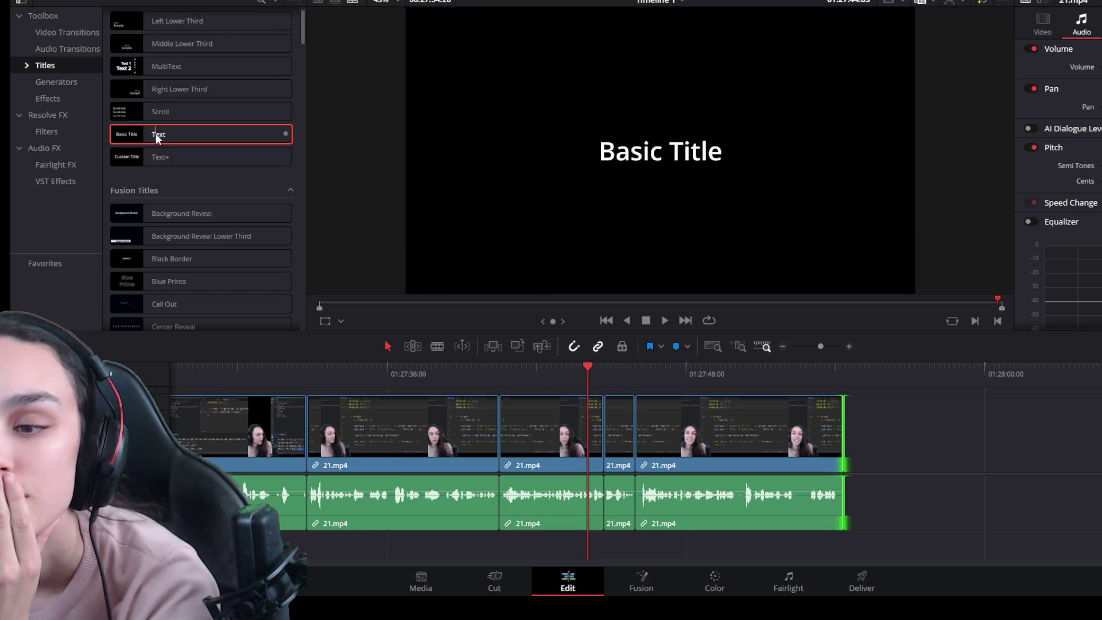
left_click_drag(699, 386, 702, 383)
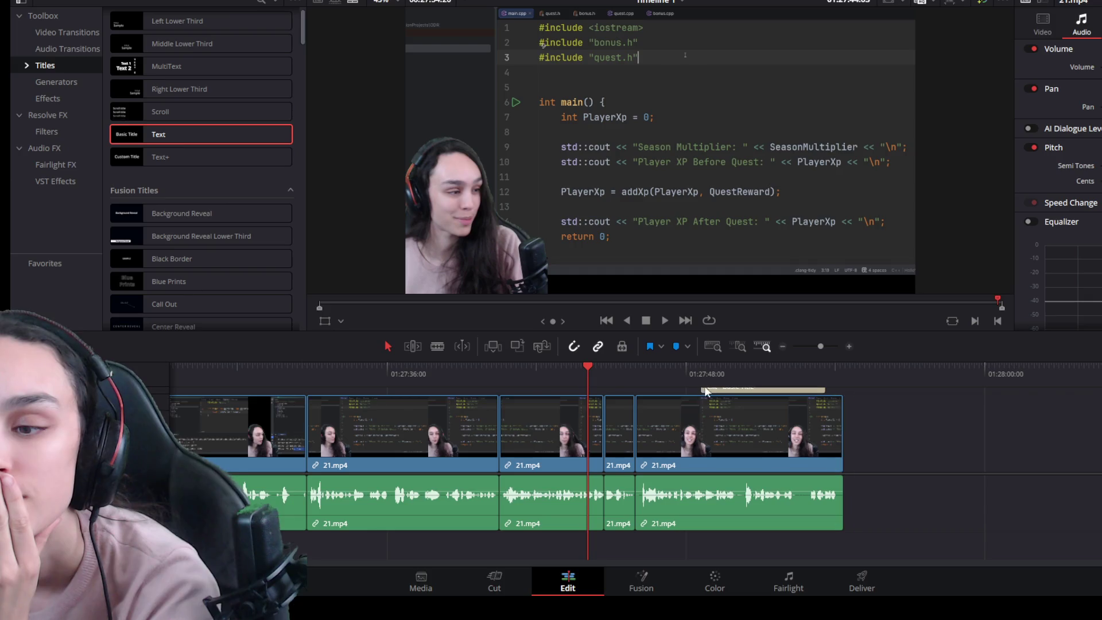
left_click(723, 389)
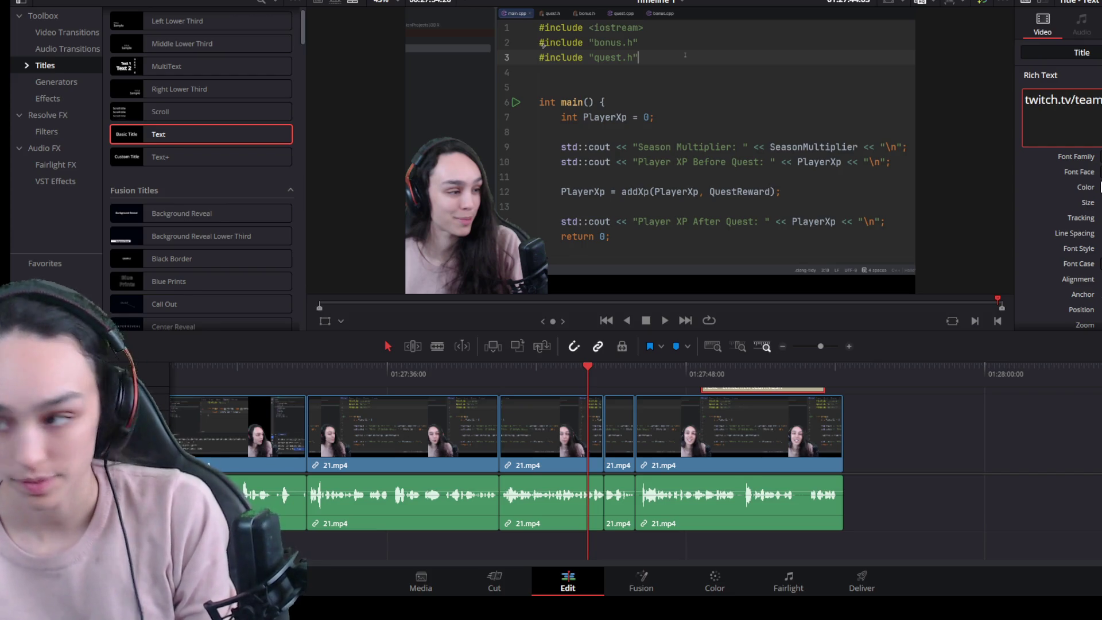
left_click(668, 380)
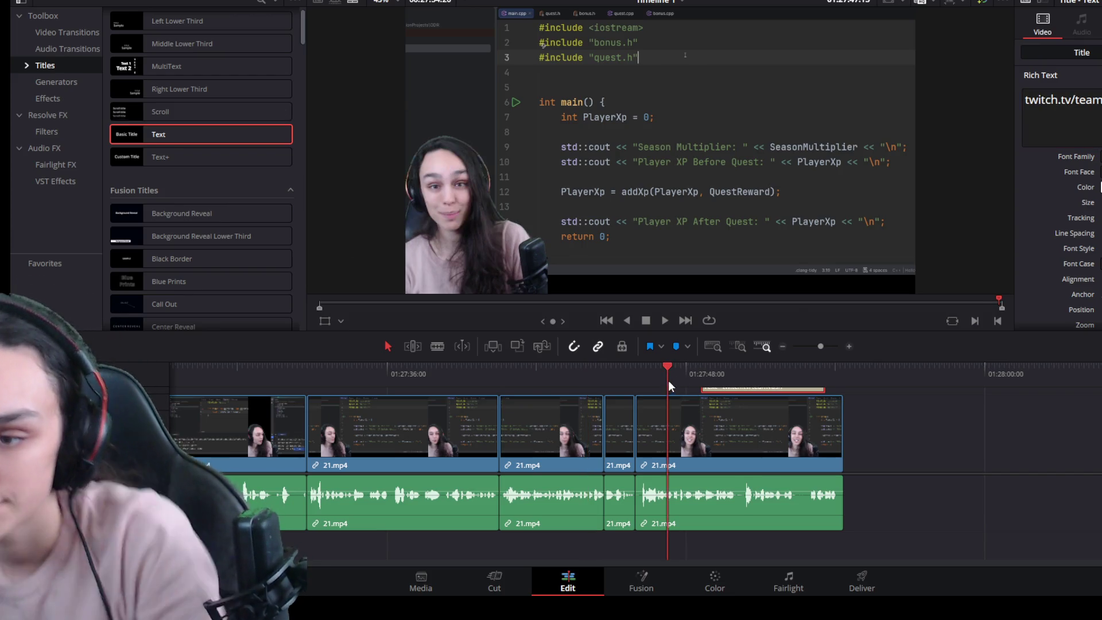
key("space")
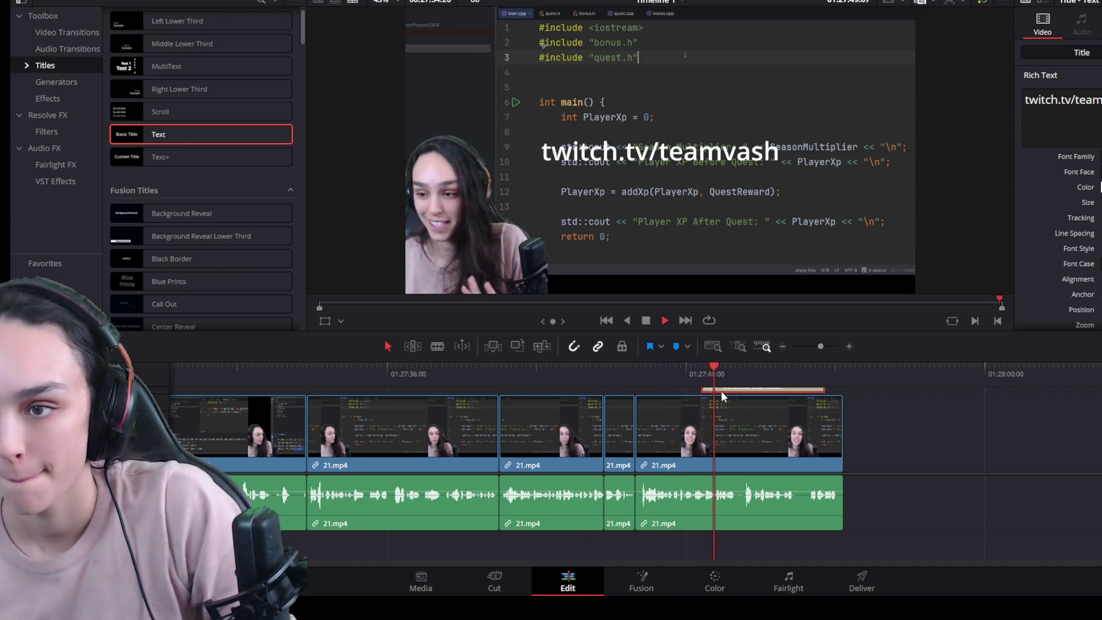
Step: Reposition the twitch.tv/teamvash title and extend it to end with the video
mouse_move(720, 391)
left_mouse_down()
mouse_move(798, 404)
mouse_move(779, 410)
left_mouse_up()
key("space")
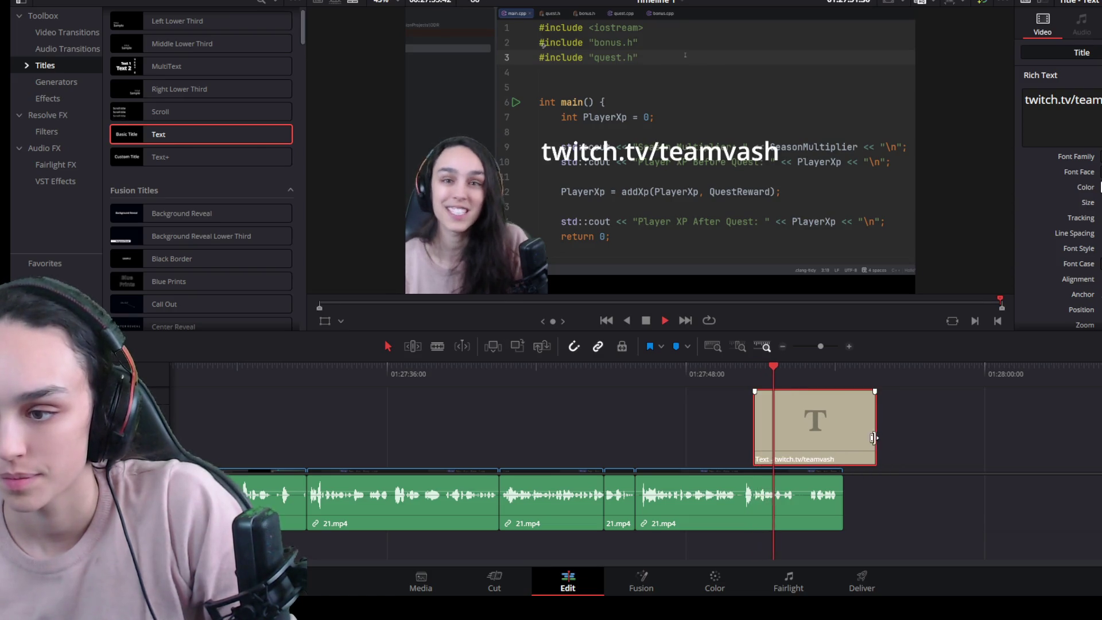
left_click_drag(873, 437, 844, 436)
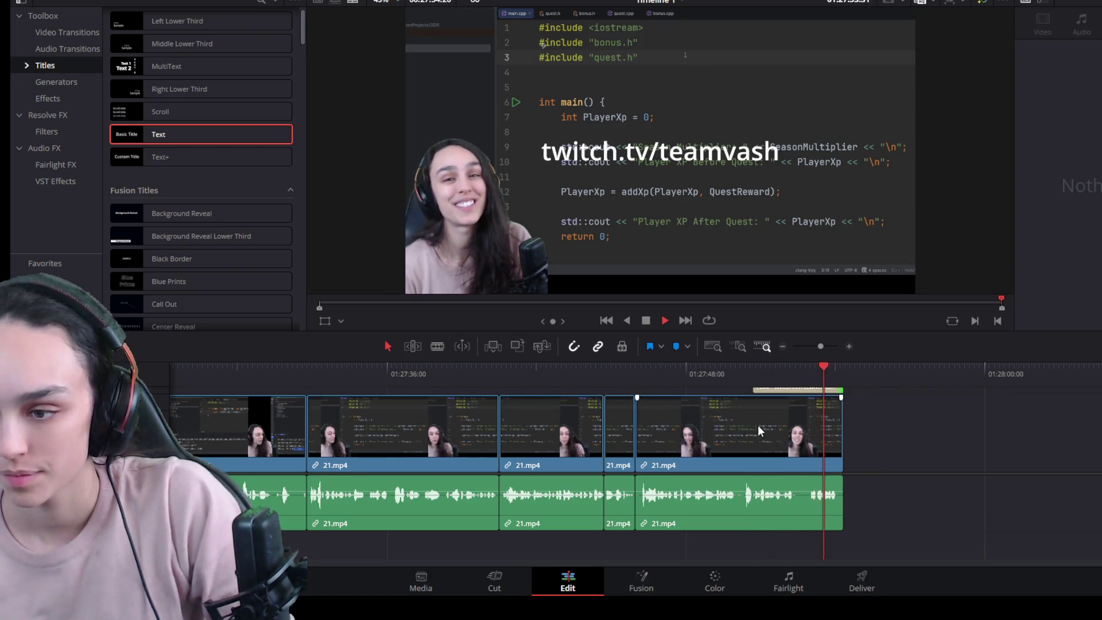
left_click(683, 405)
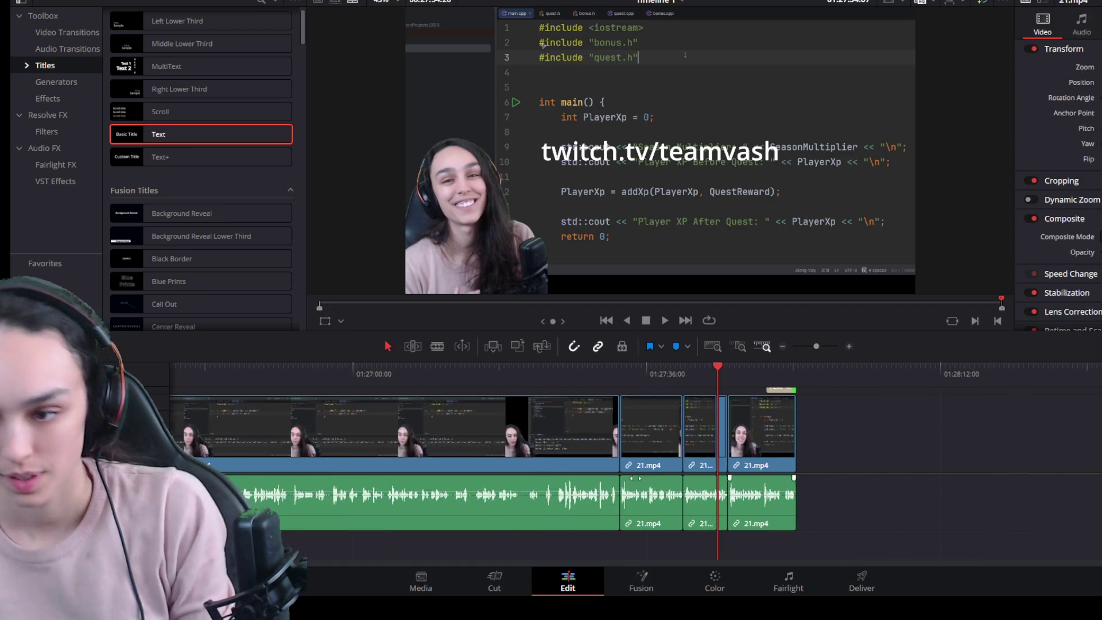
scroll(482, 430, "down", 3)
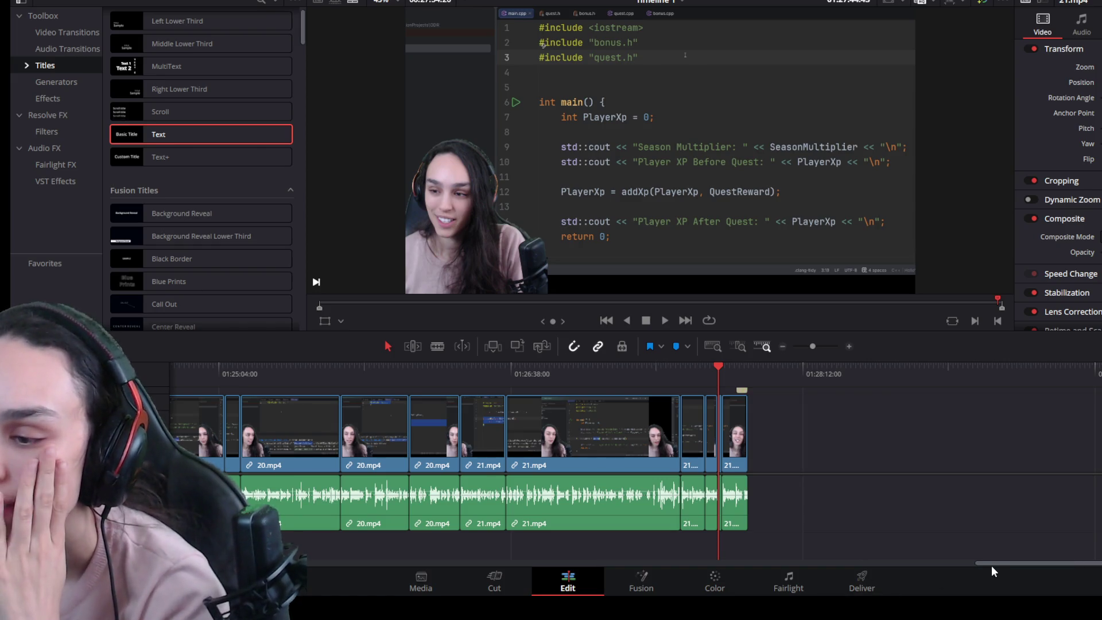
left_click_drag(992, 571, 331, 565)
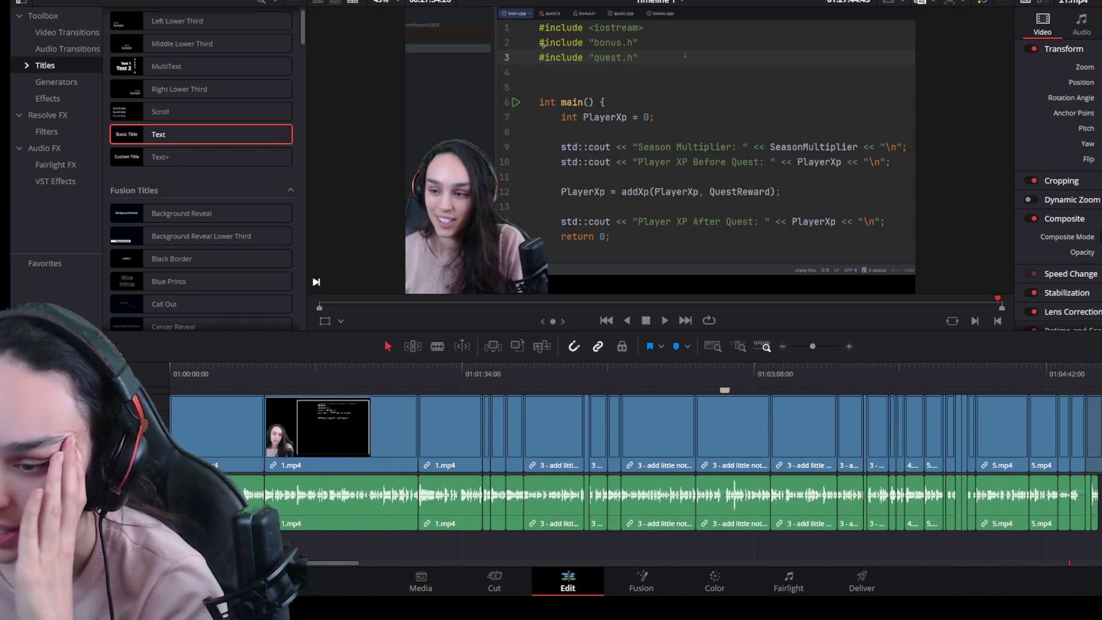